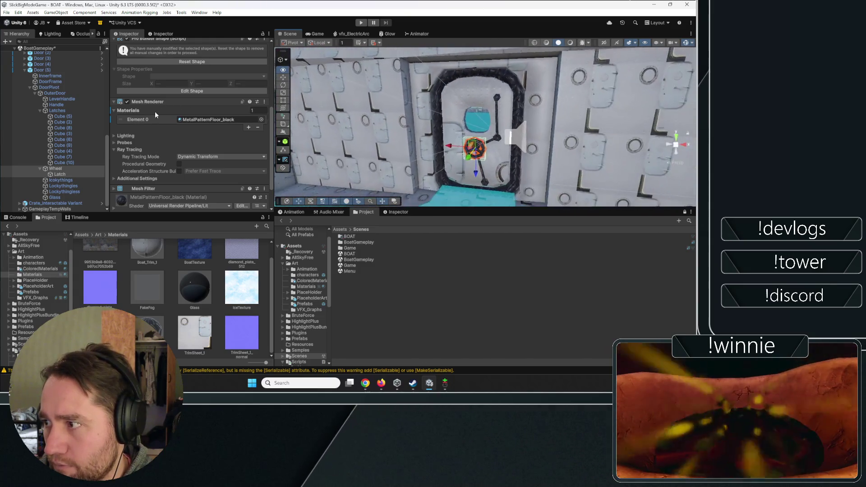
# - Inspect Door (5)'s prefab overrides, then show the Console messages and the Game view
pyautogui.click(42, 70)
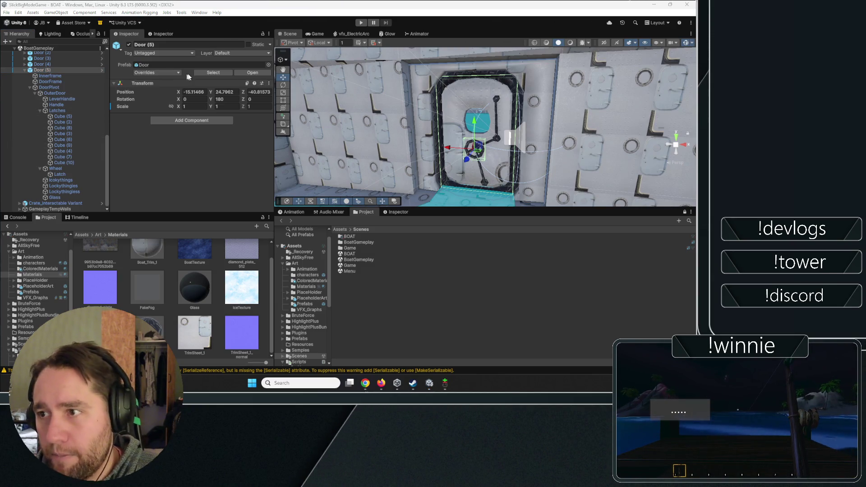
pyautogui.click(173, 74)
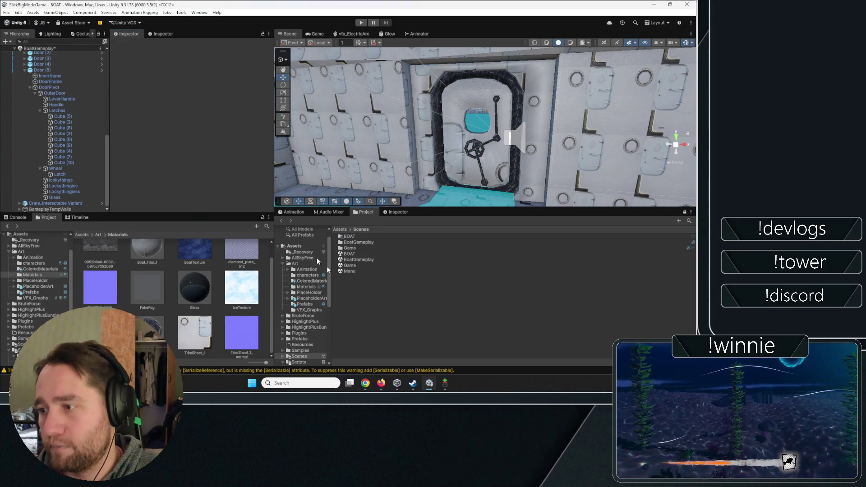
pyautogui.click(14, 218)
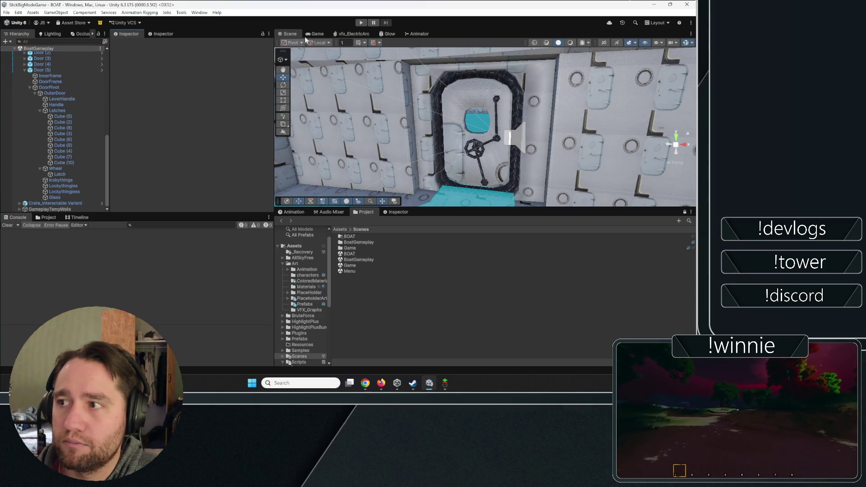
pyautogui.moveTo(312, 33); pyautogui.dragTo(298, 36)
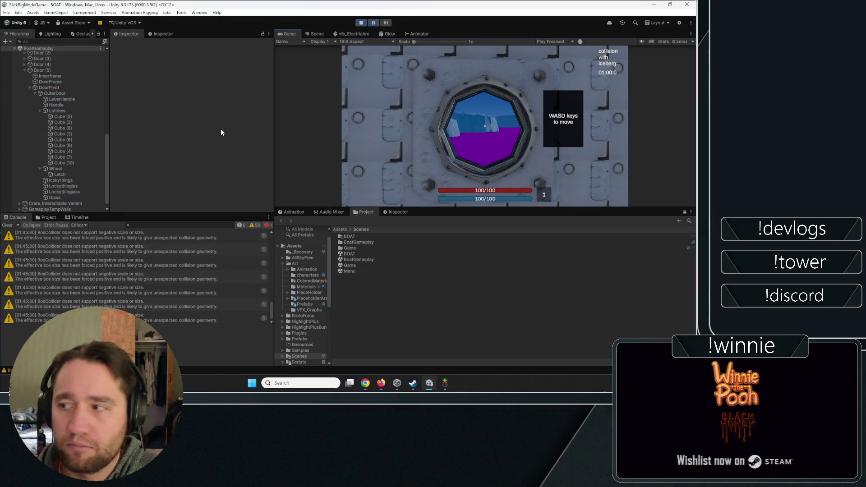
# - Clear the Console, resume the paused game and take control of the player
pyautogui.click(9, 226)
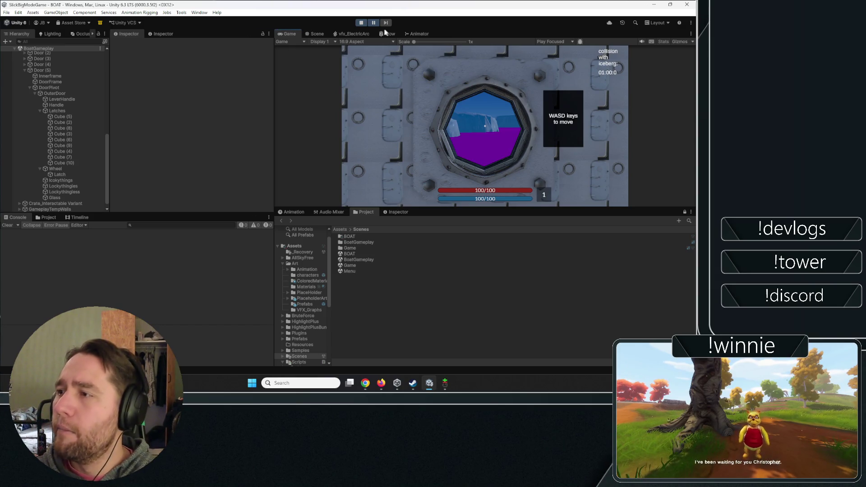
pyautogui.click(374, 22)
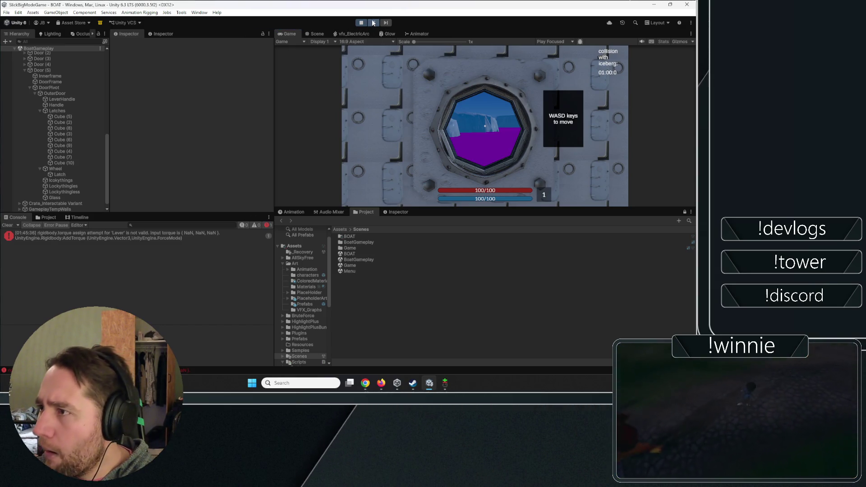
pyautogui.click(71, 226)
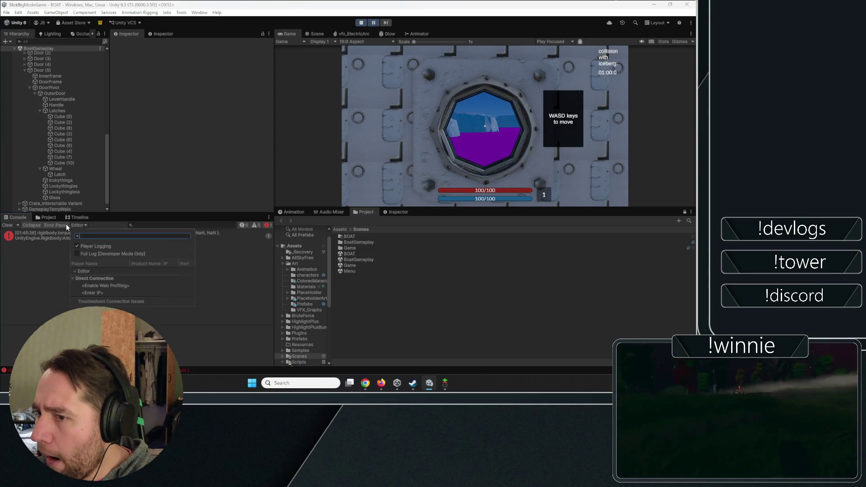
pyautogui.click(24, 237)
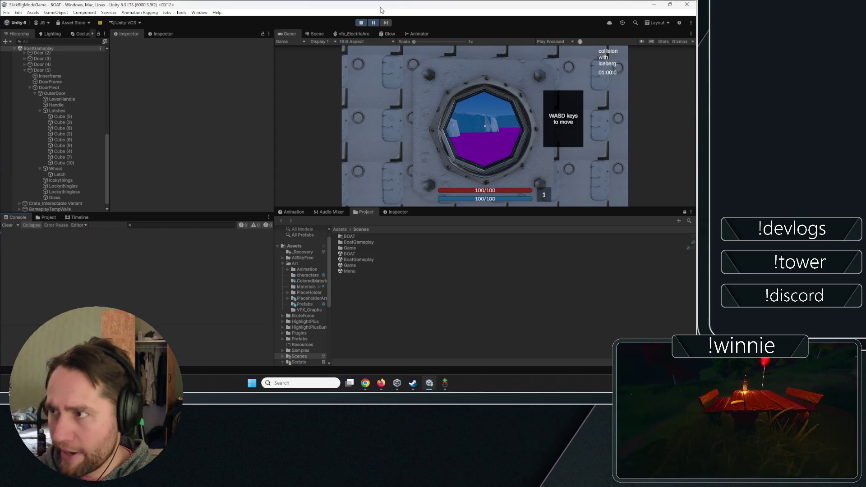
pyautogui.click(485, 135)
# - Pick up the crate, drop it on the floor, then open and close the door with its wheel
pyautogui.press('s')
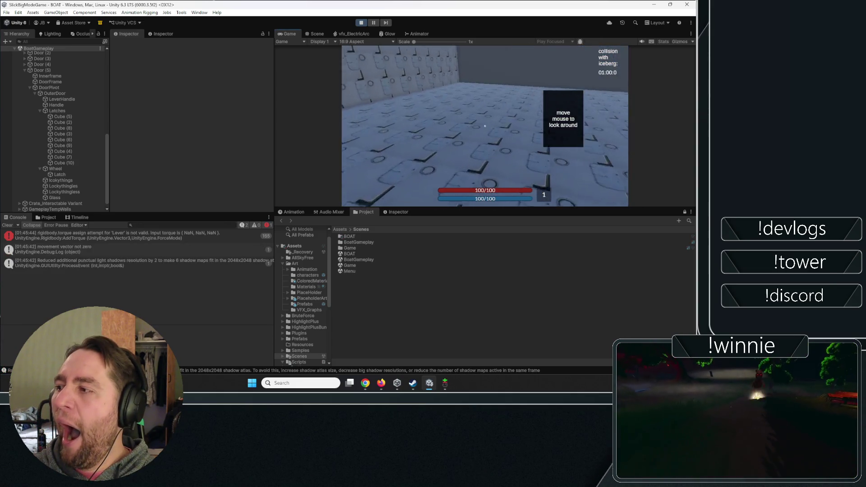
pyautogui.click(485, 125)
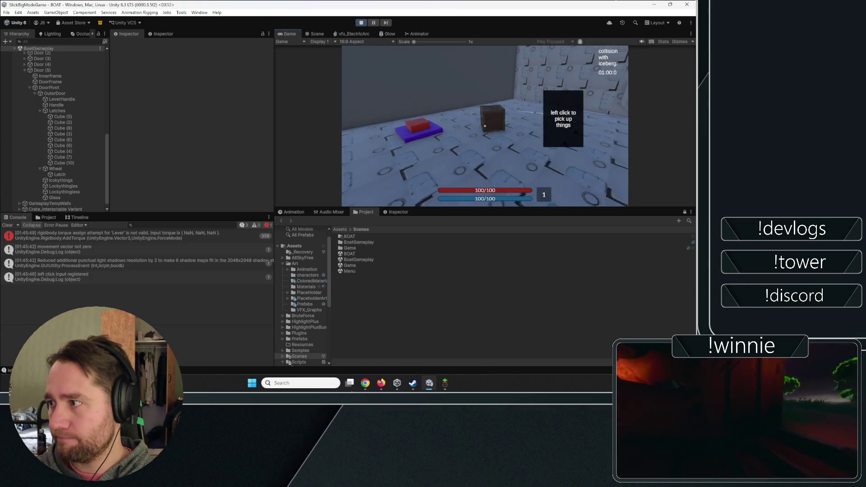
pyautogui.click(485, 126)
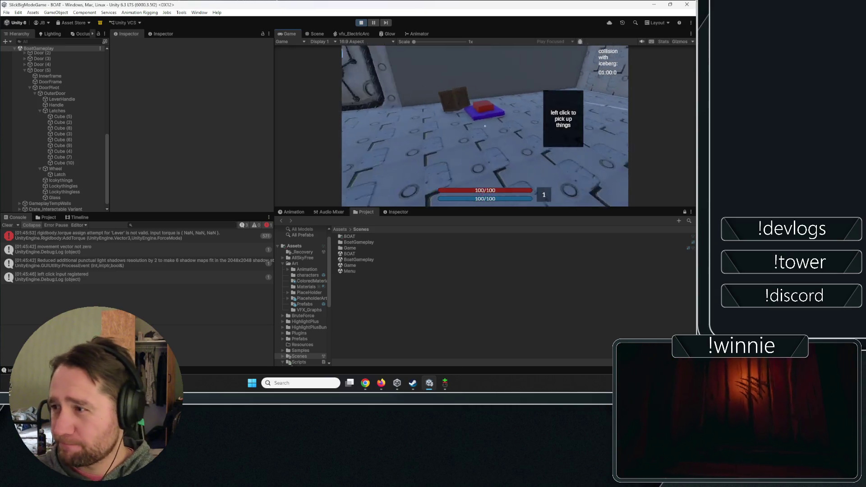
pyautogui.press('w')
pyautogui.press('e')
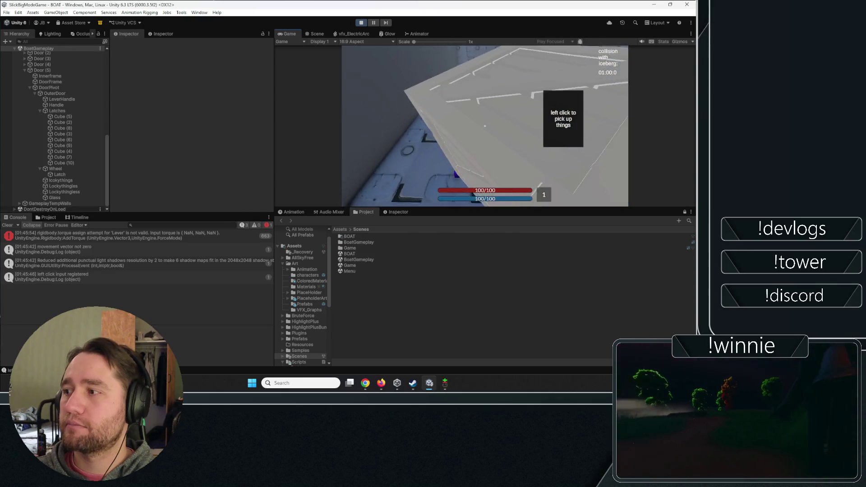
pyautogui.press('e')
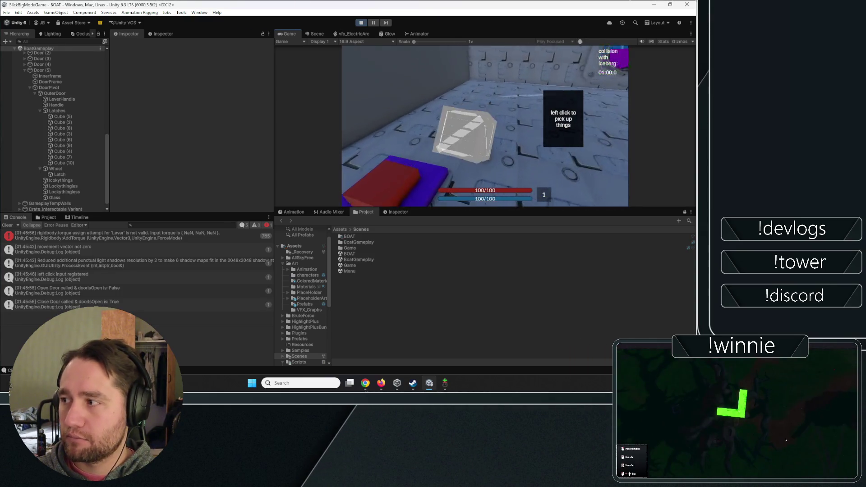
# - Reopen the door, walk across the room and out the round window, then stop Play mode
pyautogui.press('e')
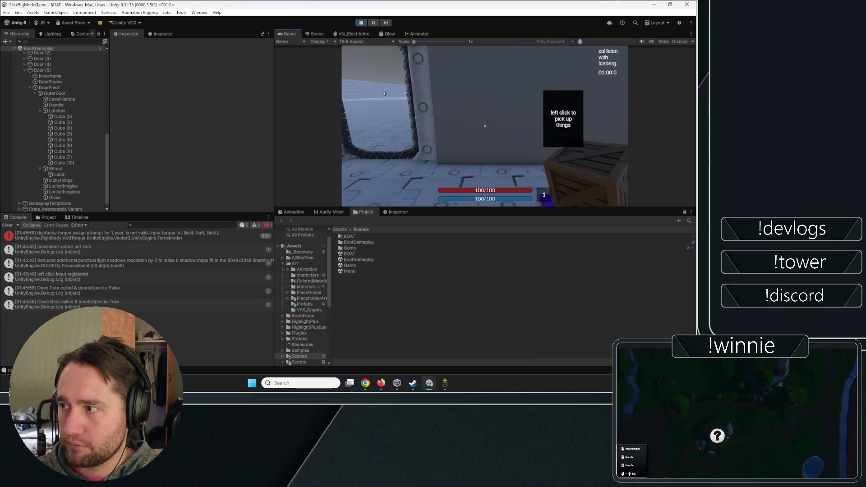
pyautogui.press('w')
pyautogui.press('w')
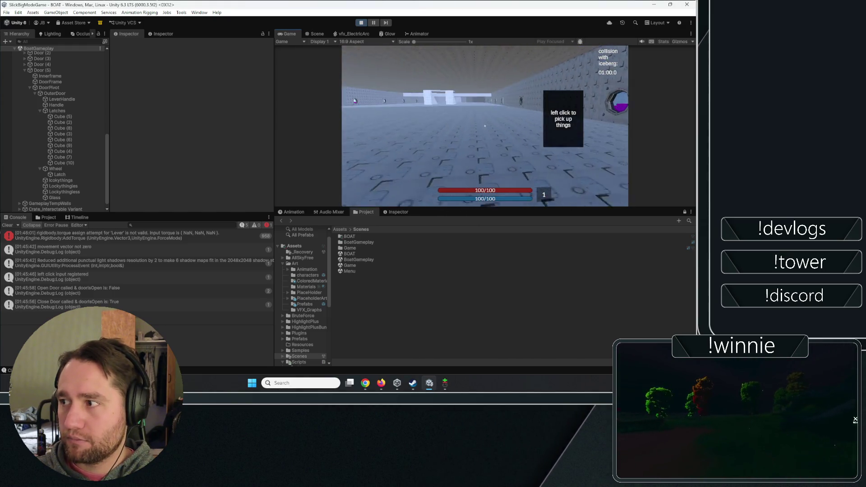
pyautogui.press('w')
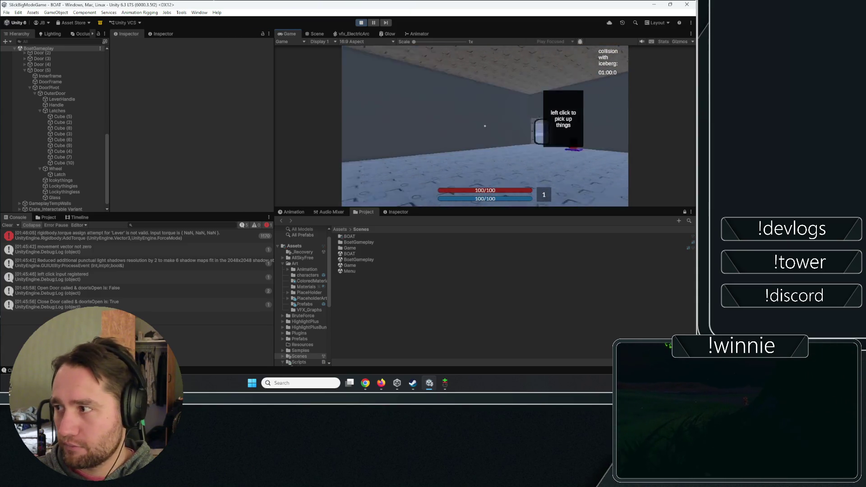
pyautogui.press('w')
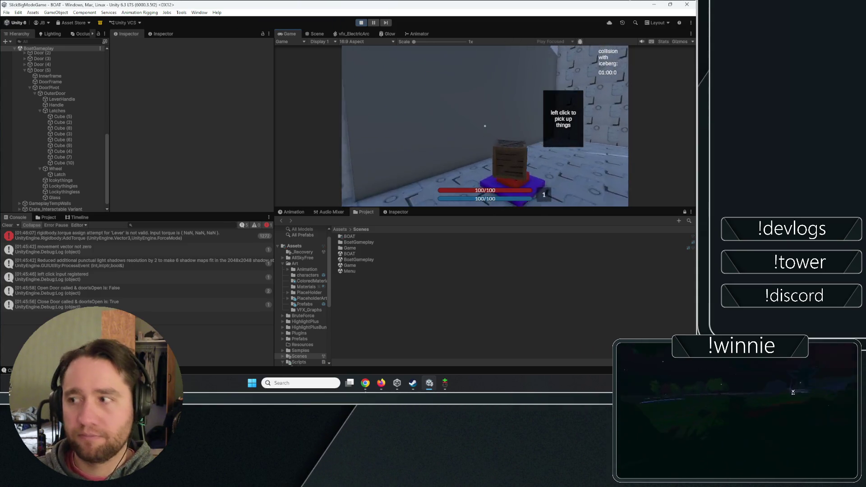
pyautogui.press('w')
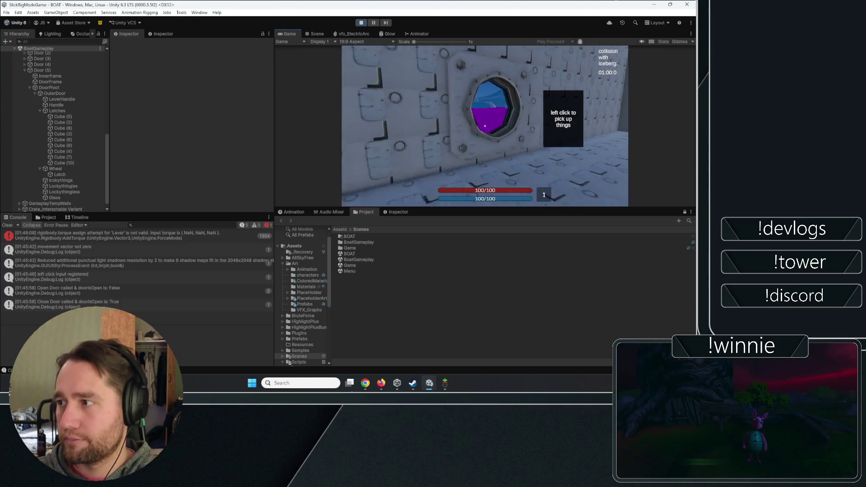
pyautogui.press('Escape')
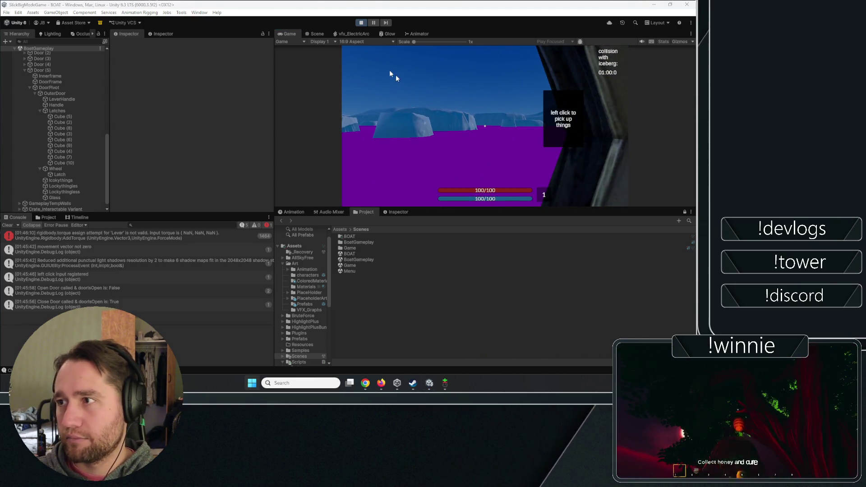
pyautogui.click(362, 22)
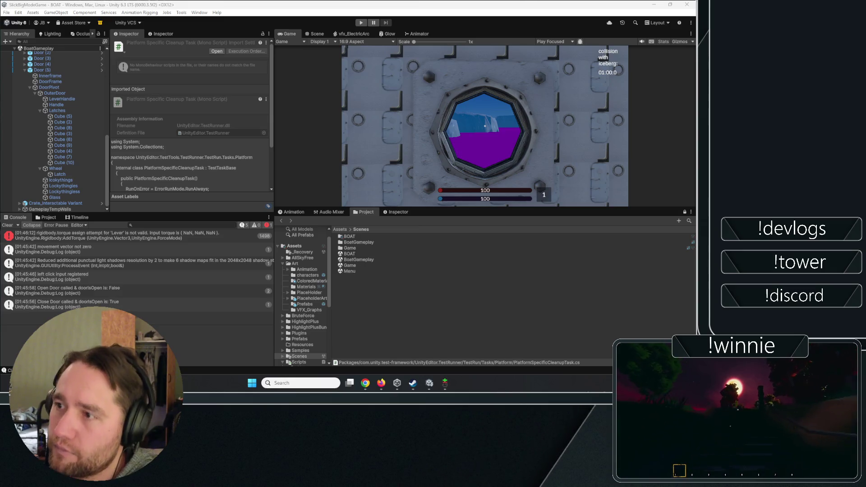
# - Return from the Game view to the Scene view
pyautogui.click(315, 35)
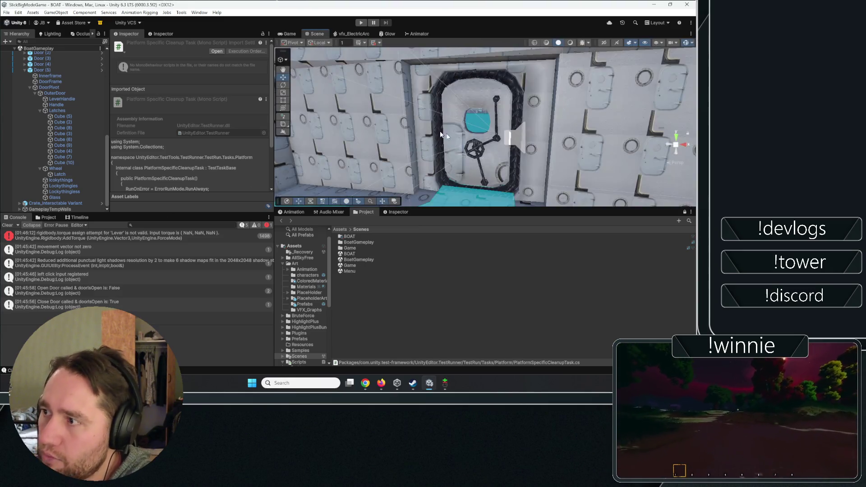
# - Orbit the scene camera around the boat among the icebergs and select FakeFog
pyautogui.moveTo(439, 131)
pyautogui.mouseDown()
pyautogui.moveTo(361, 113)
pyautogui.moveTo(476, 145)
pyautogui.moveTo(226, 164)
pyautogui.mouseUp()
pyautogui.moveTo(162, 96)
pyautogui.mouseDown()
pyautogui.moveTo(219, 96)
pyautogui.moveTo(267, 134)
pyautogui.mouseUp()
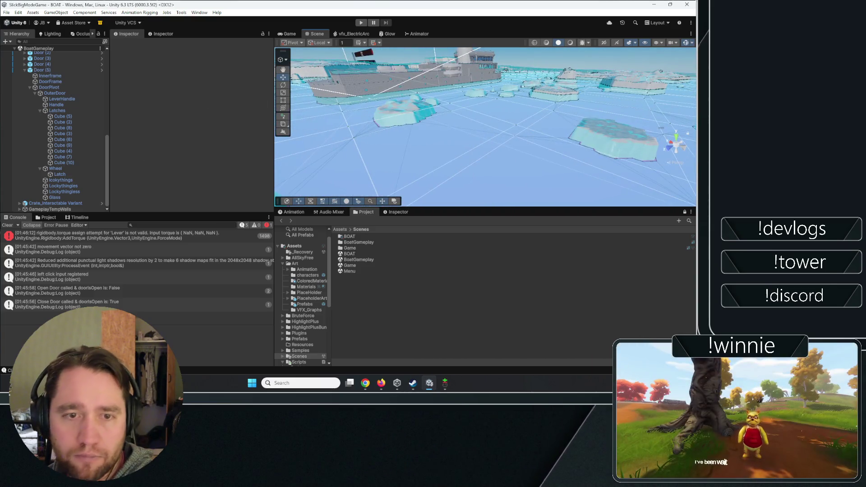
pyautogui.moveTo(481, 194); pyautogui.dragTo(469, 160)
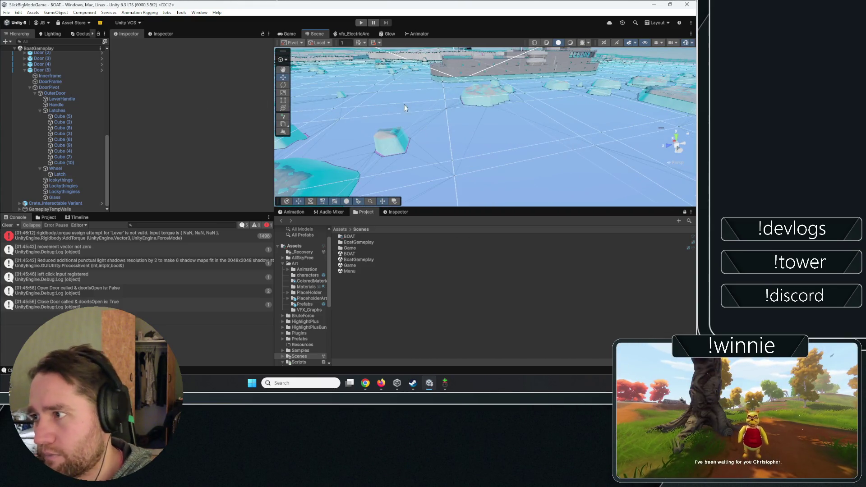
pyautogui.moveTo(405, 108)
pyautogui.mouseDown()
pyautogui.moveTo(409, 117)
pyautogui.moveTo(481, 125)
pyautogui.moveTo(616, 170)
pyautogui.moveTo(205, 382)
pyautogui.moveTo(121, 330)
pyautogui.mouseUp()
pyautogui.click(436, 110)
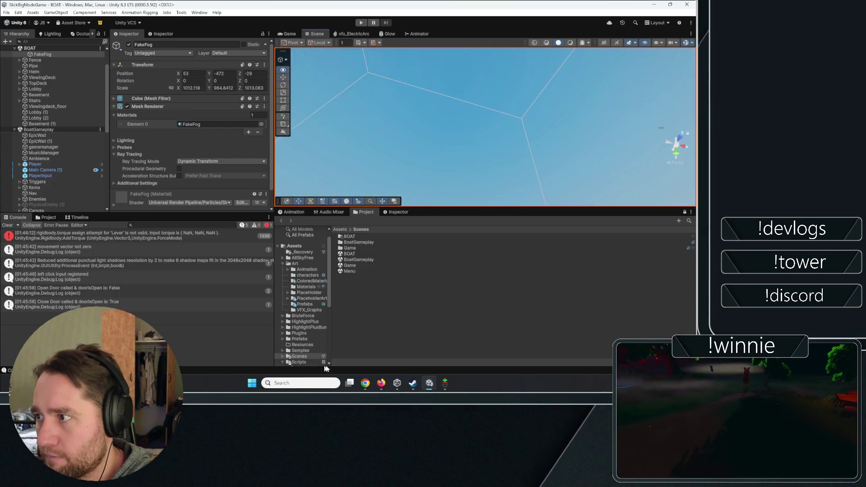
# - Frame Lobby (2), reselect FakeFog and enlarge the Scene view panel downward
pyautogui.doubleClick(36, 118)
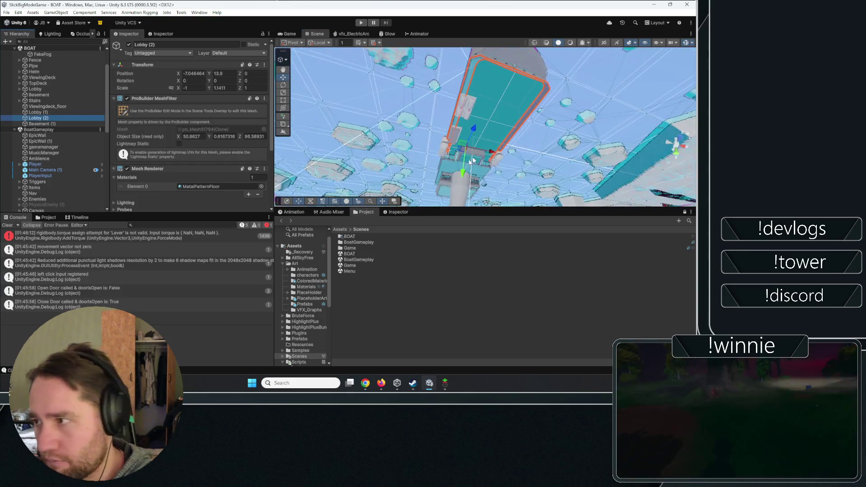
pyautogui.moveTo(492, 131)
pyautogui.mouseDown()
pyautogui.moveTo(500, 118)
pyautogui.moveTo(499, 234)
pyautogui.moveTo(512, 164)
pyautogui.moveTo(469, 134)
pyautogui.moveTo(406, 129)
pyautogui.moveTo(441, 145)
pyautogui.moveTo(439, 37)
pyautogui.moveTo(401, 296)
pyautogui.mouseUp()
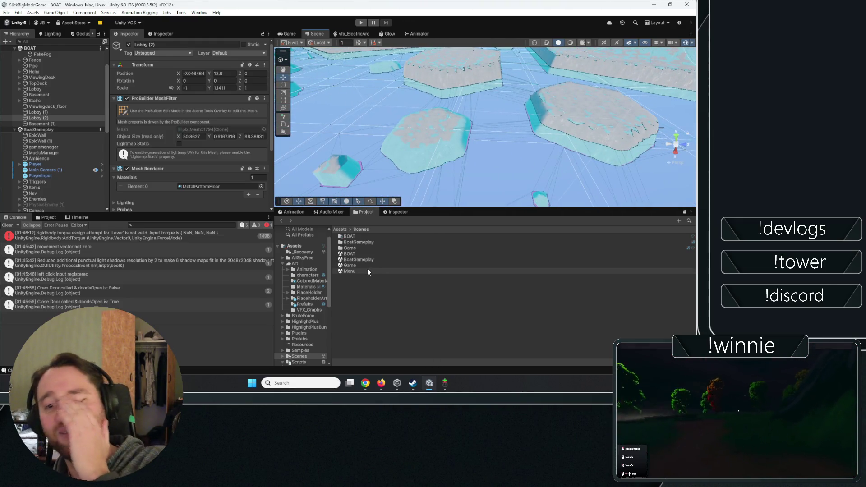
pyautogui.click(449, 205)
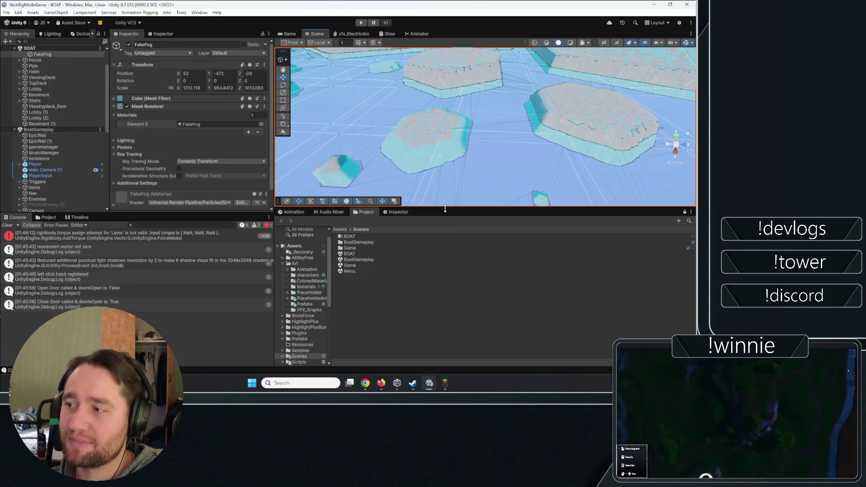
pyautogui.moveTo(449, 207); pyautogui.dragTo(439, 300)
pyautogui.moveTo(487, 207)
pyautogui.mouseDown()
pyautogui.moveTo(500, 191)
pyautogui.moveTo(467, 154)
pyautogui.moveTo(310, 107)
pyautogui.moveTo(564, 110)
pyautogui.moveTo(546, 145)
pyautogui.moveTo(560, 129)
pyautogui.moveTo(561, 149)
pyautogui.moveTo(557, 142)
pyautogui.mouseUp()
pyautogui.moveTo(289, 145)
pyautogui.mouseDown()
pyautogui.moveTo(346, 112)
pyautogui.moveTo(547, 145)
pyautogui.moveTo(573, 98)
pyautogui.moveTo(638, 110)
pyautogui.moveTo(596, 151)
pyautogui.moveTo(600, 113)
pyautogui.mouseUp()
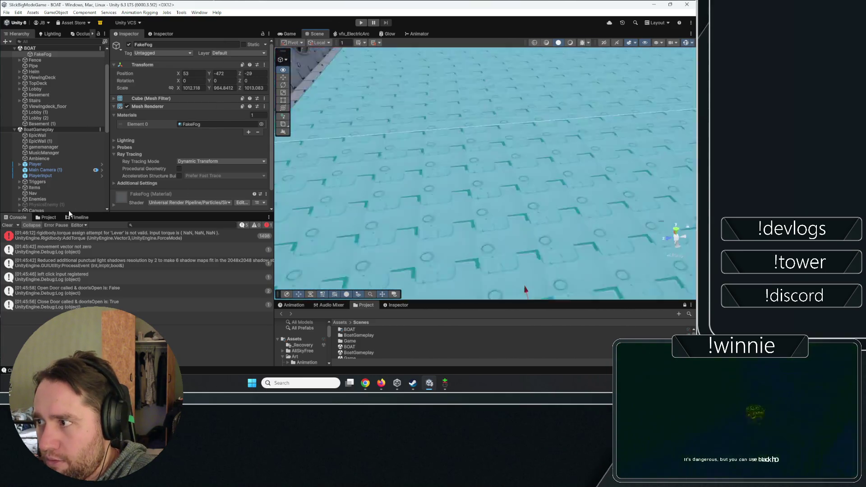
# - Fly the scene camera toward the porthole room and clear the Console messages
pyautogui.moveTo(143, 217)
pyautogui.mouseDown()
pyautogui.moveTo(375, 65)
pyautogui.moveTo(374, 95)
pyautogui.moveTo(343, 135)
pyautogui.mouseUp()
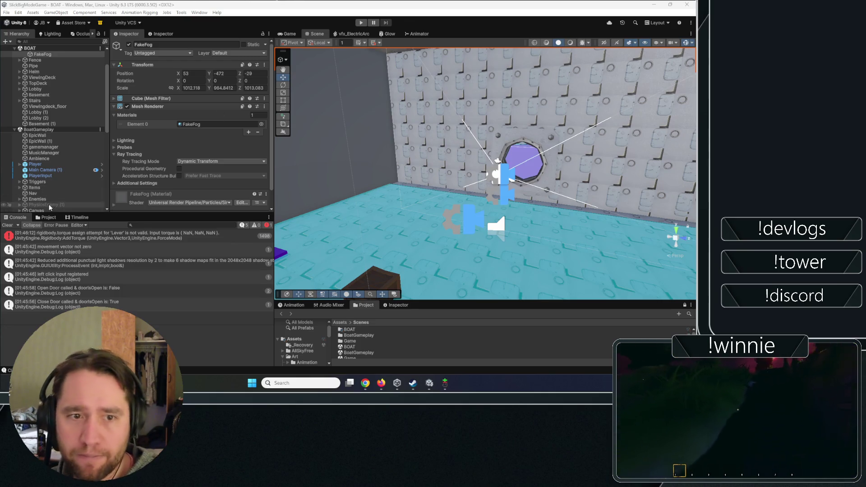
pyautogui.click(14, 227)
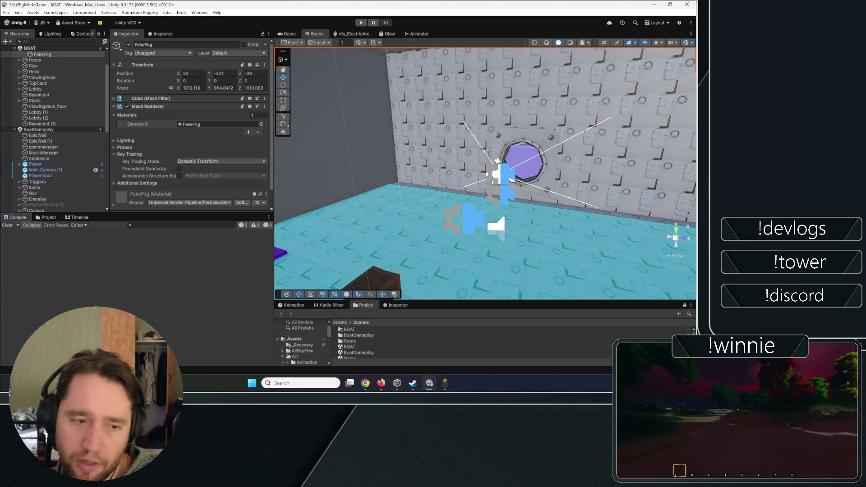
# - Orbit to show the floor objects and inspect the gamemanager object in the Hierarchy
pyautogui.moveTo(437, 116); pyautogui.dragTo(427, 143)
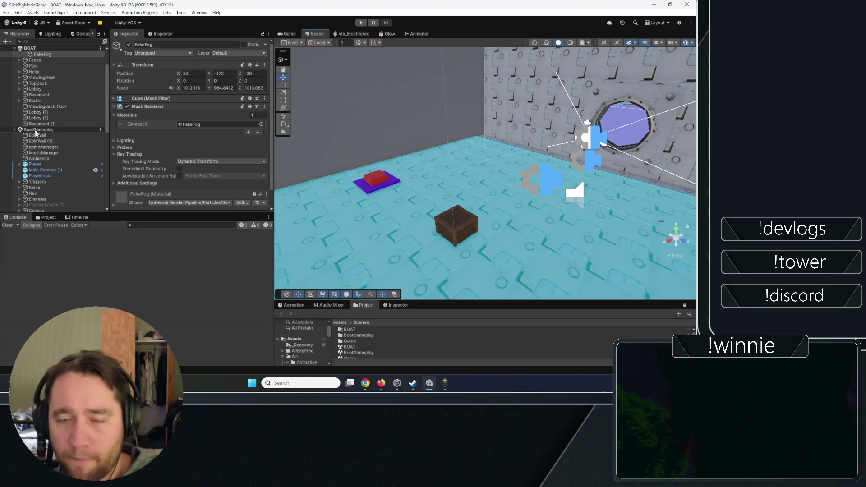
pyautogui.scroll(2, 31, 136)
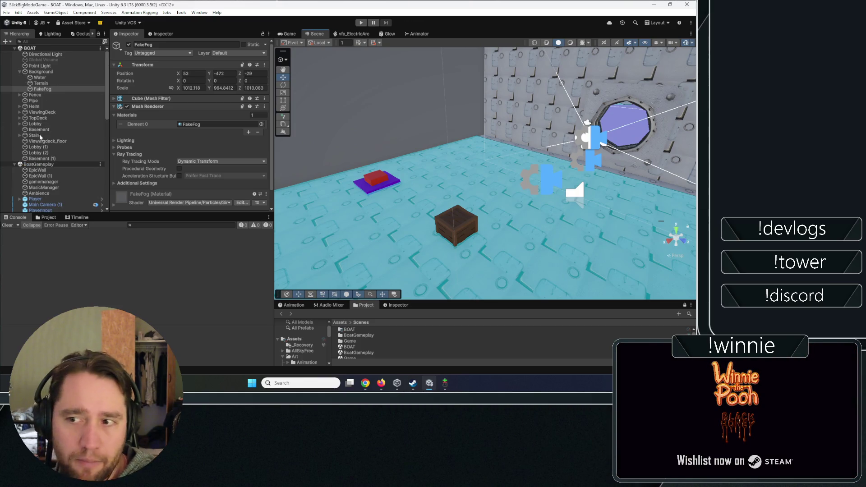
pyautogui.scroll(-4, 40, 136)
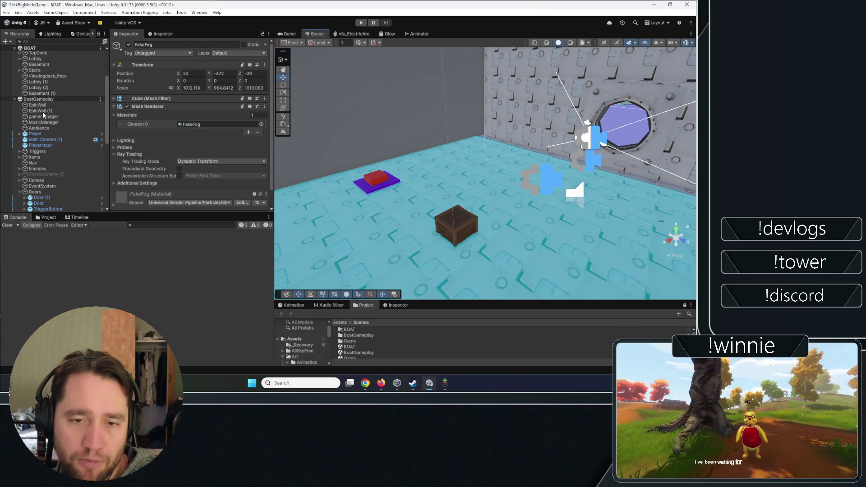
pyautogui.click(43, 116)
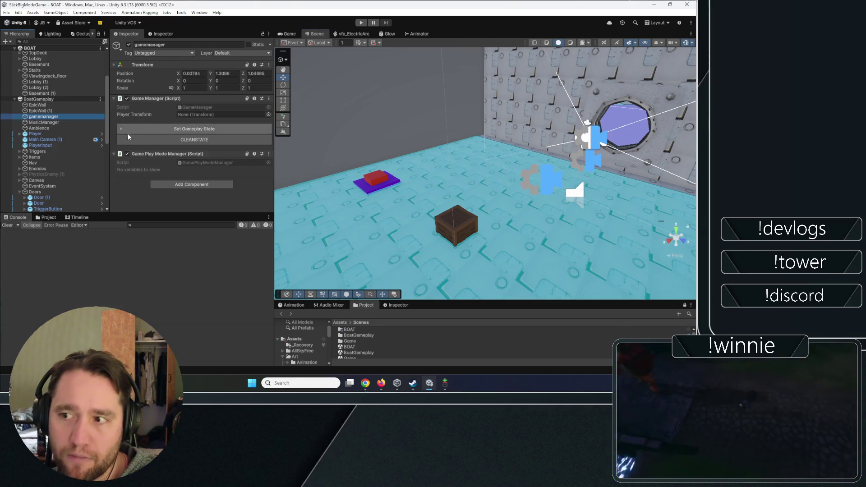
pyautogui.scroll(-3, 40, 162)
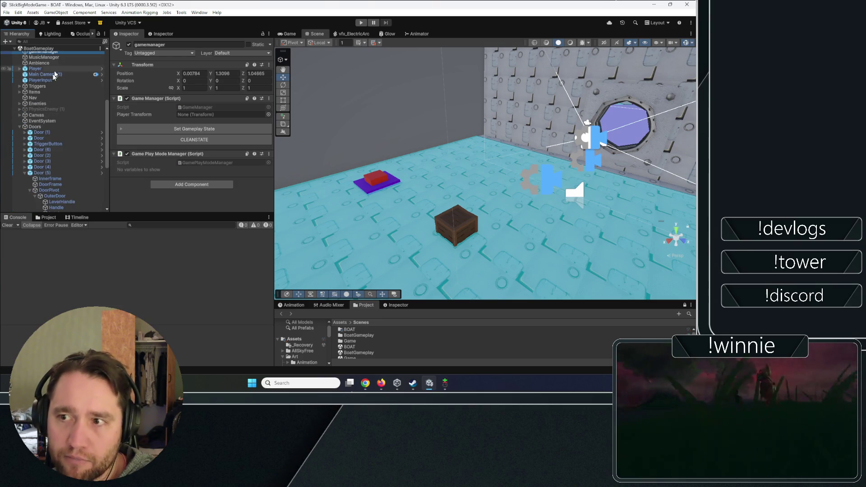
pyautogui.scroll(-2, 24, 88)
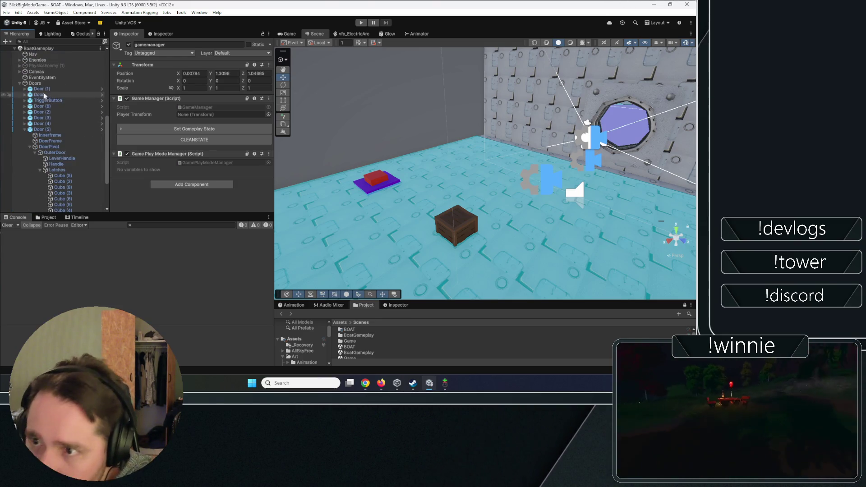
# - Collapse the Doors group and inspect Canvas, MusicManager, gamemanager and EpicWall (1)
pyautogui.click(21, 83)
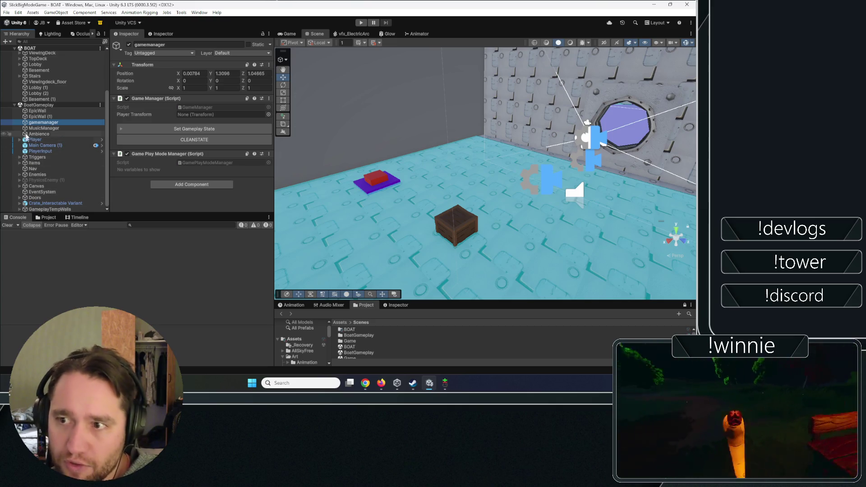
pyautogui.click(32, 186)
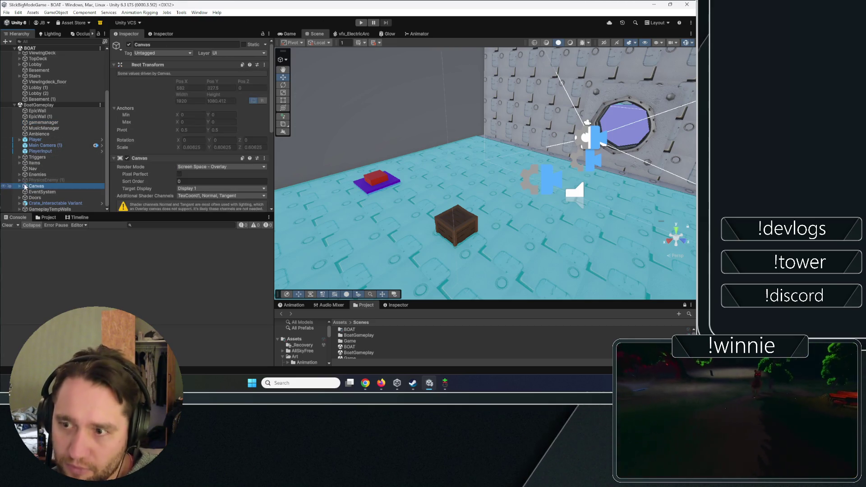
pyautogui.click(30, 129)
pyautogui.click(36, 123)
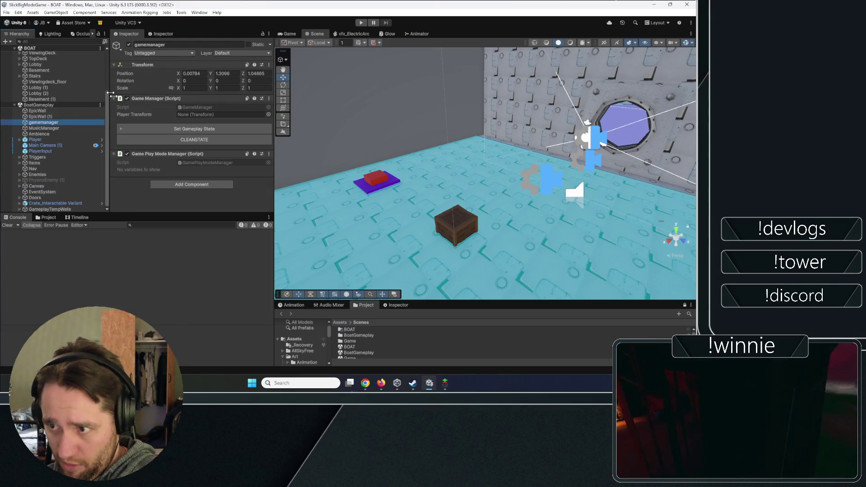
pyautogui.click(41, 116)
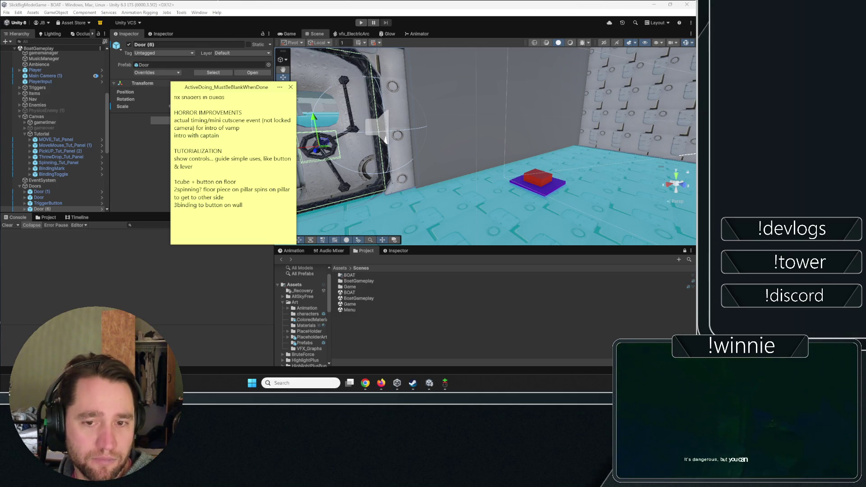
# - Move the to-do note to the canvas's top-left beside the pillar sketch, then return to Unity
pyautogui.click(236, 182)
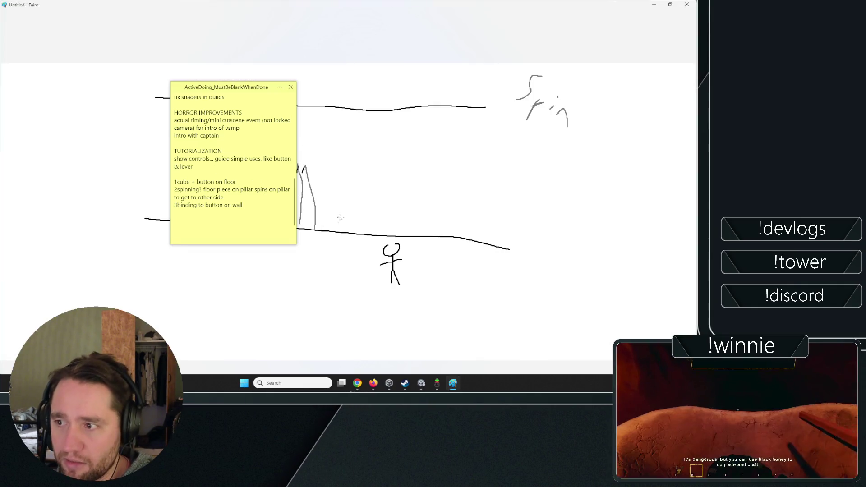
pyautogui.moveTo(155, 75); pyautogui.dragTo(130, 72)
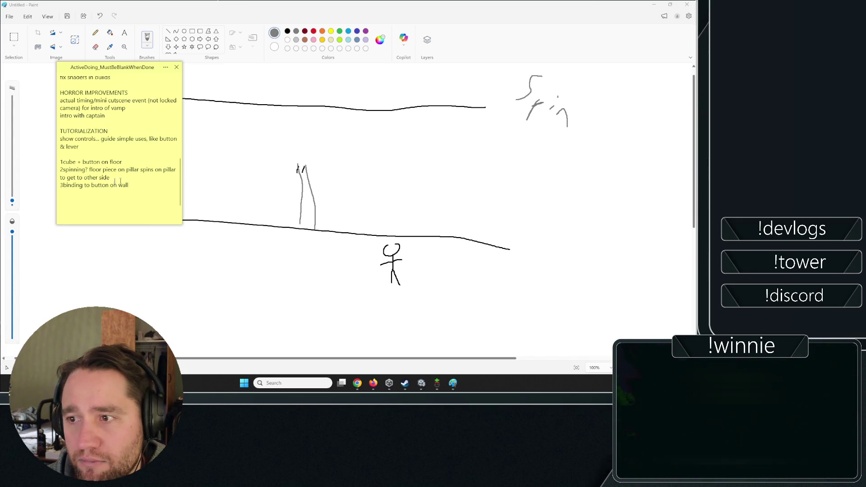
pyautogui.press('BackSpace')
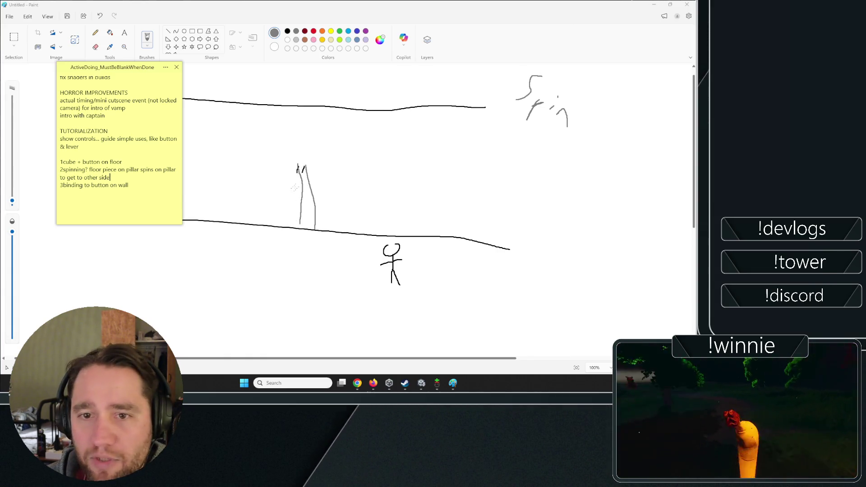
pyautogui.hotkey('alt', 'Tab')
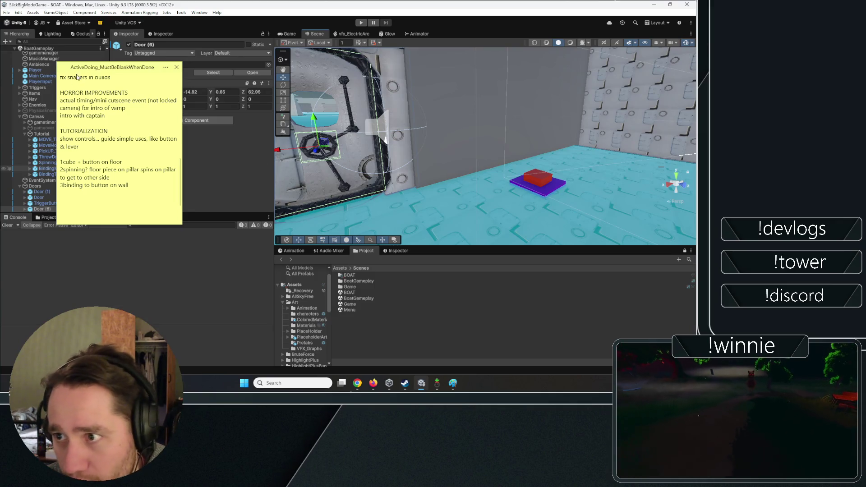
# - Hide the to-do note, select wall piece Cube (1) and fly in close to the door hatch
pyautogui.doubleClick(86, 65)
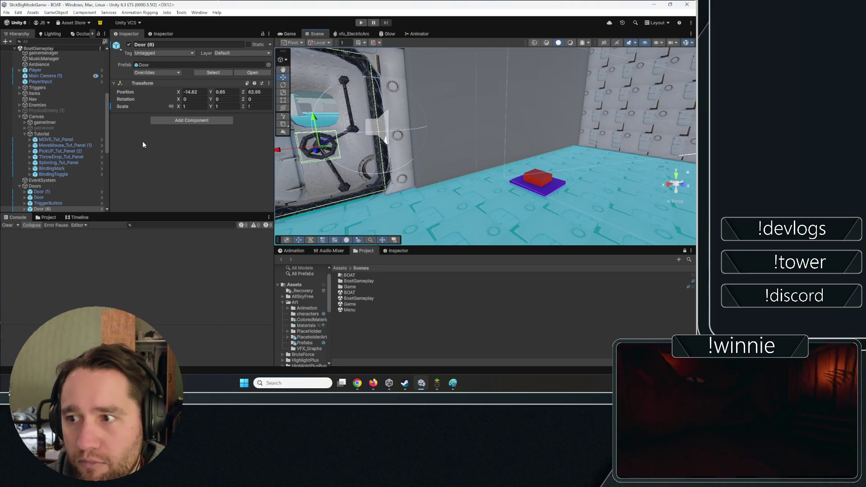
pyautogui.scroll(2, 73, 169)
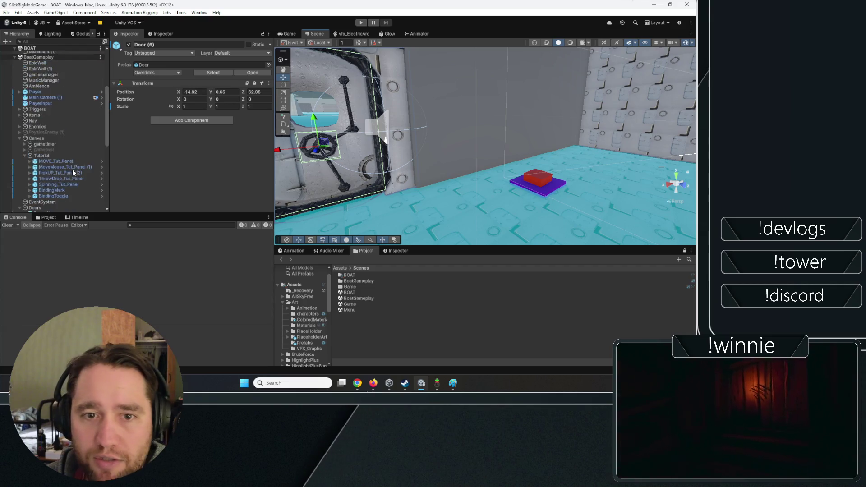
pyautogui.scroll(-1, 71, 172)
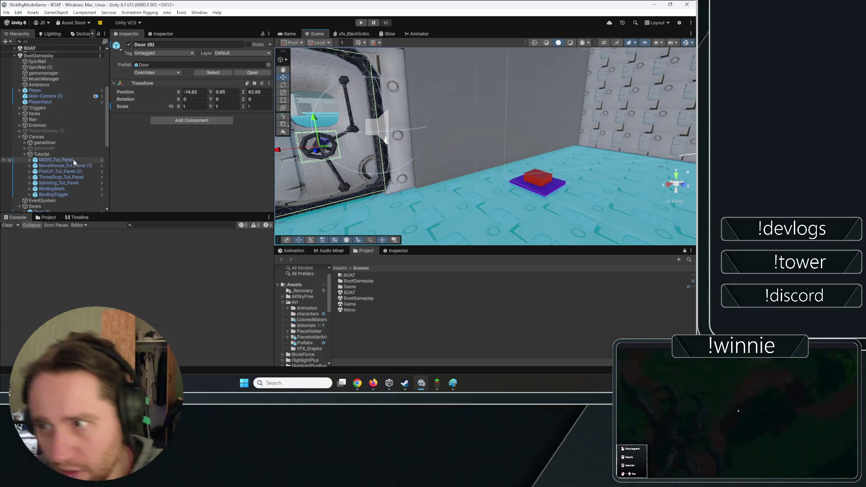
pyautogui.moveTo(478, 169)
pyautogui.mouseDown()
pyautogui.moveTo(483, 141)
pyautogui.moveTo(637, 168)
pyautogui.moveTo(628, 168)
pyautogui.moveTo(618, 166)
pyautogui.moveTo(658, 152)
pyautogui.moveTo(375, 166)
pyautogui.moveTo(304, 180)
pyautogui.moveTo(309, 209)
pyautogui.moveTo(291, 194)
pyautogui.mouseUp()
pyautogui.click(633, 162)
pyautogui.scroll(-2, 304, 181)
pyautogui.moveTo(343, 159)
pyautogui.mouseDown()
pyautogui.moveTo(458, 131)
pyautogui.moveTo(463, 139)
pyautogui.moveTo(467, 127)
pyautogui.mouseUp()
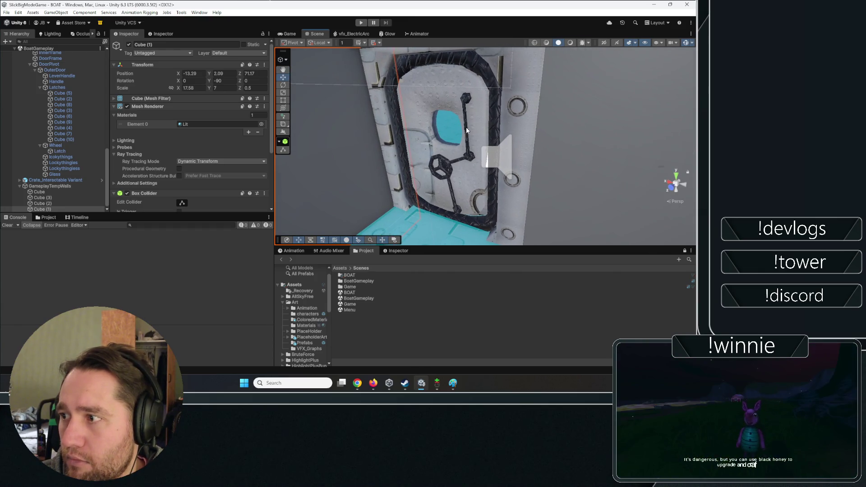
# - Inspect Door (6), Door (2) and Door (4), framing Door (4) in the Scene view
pyautogui.click(428, 102)
pyautogui.click(42, 60)
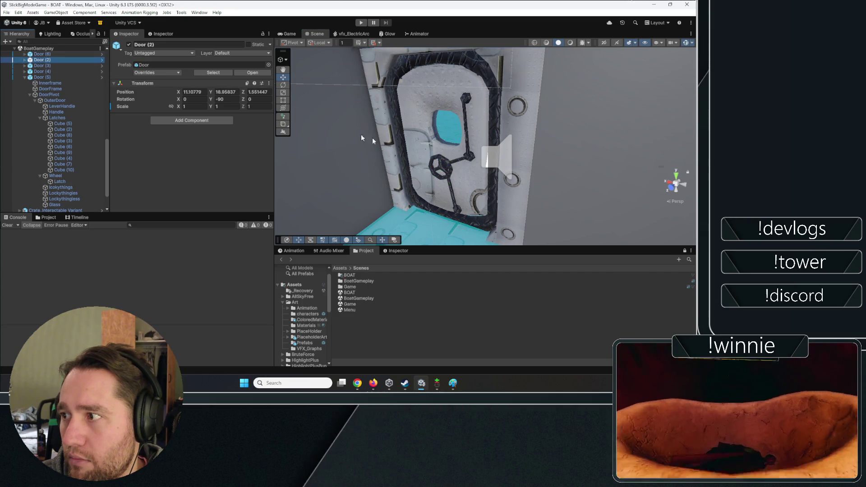
pyautogui.moveTo(424, 154)
pyautogui.mouseDown()
pyautogui.moveTo(483, 168)
pyautogui.moveTo(619, 149)
pyautogui.moveTo(582, 155)
pyautogui.mouseUp()
pyautogui.click(80, 71)
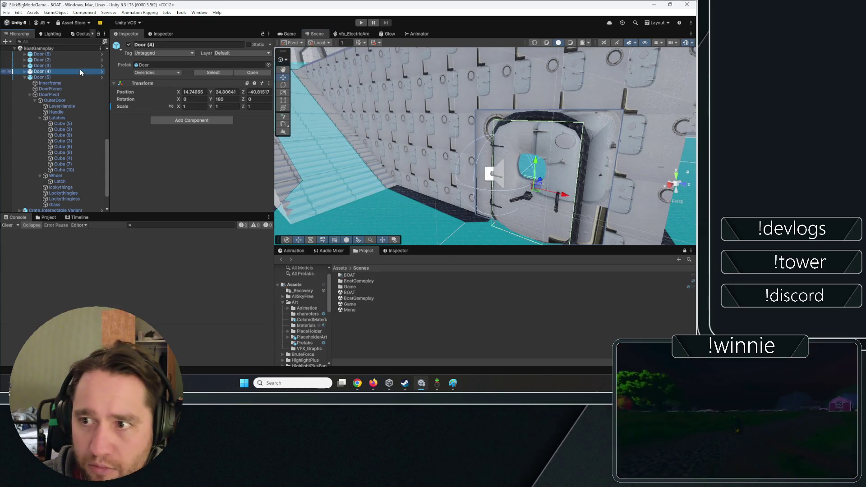
pyautogui.press('f')
pyautogui.moveTo(478, 170)
pyautogui.mouseDown()
pyautogui.moveTo(343, 162)
pyautogui.moveTo(439, 160)
pyautogui.moveTo(415, 188)
pyautogui.moveTo(453, 209)
pyautogui.moveTo(423, 204)
pyautogui.moveTo(469, 180)
pyautogui.moveTo(429, 145)
pyautogui.moveTo(428, 93)
pyautogui.moveTo(246, 142)
pyautogui.moveTo(483, 144)
pyautogui.moveTo(6, 141)
pyautogui.moveTo(692, 143)
pyautogui.moveTo(596, 166)
pyautogui.moveTo(499, 160)
pyautogui.mouseUp()
# - Slide wall piece Cube (4) to Z 53.74 and duplicate it as Cube (5) along the corridor
pyautogui.click(596, 167)
pyautogui.moveTo(479, 155); pyautogui.dragTo(314, 144)
pyautogui.moveTo(442, 122)
pyautogui.mouseDown()
pyautogui.moveTo(547, 158)
pyautogui.moveTo(532, 163)
pyautogui.moveTo(517, 116)
pyautogui.moveTo(528, 121)
pyautogui.moveTo(459, 133)
pyautogui.moveTo(256, 115)
pyautogui.moveTo(586, 147)
pyautogui.moveTo(562, 141)
pyautogui.moveTo(568, 144)
pyautogui.moveTo(363, 235)
pyautogui.mouseUp()
pyautogui.hotkey('ctrl', 'd')
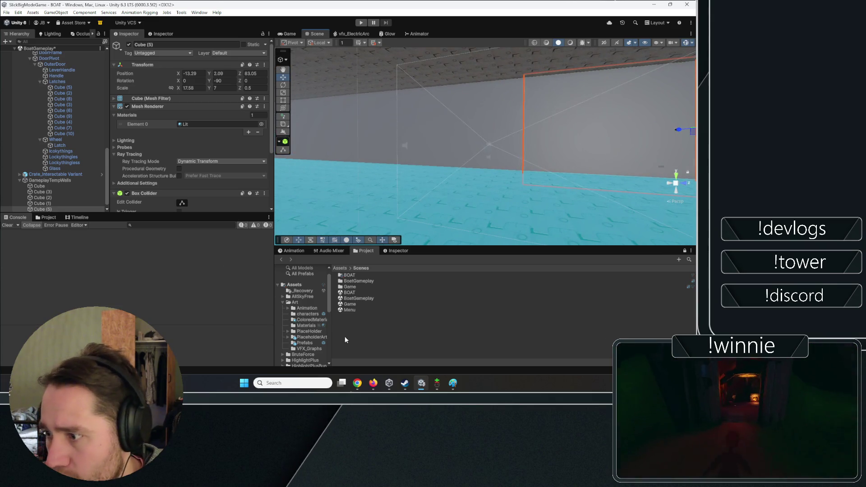
pyautogui.click(346, 340)
pyautogui.moveTo(360, 155)
pyautogui.mouseDown()
pyautogui.moveTo(637, 166)
pyautogui.moveTo(514, 162)
pyautogui.moveTo(615, 160)
pyautogui.moveTo(549, 182)
pyautogui.moveTo(530, 143)
pyautogui.mouseUp()
pyautogui.click(551, 161)
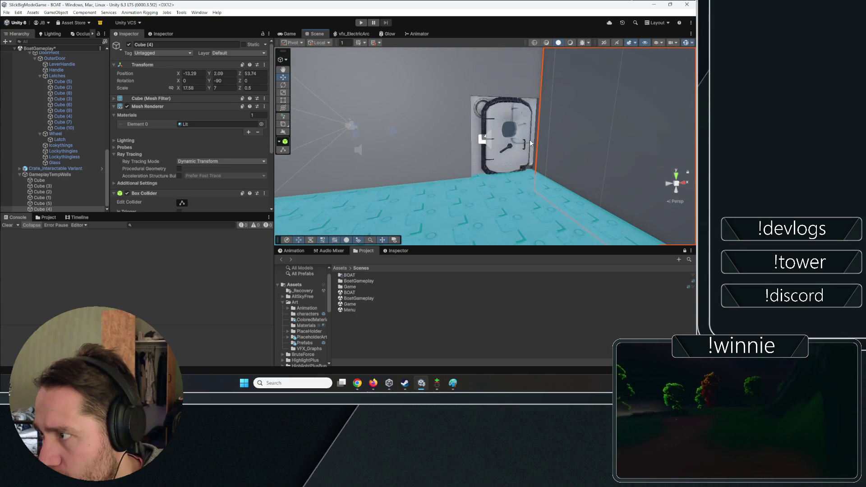
pyautogui.click(531, 143)
pyautogui.scroll(3, 105, 50)
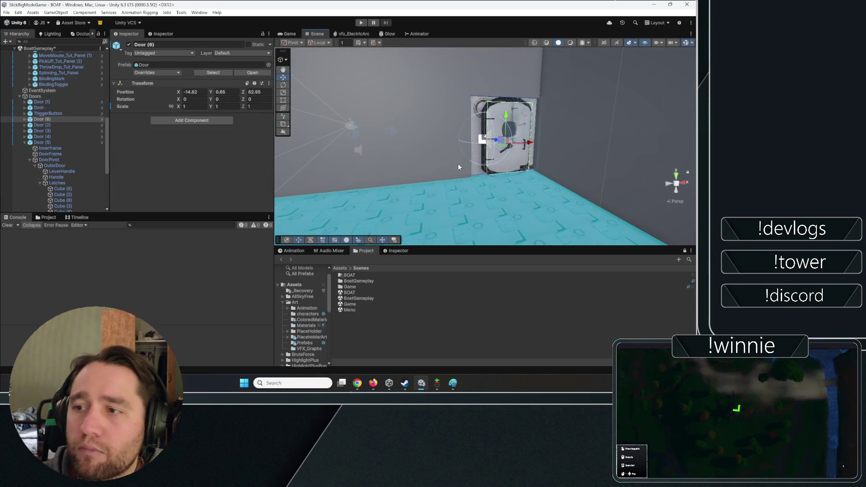
pyautogui.moveTo(458, 163)
pyautogui.mouseDown()
pyautogui.moveTo(416, 140)
pyautogui.moveTo(530, 109)
pyautogui.mouseUp()
pyautogui.keyDown('shift'); pyautogui.click(530, 109); pyautogui.keyUp('shift')
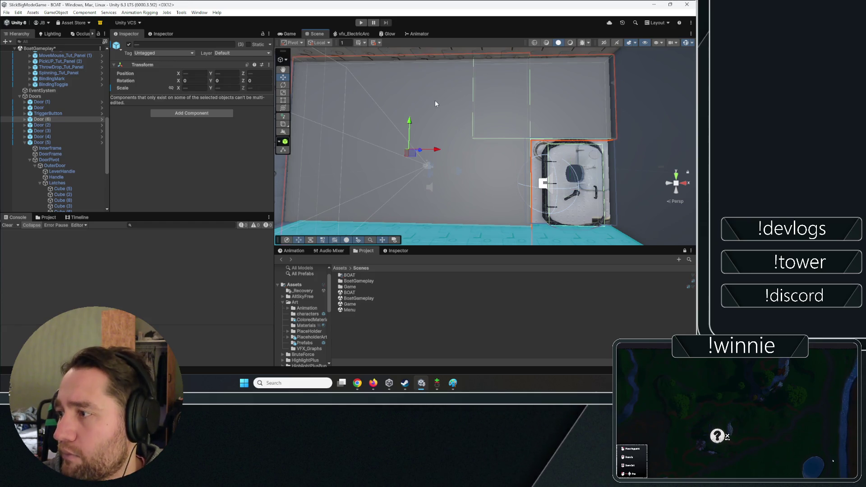
pyautogui.keyDown('alt'); pyautogui.moveTo(457, 163); pyautogui.dragTo(469, 143); pyautogui.keyUp('alt')
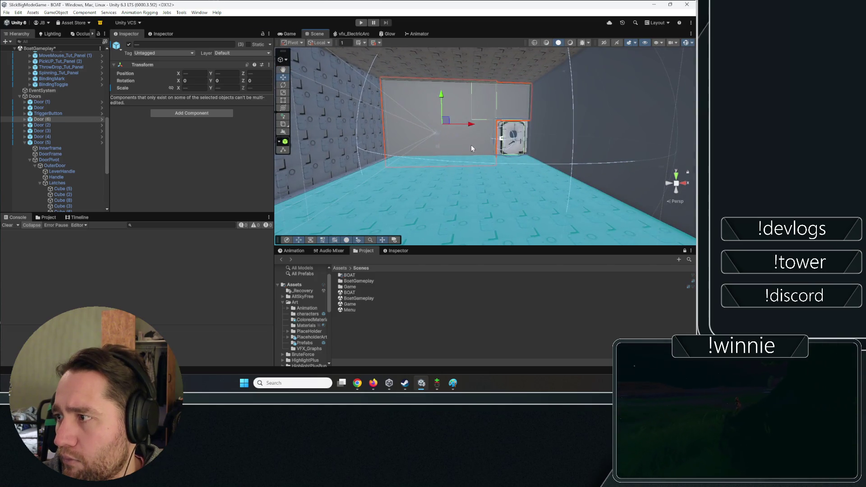
pyautogui.keyDown('shift'); pyautogui.click(469, 144); pyautogui.keyUp('shift')
pyautogui.press('f')
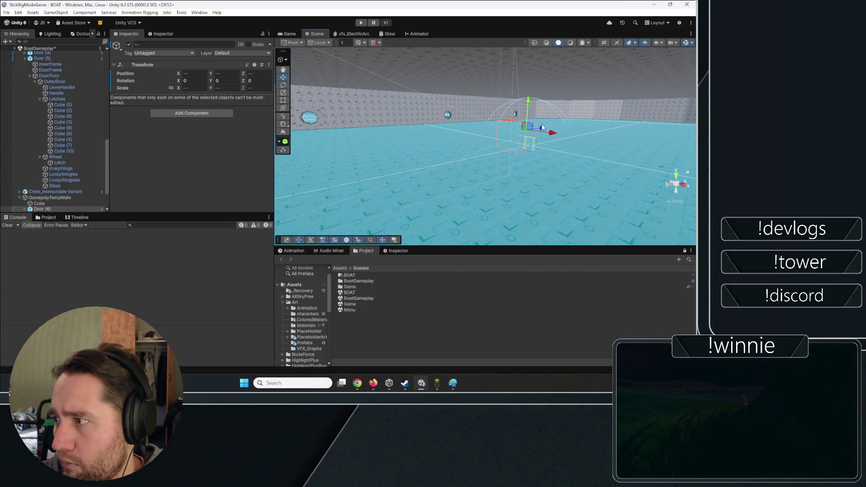
pyautogui.scroll(5, 545, 150)
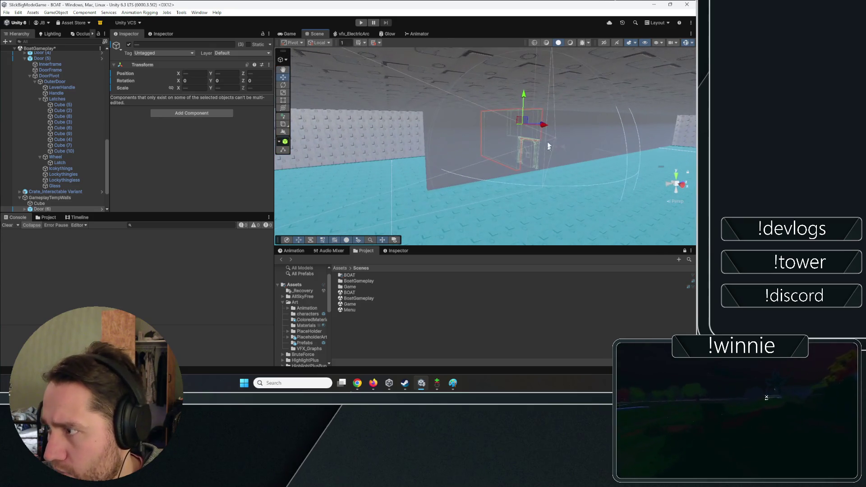
pyautogui.moveTo(558, 128)
pyautogui.keyDown('alt'); pyautogui.mouseDown()
pyautogui.moveTo(222, 129)
pyautogui.moveTo(468, 162)
pyautogui.moveTo(315, 152)
pyautogui.mouseUp(); pyautogui.keyUp('alt')
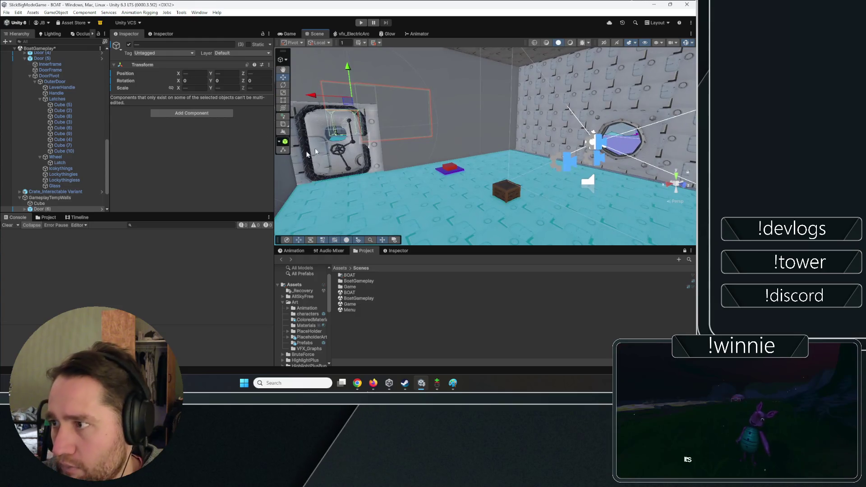
pyautogui.keyDown('alt'); pyautogui.moveTo(406, 154); pyautogui.dragTo(354, 166); pyautogui.keyUp('alt')
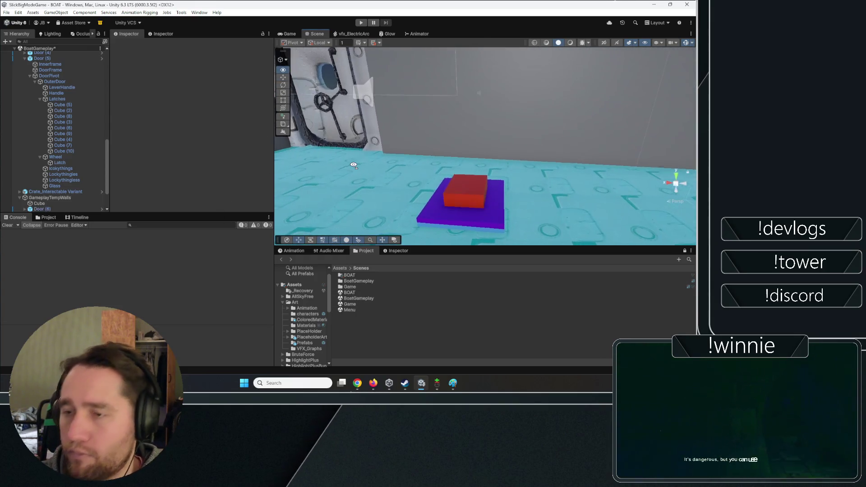
pyautogui.keyDown('alt'); pyautogui.moveTo(437, 125); pyautogui.dragTo(532, 128); pyautogui.keyUp('alt')
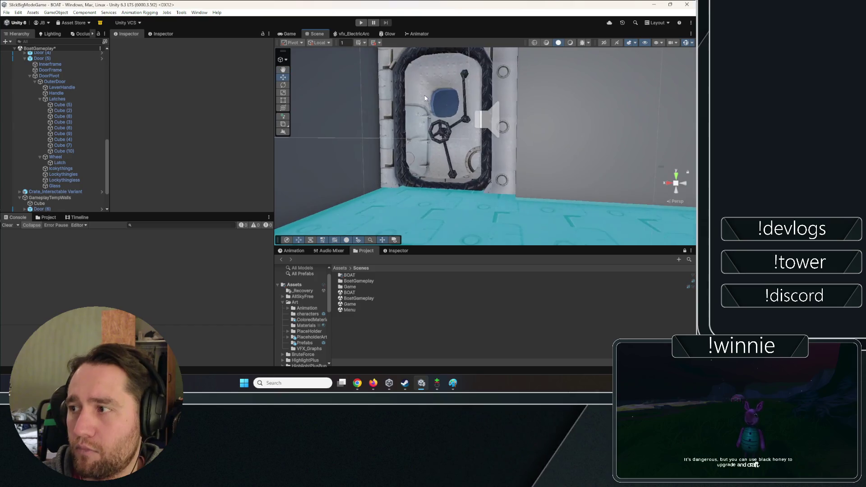
pyautogui.hotkey('ctrl', 'z')
pyautogui.scroll(-5, 531, 127)
pyautogui.scroll(2, 74, 99)
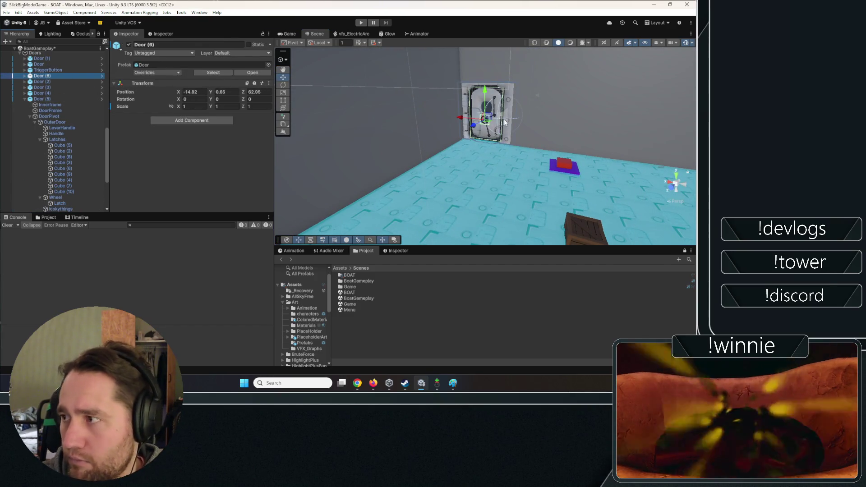
pyautogui.moveTo(507, 121)
pyautogui.keyDown('alt'); pyautogui.mouseDown()
pyautogui.moveTo(508, 90)
pyautogui.moveTo(468, 85)
pyautogui.moveTo(431, 101)
pyautogui.mouseUp(); pyautogui.keyUp('alt')
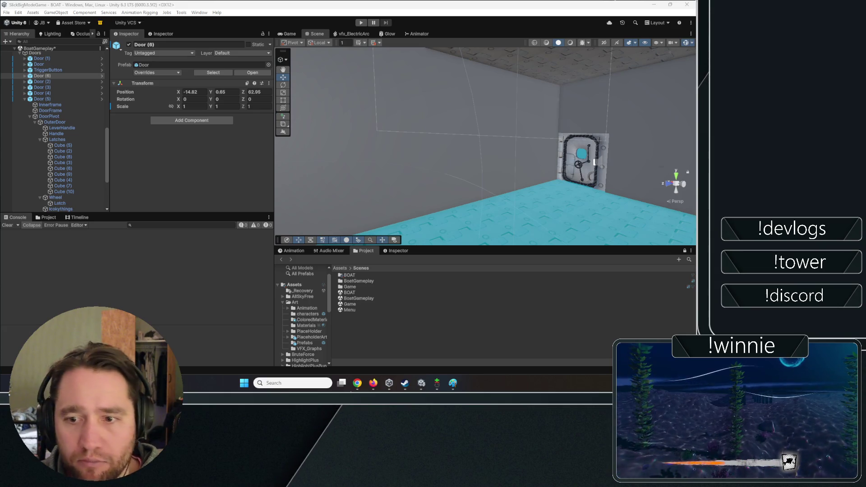
# - Clear the selection and multi-select the door together with its surrounding wall pieces
pyautogui.click(55, 48)
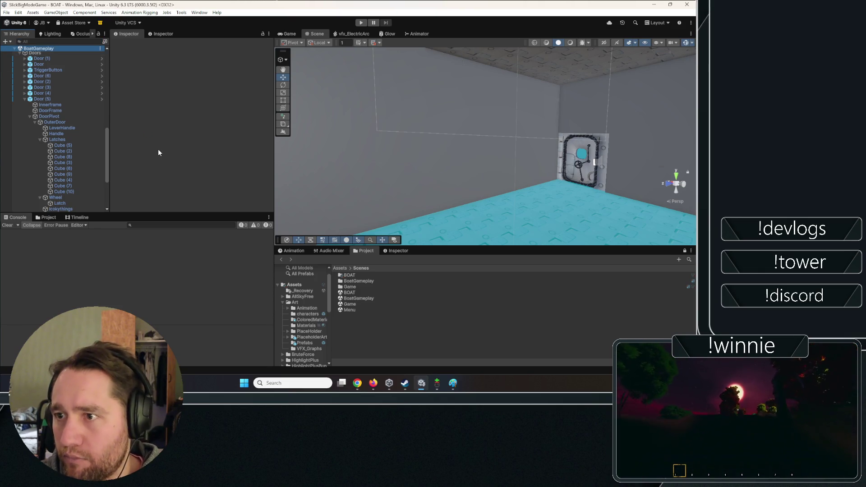
pyautogui.moveTo(411, 211)
pyautogui.mouseDown()
pyautogui.moveTo(7, 174)
pyautogui.moveTo(115, 178)
pyautogui.moveTo(98, 180)
pyautogui.mouseUp()
pyautogui.moveTo(429, 167); pyautogui.dragTo(514, 149)
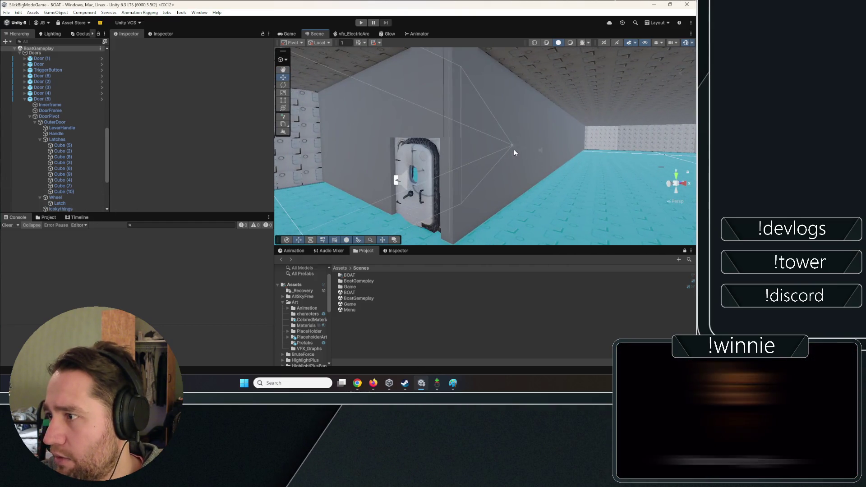
pyautogui.click(513, 149)
pyautogui.press('f')
pyautogui.click(555, 179)
pyautogui.press('f')
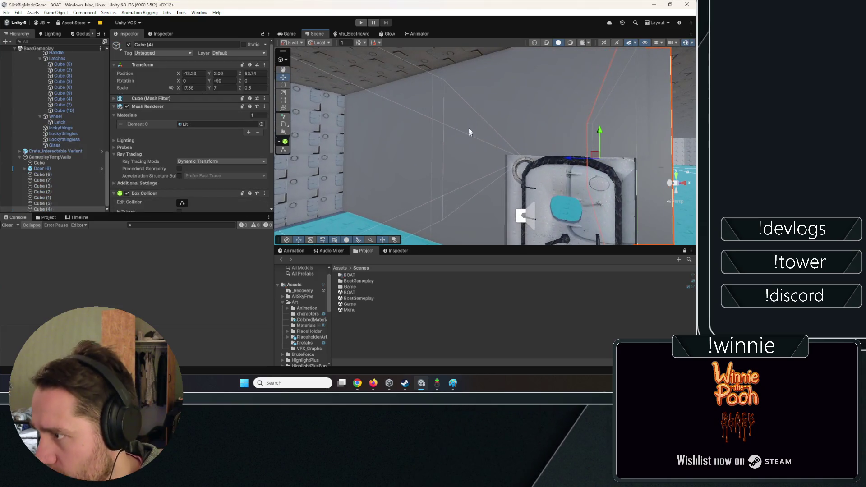
pyautogui.keyDown('shift'); pyautogui.click(544, 209); pyautogui.keyUp('shift')
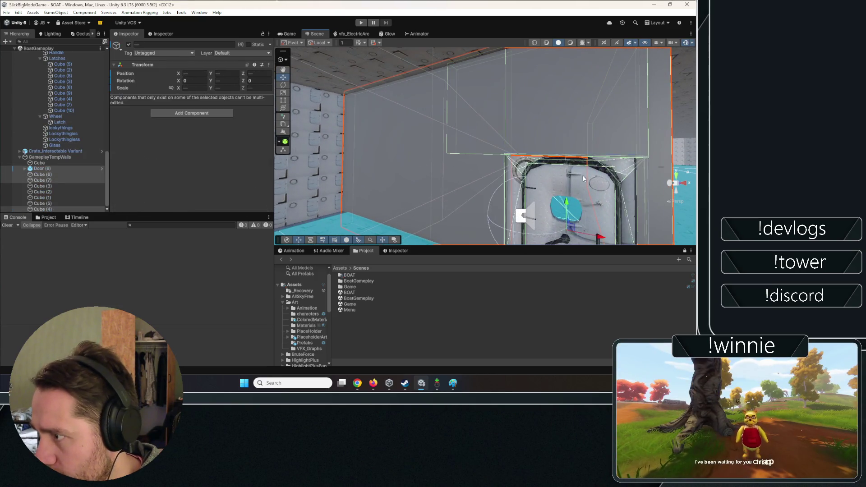
pyautogui.press('f')
# - Duplicate them into Door (7), Cube (8), Cube (9) and Cube (10), then deselect
pyautogui.hotkey('ctrl', 'd')
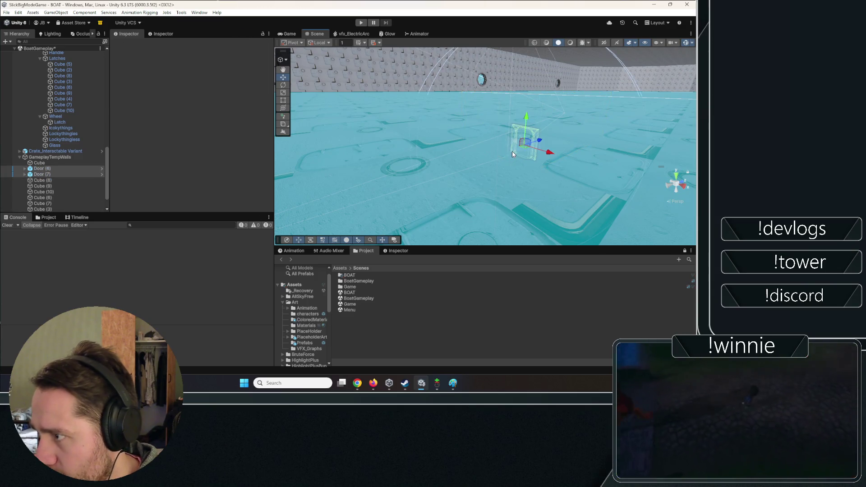
pyautogui.press('f')
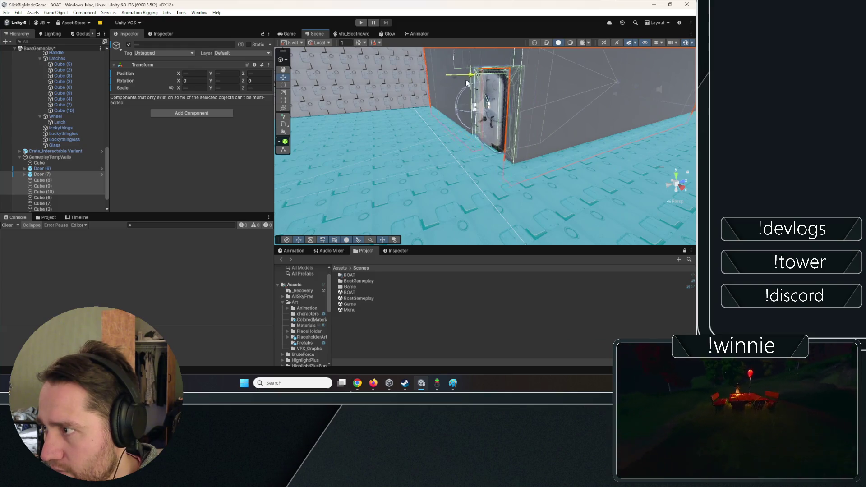
pyautogui.scroll(-5, 467, 83)
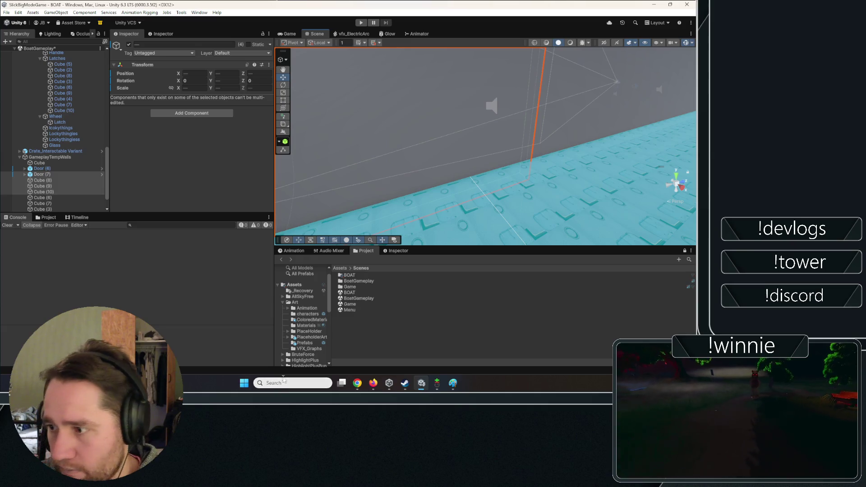
pyautogui.click(350, 336)
pyautogui.moveTo(451, 113)
pyautogui.mouseDown()
pyautogui.moveTo(469, 81)
pyautogui.moveTo(406, 78)
pyautogui.moveTo(486, 54)
pyautogui.moveTo(612, 72)
pyautogui.moveTo(480, 87)
pyautogui.moveTo(406, 112)
pyautogui.moveTo(316, 118)
pyautogui.mouseUp()
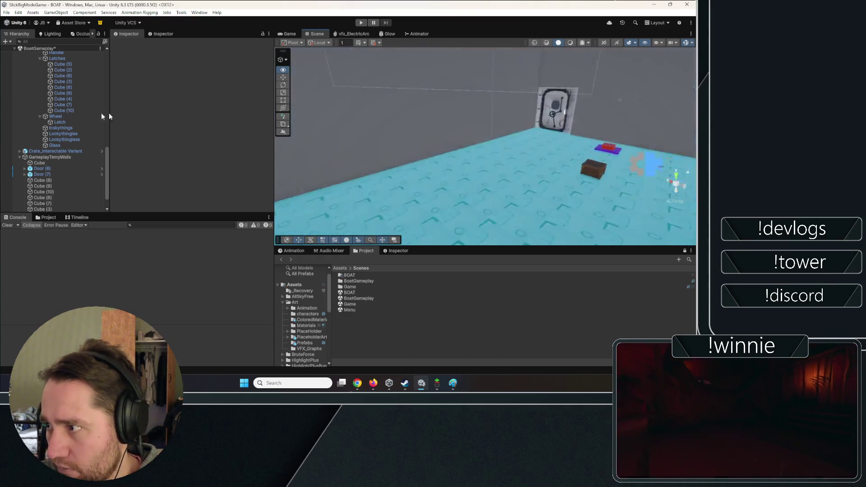
pyautogui.moveTo(101, 113)
pyautogui.mouseDown()
pyautogui.moveTo(98, 74)
pyautogui.moveTo(164, 55)
pyautogui.moveTo(220, 69)
pyautogui.moveTo(554, 97)
pyautogui.moveTo(259, 116)
pyautogui.moveTo(208, 84)
pyautogui.moveTo(431, 131)
pyautogui.mouseUp()
# - Turn Door (7) around to a Y rotation of 180, leaving X at 0
pyautogui.click(449, 110)
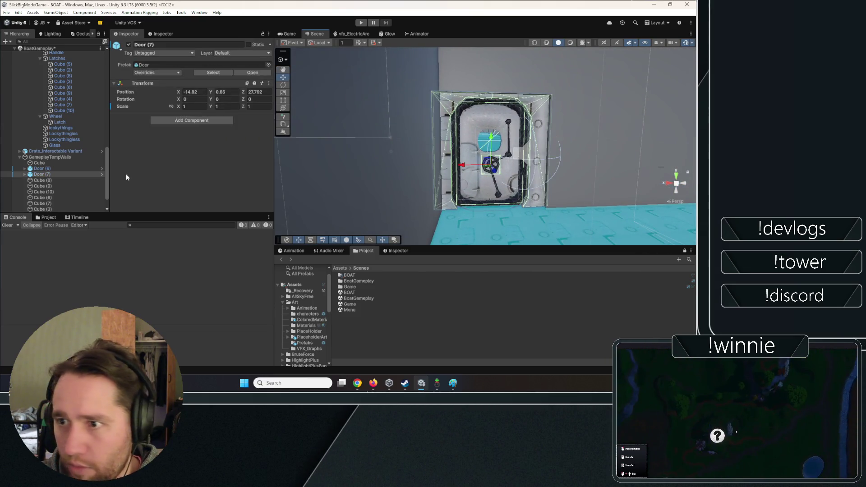
pyautogui.rightClick(36, 175)
pyautogui.press('Escape')
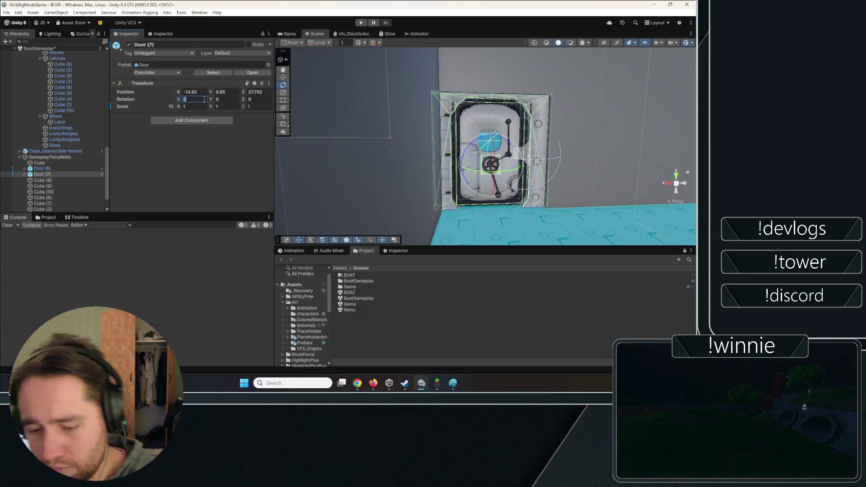
pyautogui.write('90')
pyautogui.press('Escape')
pyautogui.click(233, 99)
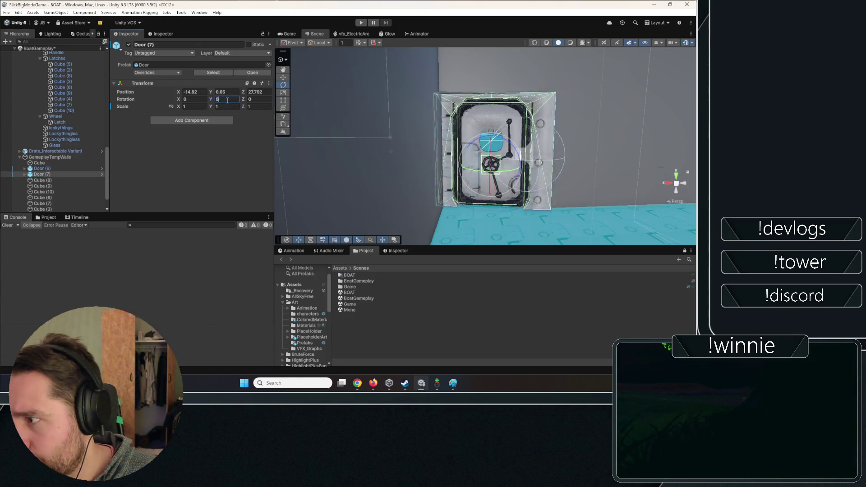
pyautogui.write('90')
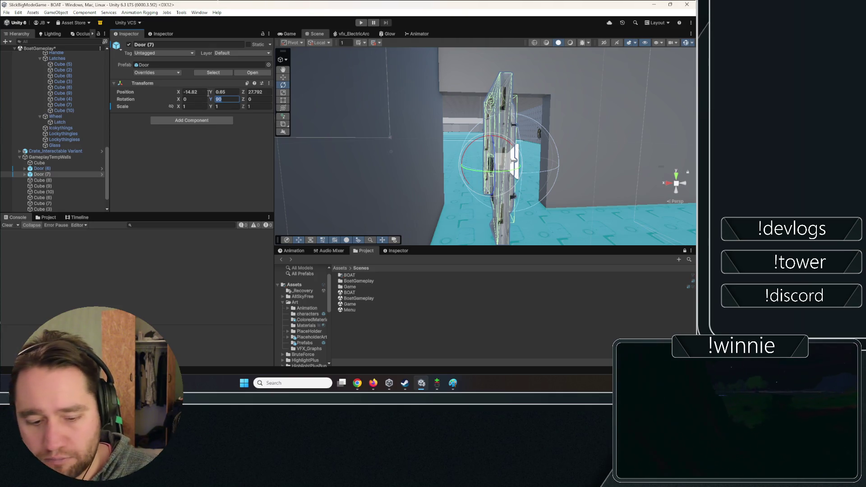
pyautogui.write('180')
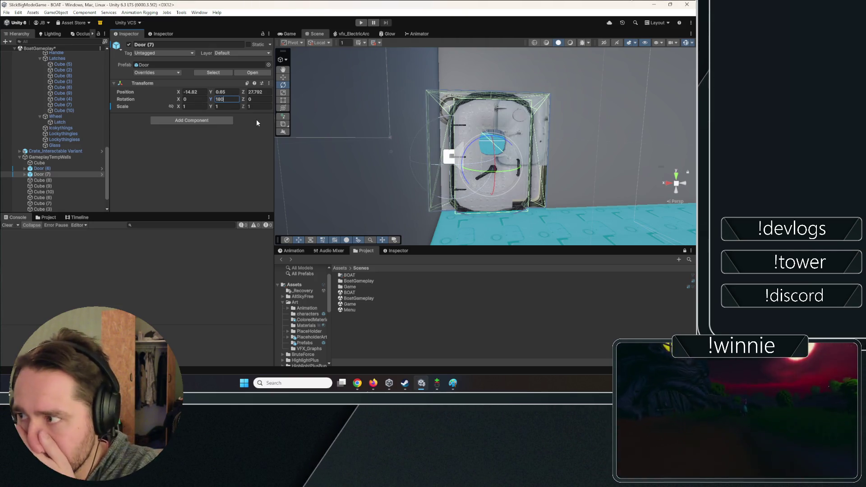
pyautogui.moveTo(523, 126)
pyautogui.mouseDown()
pyautogui.moveTo(420, 133)
pyautogui.moveTo(358, 112)
pyautogui.moveTo(393, 128)
pyautogui.moveTo(499, 131)
pyautogui.moveTo(448, 141)
pyautogui.moveTo(457, 135)
pyautogui.moveTo(341, 126)
pyautogui.moveTo(388, 138)
pyautogui.moveTo(383, 132)
pyautogui.moveTo(520, 125)
pyautogui.moveTo(243, 159)
pyautogui.moveTo(123, 126)
pyautogui.moveTo(66, 147)
pyautogui.moveTo(465, 151)
pyautogui.moveTo(496, 197)
pyautogui.moveTo(470, 143)
pyautogui.mouseUp()
# - Duplicate TriggerButton and move TriggerButton (1) across the room beside Door (7)
pyautogui.click(463, 138)
pyautogui.scroll(2, 66, 96)
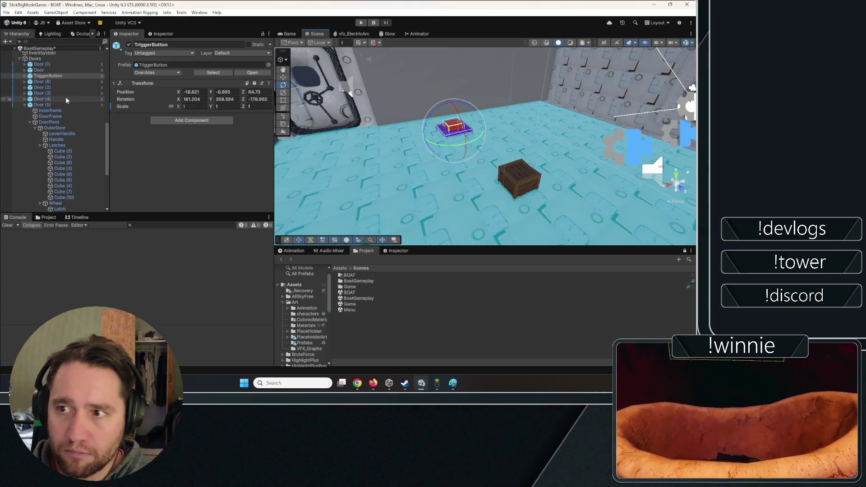
pyautogui.click(53, 77)
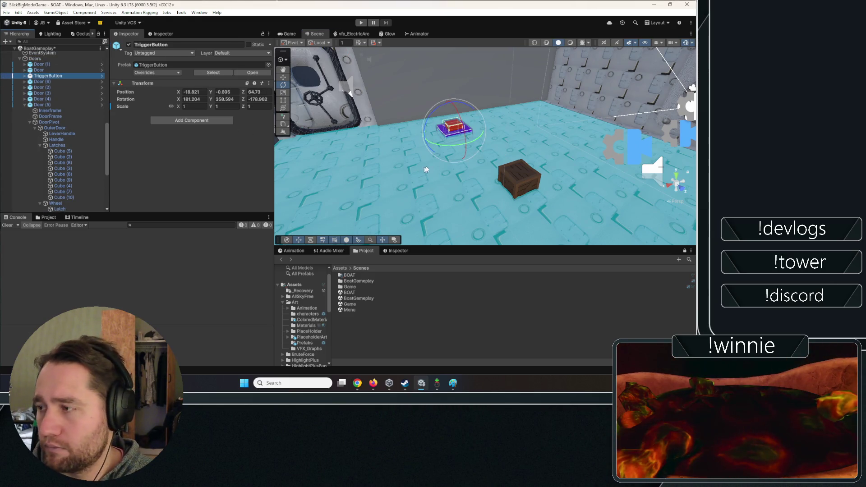
pyautogui.moveTo(408, 82)
pyautogui.mouseDown()
pyautogui.moveTo(620, 76)
pyautogui.moveTo(518, 81)
pyautogui.mouseUp()
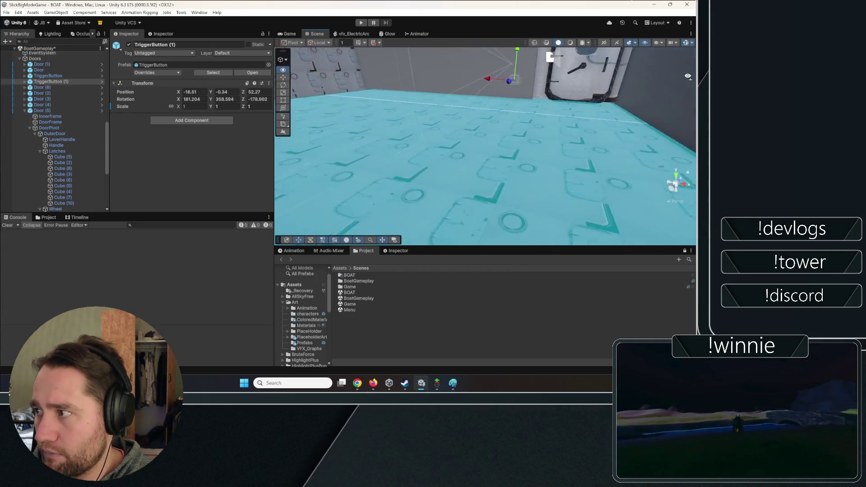
pyautogui.press('f')
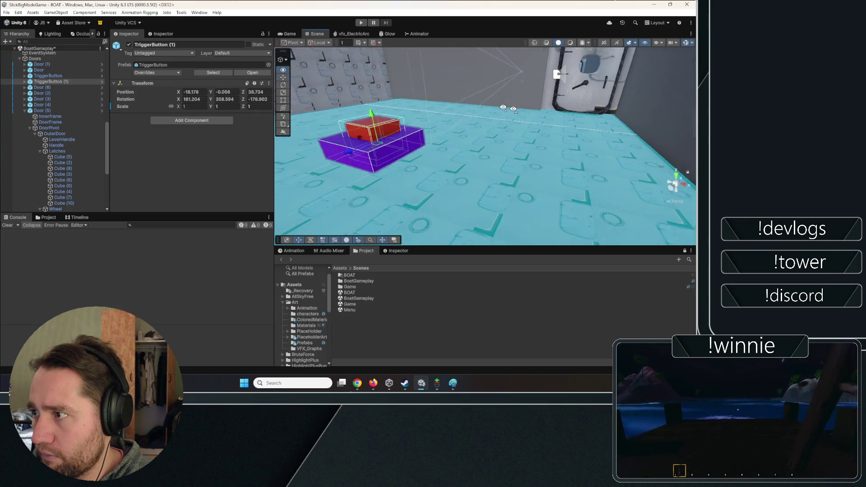
pyautogui.moveTo(503, 135)
pyautogui.mouseDown()
pyautogui.moveTo(510, 147)
pyautogui.moveTo(311, 137)
pyautogui.moveTo(350, 114)
pyautogui.moveTo(363, 154)
pyautogui.mouseUp()
pyautogui.moveTo(410, 204)
pyautogui.mouseDown()
pyautogui.moveTo(392, 205)
pyautogui.moveTo(363, 110)
pyautogui.moveTo(442, 142)
pyautogui.moveTo(472, 140)
pyautogui.mouseUp()
# - Select the new door together with its neighbouring wall pieces
pyautogui.click(537, 174)
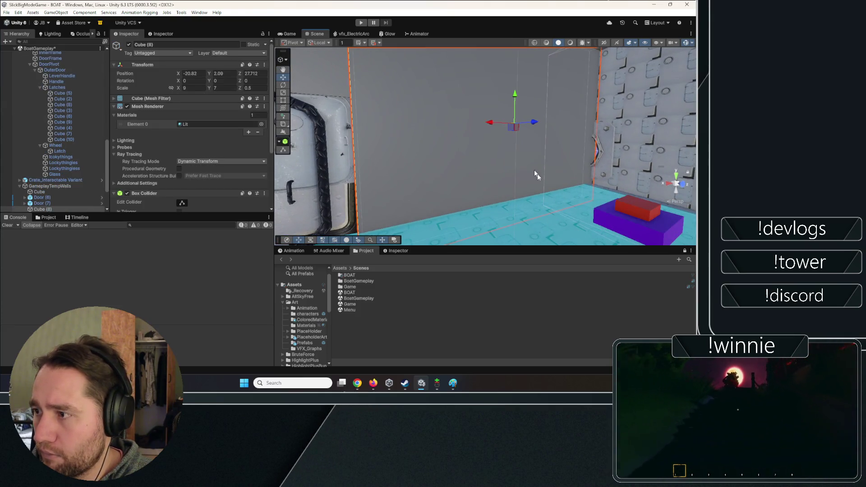
pyautogui.moveTo(537, 174)
pyautogui.mouseDown()
pyautogui.moveTo(81, 167)
pyautogui.moveTo(10, 186)
pyautogui.moveTo(446, 199)
pyautogui.mouseUp()
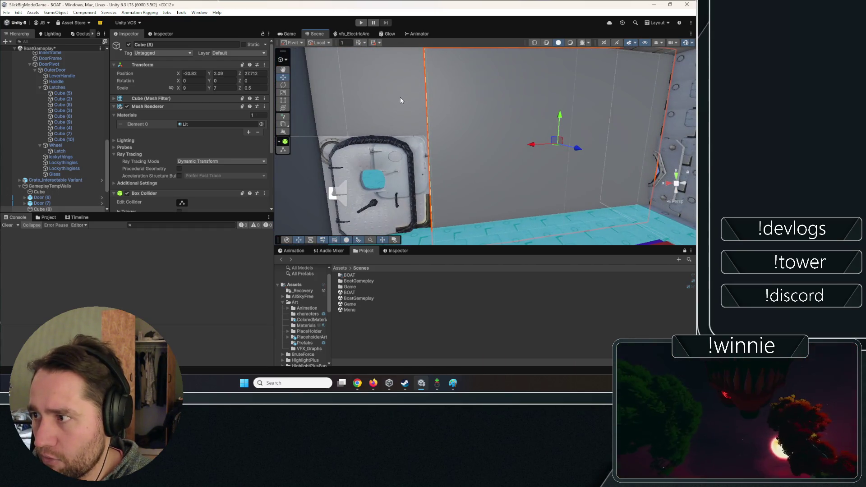
pyautogui.moveTo(401, 100)
pyautogui.mouseDown()
pyautogui.moveTo(445, 171)
pyautogui.moveTo(518, 178)
pyautogui.moveTo(598, 203)
pyautogui.moveTo(449, 165)
pyautogui.mouseUp()
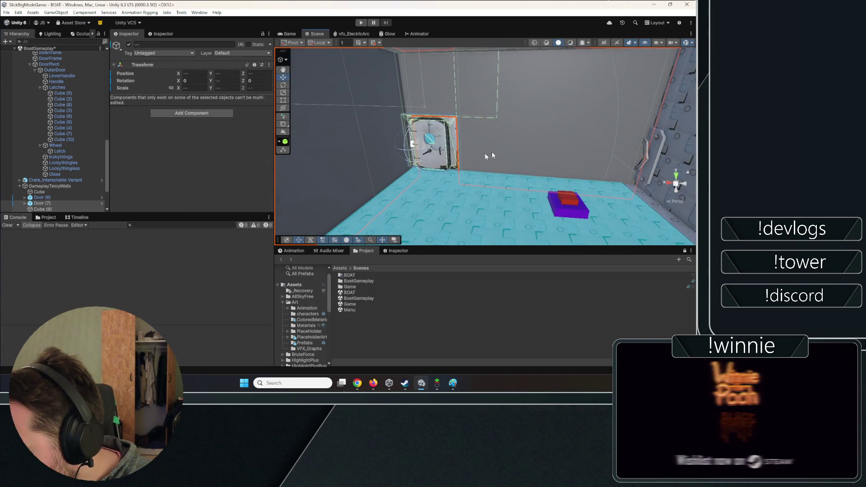
# - Slide the door-and-wall group along X, then select TriggerButton (1)
pyautogui.press('f')
pyautogui.scroll(-5, 412, 155)
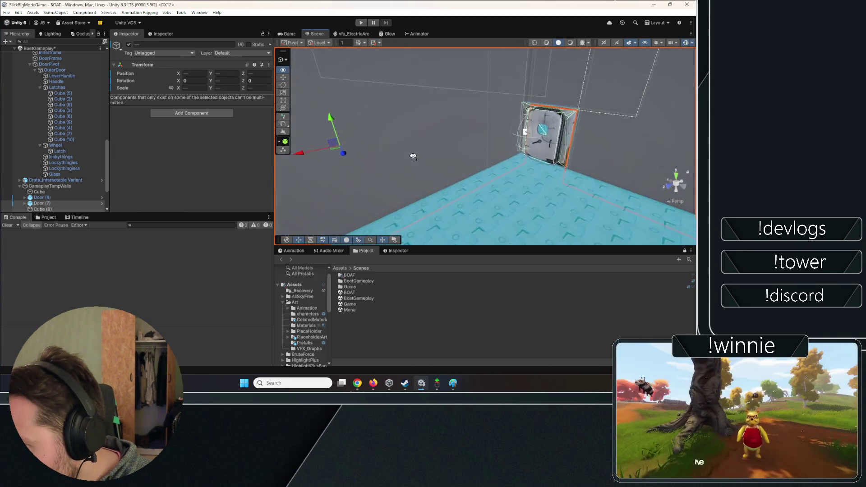
pyautogui.moveTo(292, 179); pyautogui.dragTo(321, 175)
pyautogui.moveTo(383, 164)
pyautogui.mouseDown()
pyautogui.moveTo(391, 157)
pyautogui.moveTo(623, 168)
pyautogui.mouseUp()
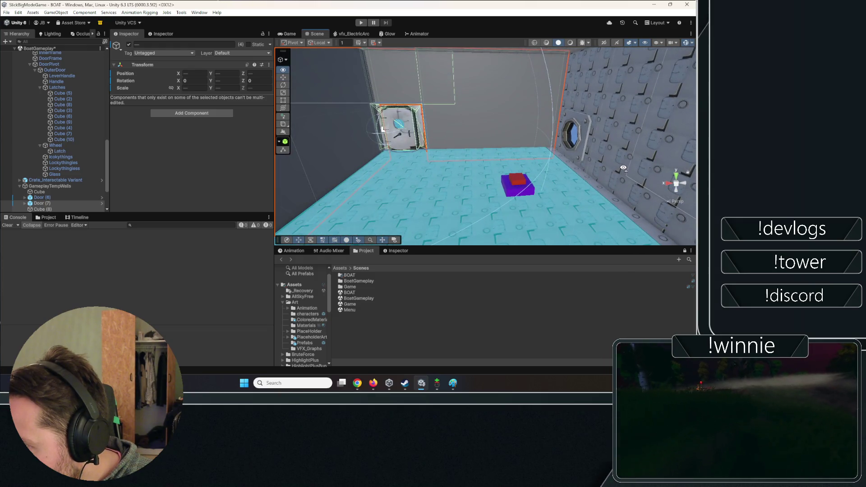
pyautogui.click(518, 181)
pyautogui.scroll(2, 73, 89)
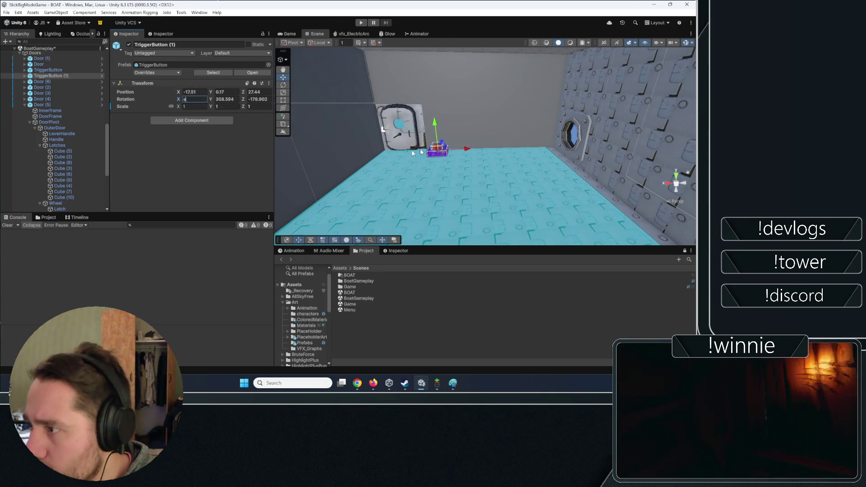
# - Rotate TriggerButton (1) upright and press it flat against the wall beside the new door
pyautogui.click(58, 76)
pyautogui.press('e')
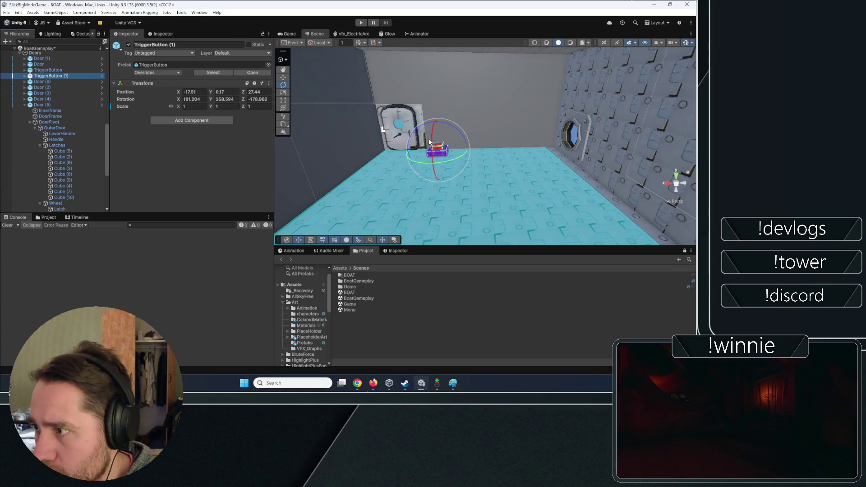
pyautogui.moveTo(423, 221)
pyautogui.mouseDown()
pyautogui.moveTo(369, 176)
pyautogui.moveTo(376, 169)
pyautogui.mouseUp()
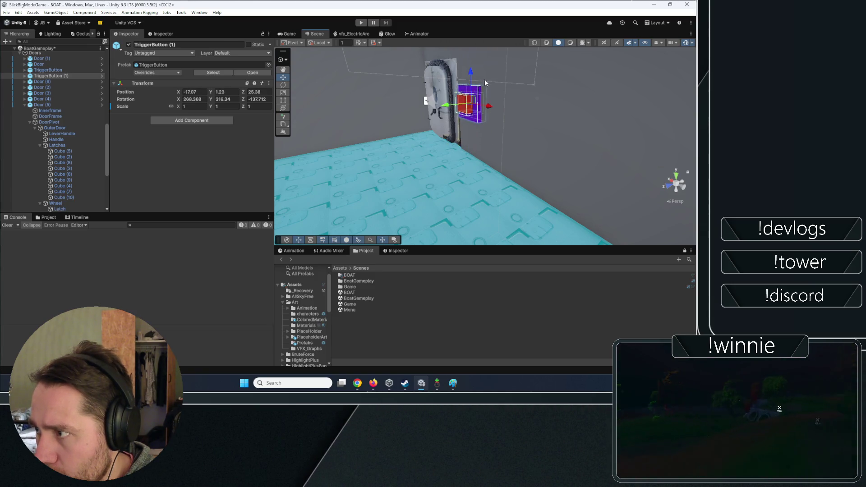
pyautogui.scroll(-4, 485, 82)
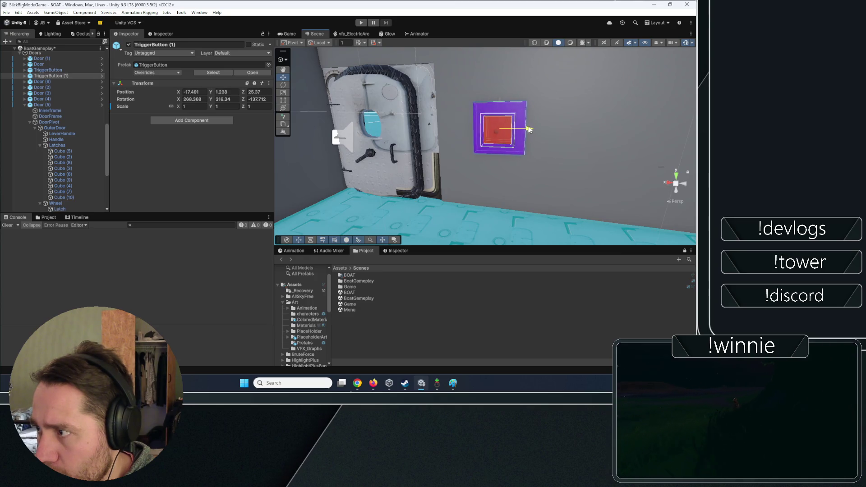
pyautogui.moveTo(566, 129)
pyautogui.mouseDown()
pyautogui.moveTo(530, 130)
pyautogui.moveTo(530, 122)
pyautogui.moveTo(526, 143)
pyautogui.moveTo(515, 135)
pyautogui.mouseUp()
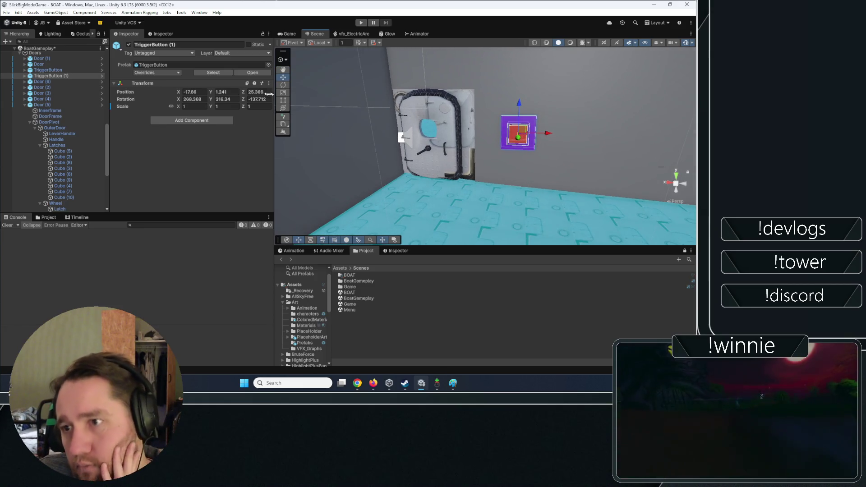
pyautogui.click(24, 76)
pyautogui.click(60, 87)
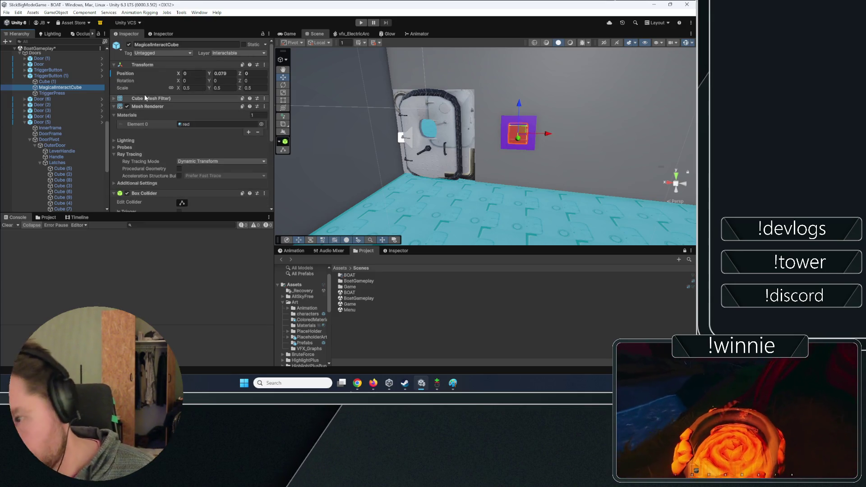
# - Review TriggerPress's press and exit events to see which DoorPivot they target
pyautogui.scroll(-5, 193, 105)
pyautogui.click(153, 158)
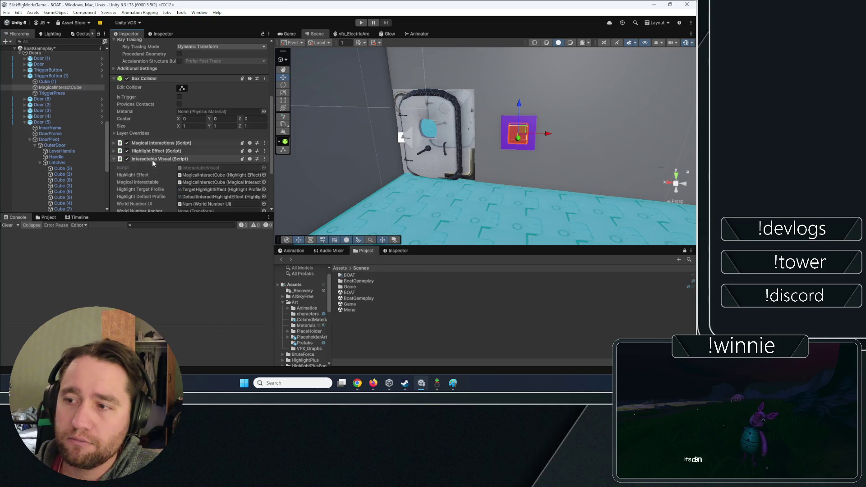
pyautogui.click(154, 159)
pyautogui.click(52, 94)
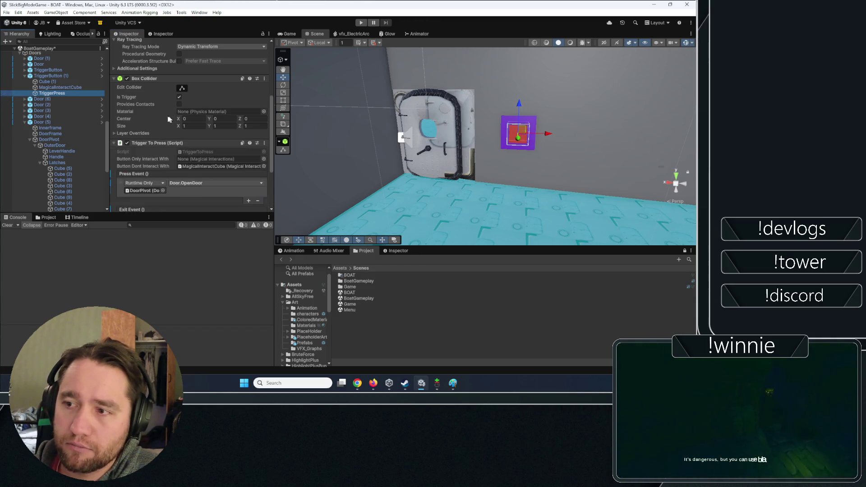
pyautogui.scroll(-3, 159, 128)
pyautogui.click(145, 116)
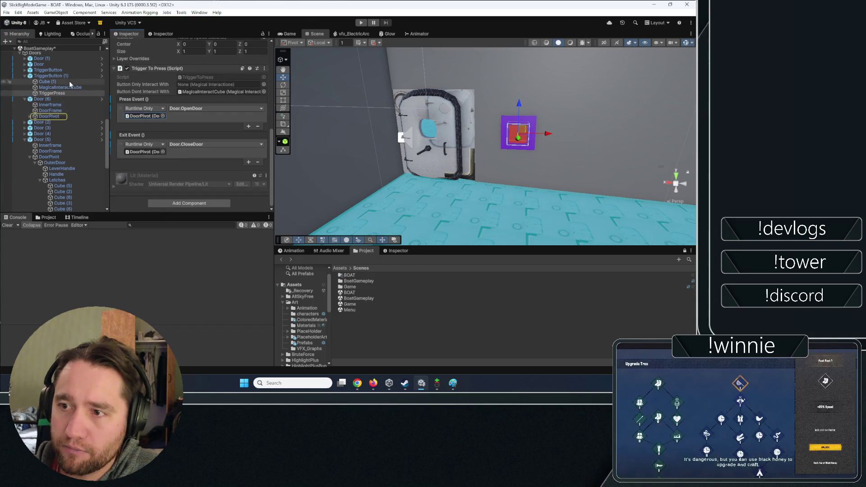
pyautogui.click(131, 153)
# - Inspect Door (6) and select it together with Door (7)
pyautogui.click(50, 99)
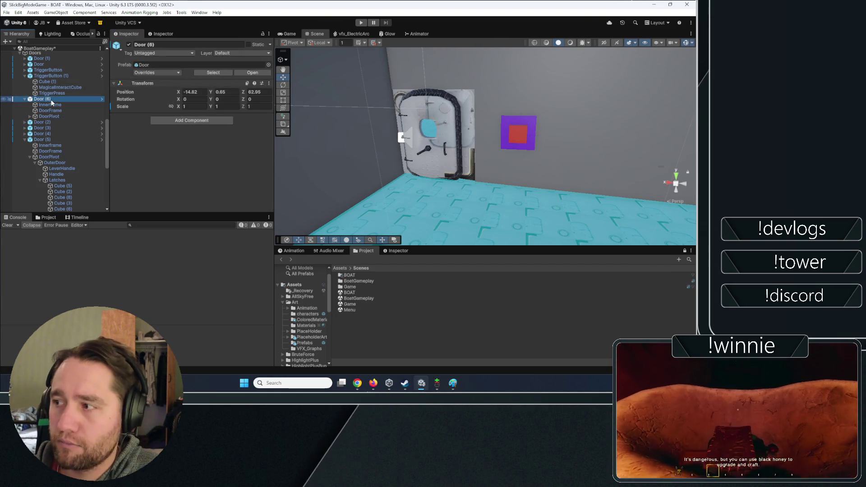
pyautogui.click(409, 130)
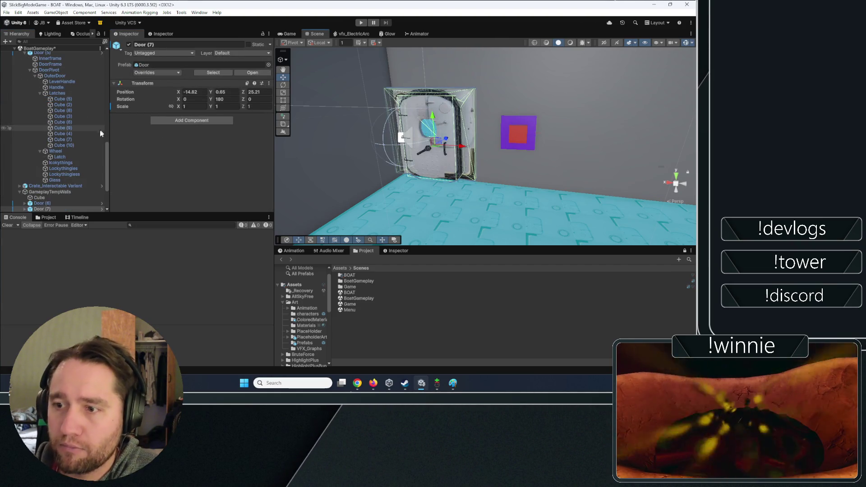
pyautogui.click(48, 166)
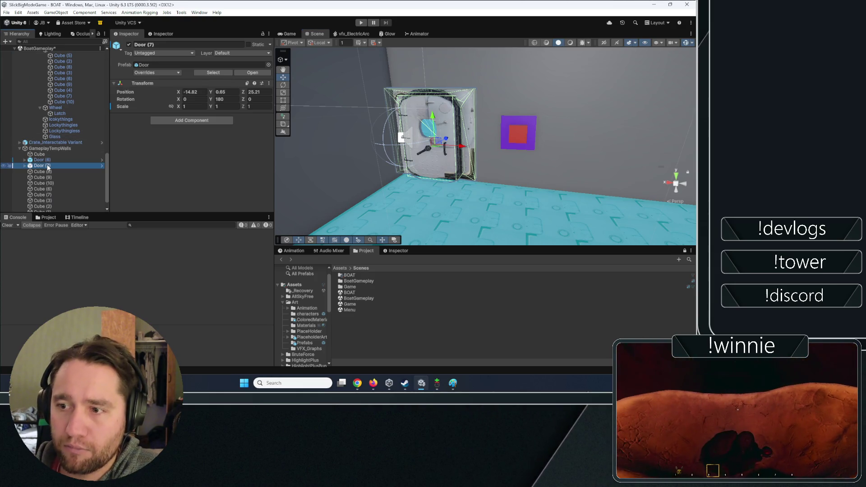
pyautogui.keyDown('ctrl'); pyautogui.click(54, 160); pyautogui.keyUp('ctrl')
pyautogui.scroll(-1, 53, 161)
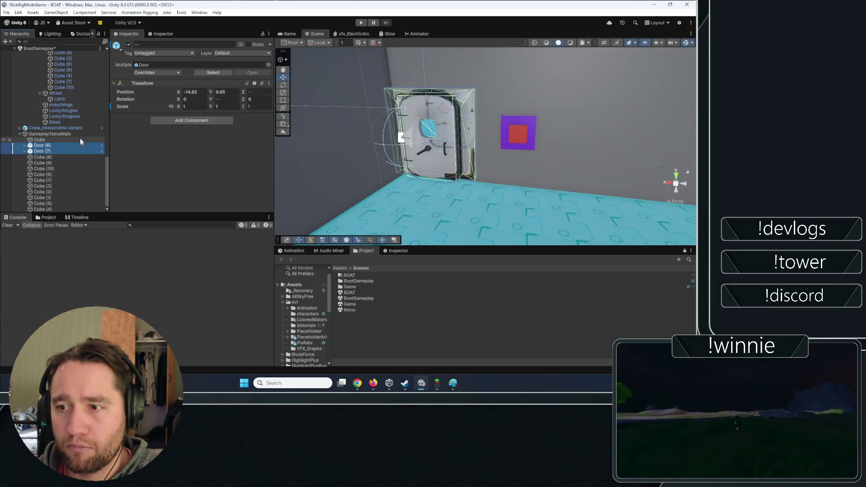
pyautogui.scroll(10, 63, 77)
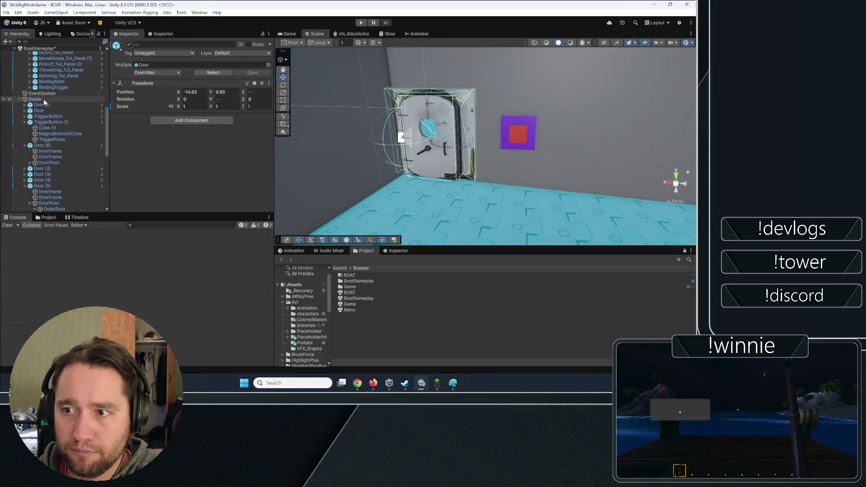
# - Select the first TriggerButton, then reselect Door (7) and expand its child objects
pyautogui.click(46, 116)
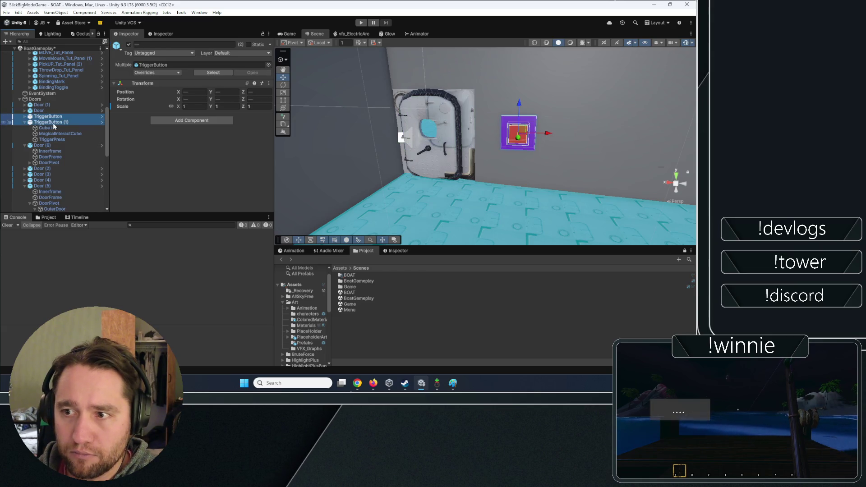
pyautogui.scroll(5, 53, 126)
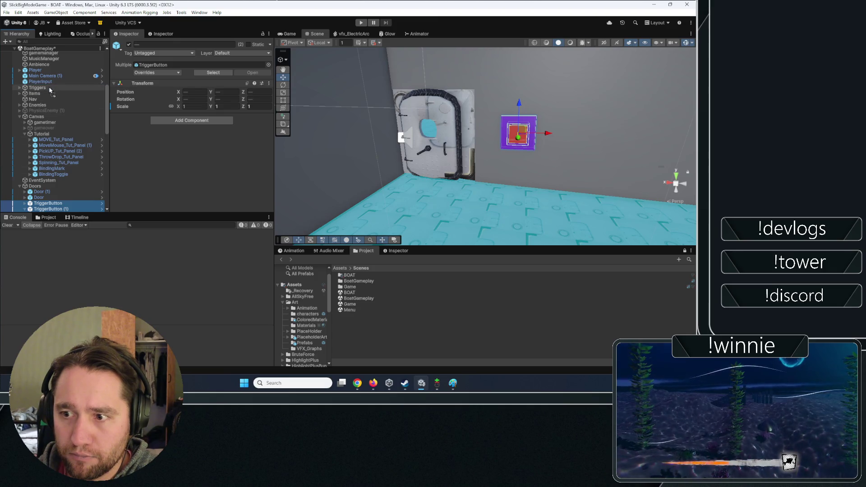
pyautogui.scroll(-6, 47, 104)
pyautogui.scroll(-2, 37, 108)
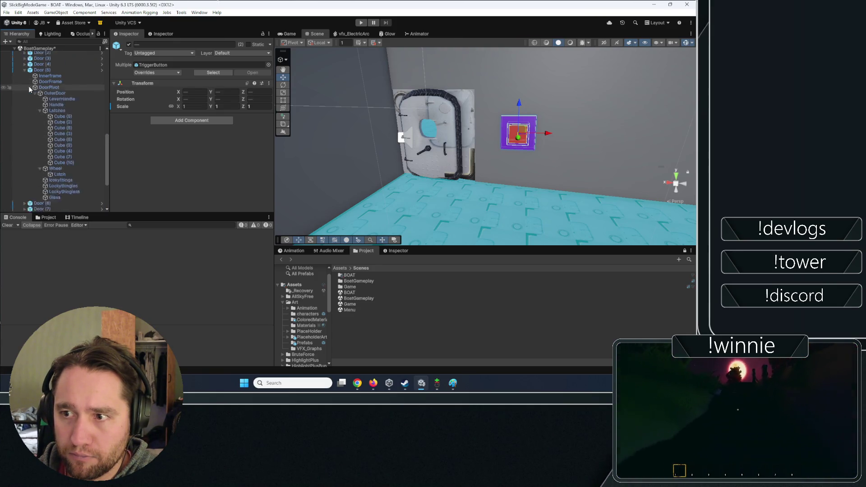
pyautogui.scroll(2, 36, 162)
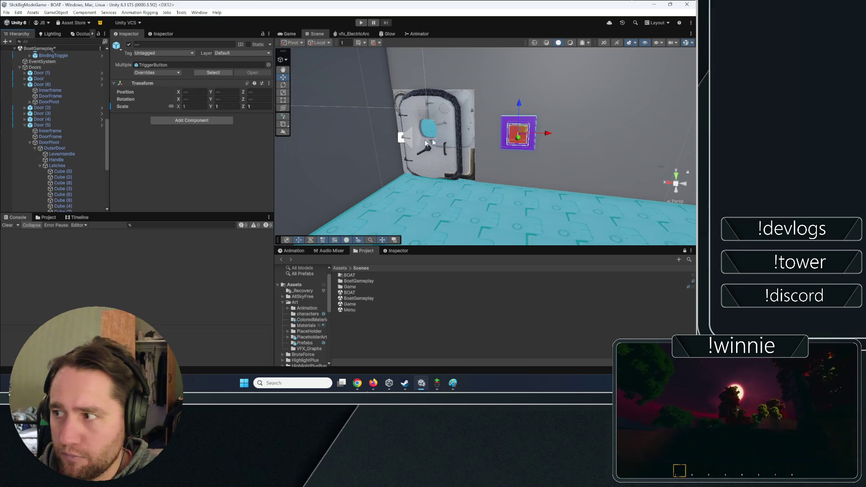
pyautogui.scroll(1, 93, 125)
pyautogui.click(418, 119)
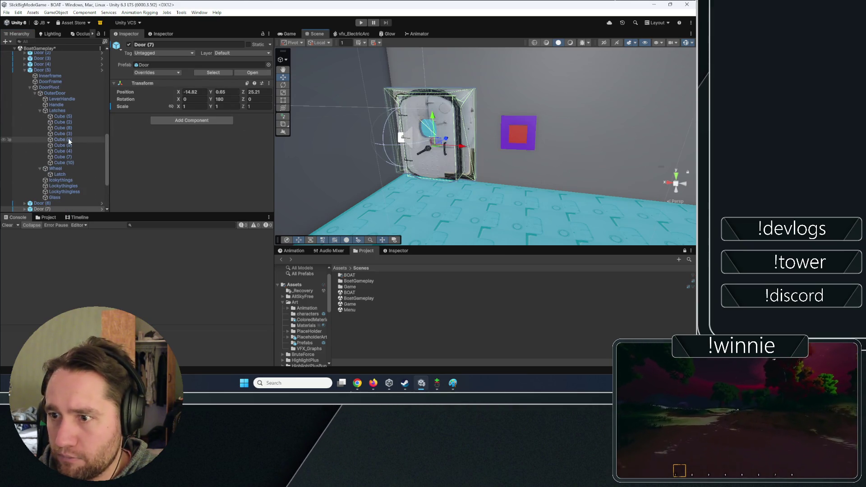
pyautogui.scroll(3, 54, 122)
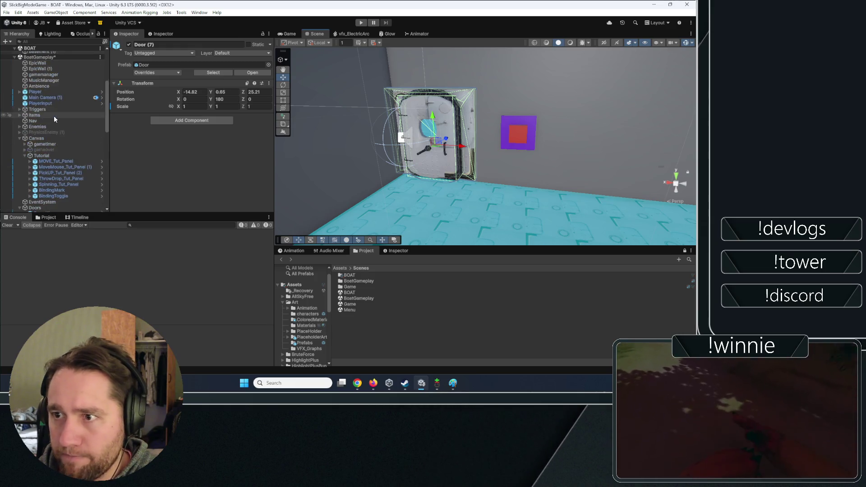
pyautogui.scroll(-6, 52, 123)
pyautogui.click(24, 144)
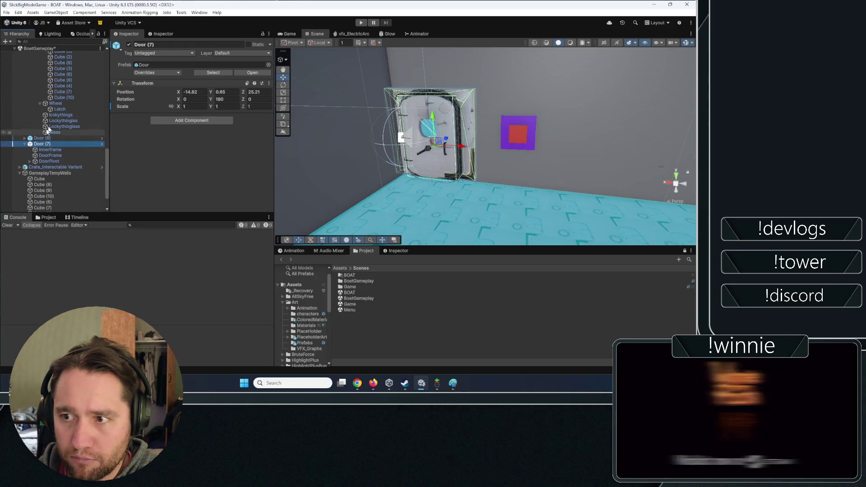
pyautogui.scroll(10, 52, 122)
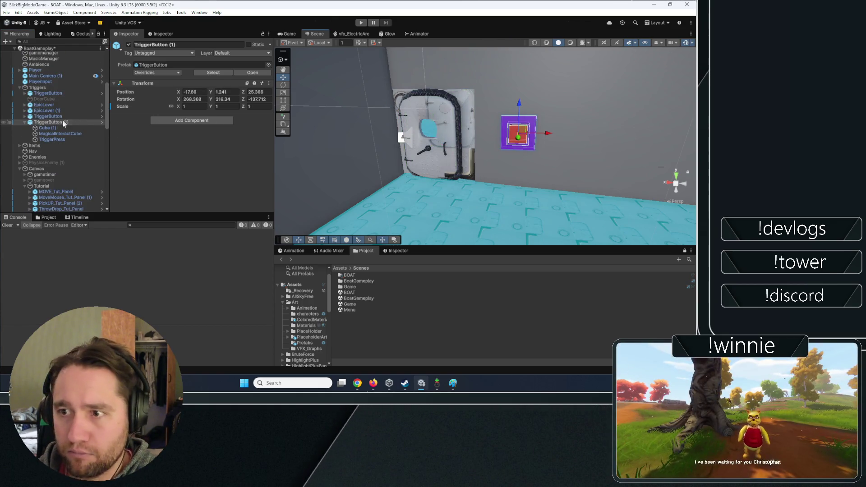
# - Set the second TriggerPress's Press Event to Door.OpenDoor() and Exit Event to Door.CloseDoor()
pyautogui.click(56, 140)
pyautogui.scroll(-10, 56, 141)
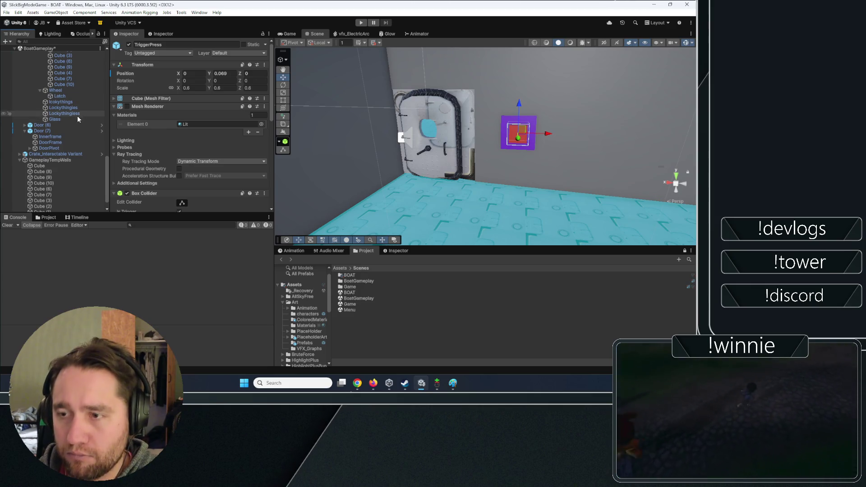
pyautogui.scroll(-5, 162, 126)
pyautogui.scroll(-2, 163, 130)
pyautogui.click(141, 130)
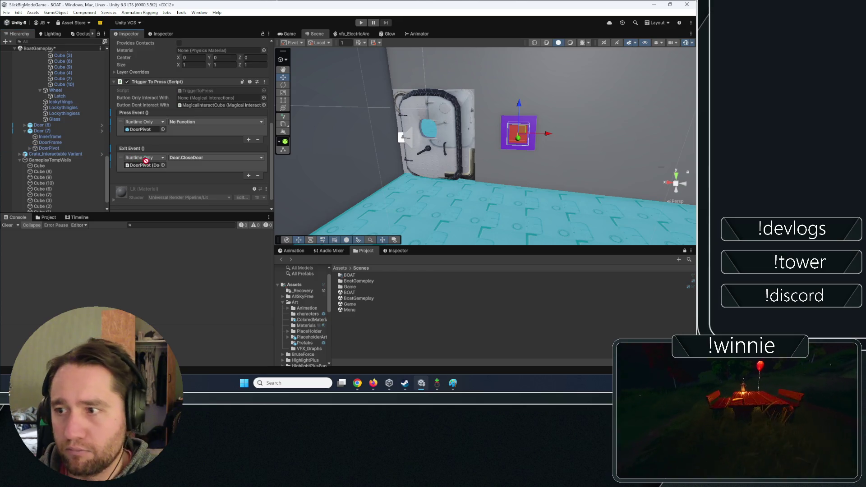
pyautogui.click(189, 122)
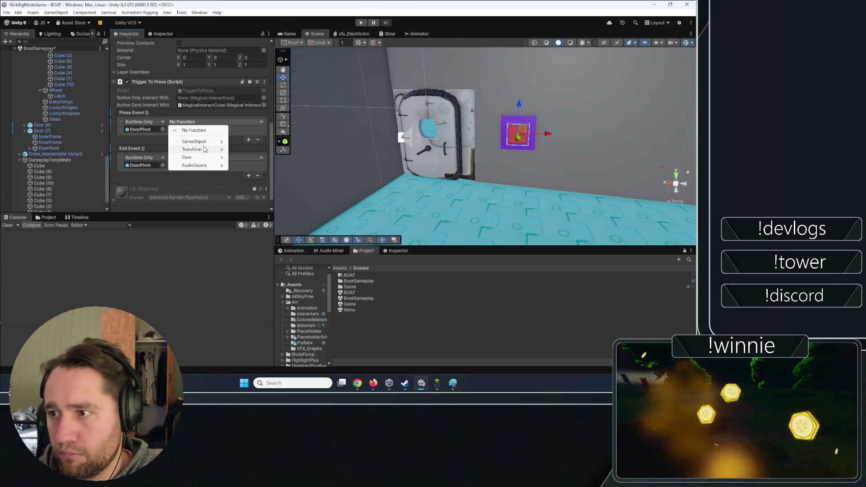
pyautogui.moveTo(192, 150)
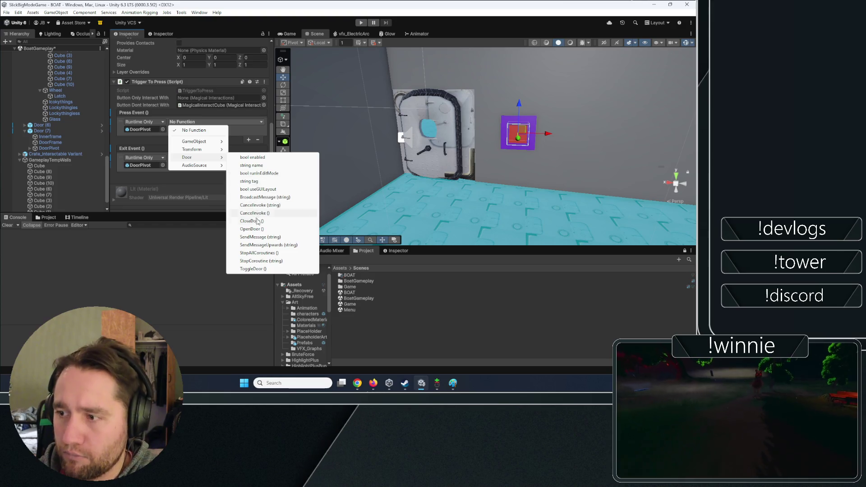
pyautogui.click(251, 228)
pyautogui.click(183, 159)
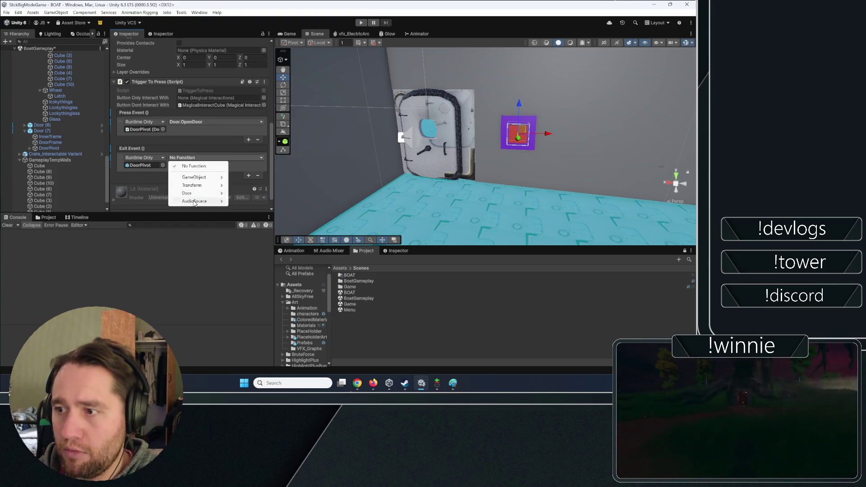
pyautogui.moveTo(194, 197)
pyautogui.click(253, 258)
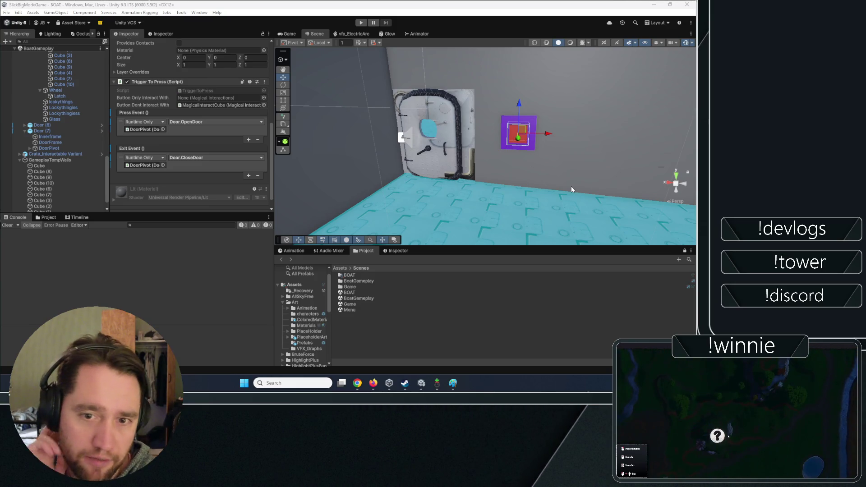
pyautogui.moveTo(502, 185)
pyautogui.mouseDown()
pyautogui.moveTo(200, 109)
pyautogui.moveTo(456, 126)
pyautogui.moveTo(478, 132)
pyautogui.moveTo(472, 137)
pyautogui.mouseUp()
# - Set the grey temporary wall's X scale to 20 and nudge it along its length
pyautogui.click(478, 131)
pyautogui.press('f')
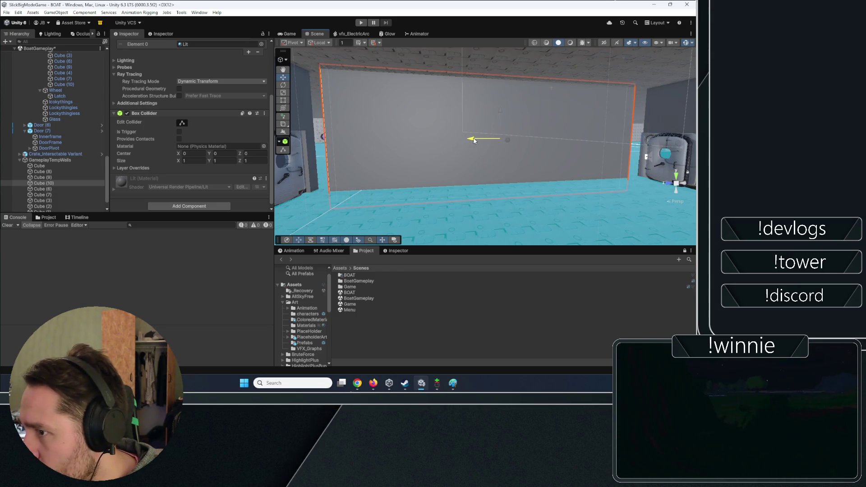
pyautogui.scroll(5, 203, 135)
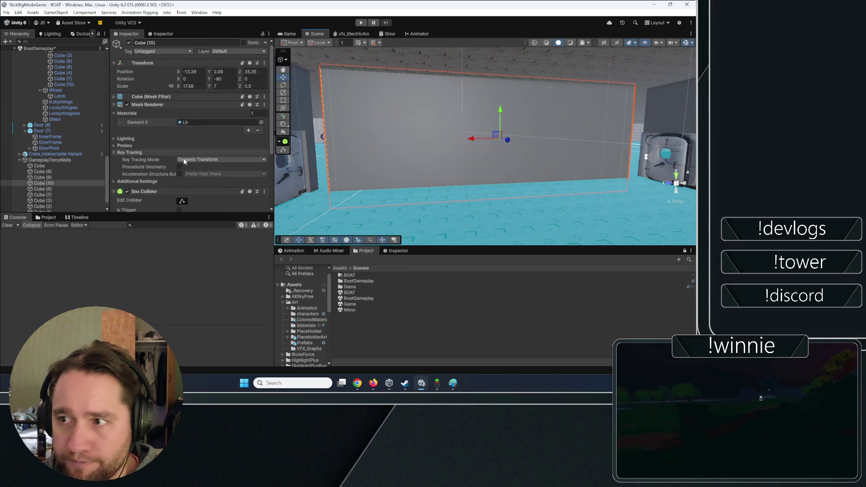
pyautogui.click(182, 88)
pyautogui.moveTo(183, 90); pyautogui.dragTo(196, 88)
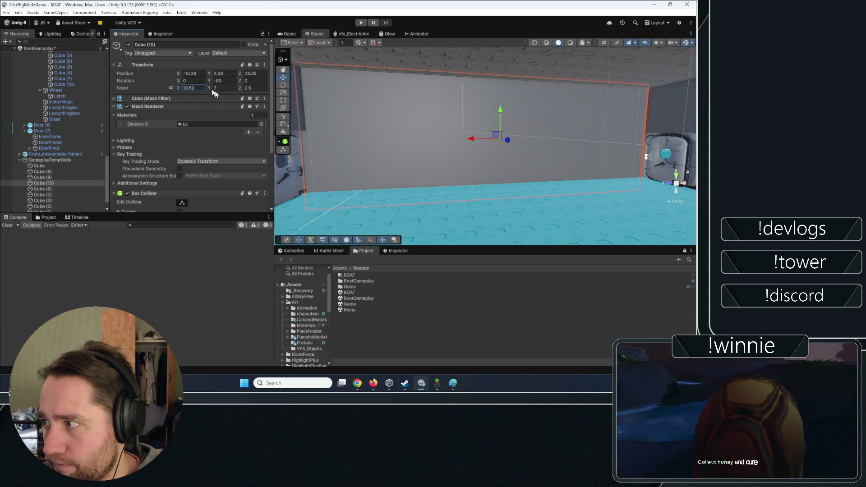
pyautogui.moveTo(473, 139)
pyautogui.mouseDown()
pyautogui.moveTo(441, 142)
pyautogui.moveTo(551, 118)
pyautogui.moveTo(375, 151)
pyautogui.moveTo(474, 143)
pyautogui.mouseUp()
pyautogui.moveTo(147, 163)
pyautogui.mouseDown()
pyautogui.moveTo(68, 155)
pyautogui.moveTo(164, 121)
pyautogui.mouseUp()
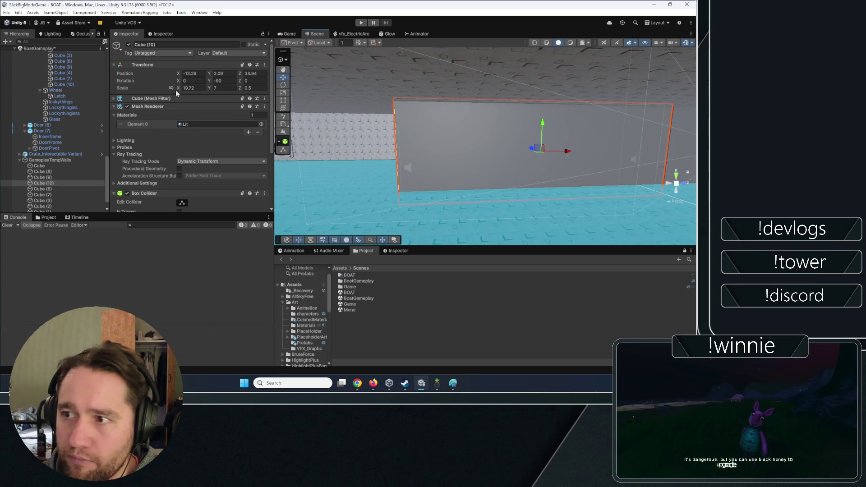
pyautogui.click(191, 88)
pyautogui.write('20')
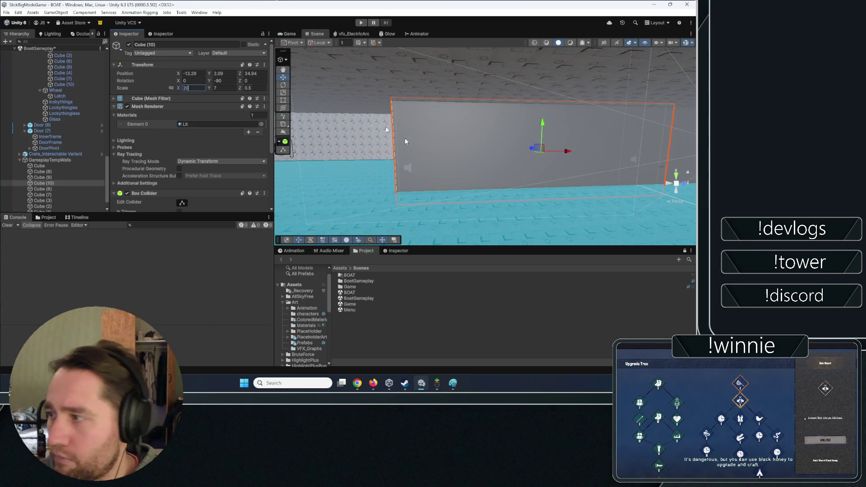
pyautogui.moveTo(406, 142)
pyautogui.mouseDown()
pyautogui.moveTo(519, 141)
pyautogui.moveTo(393, 151)
pyautogui.mouseUp()
# - Deselect the wall and select Door (6) in the corner wall
pyautogui.click(381, 319)
pyautogui.moveTo(429, 213)
pyautogui.mouseDown()
pyautogui.moveTo(441, 201)
pyautogui.moveTo(478, 199)
pyautogui.moveTo(522, 203)
pyautogui.moveTo(533, 218)
pyautogui.moveTo(654, 194)
pyautogui.moveTo(451, 180)
pyautogui.moveTo(399, 163)
pyautogui.mouseUp()
pyautogui.click(475, 142)
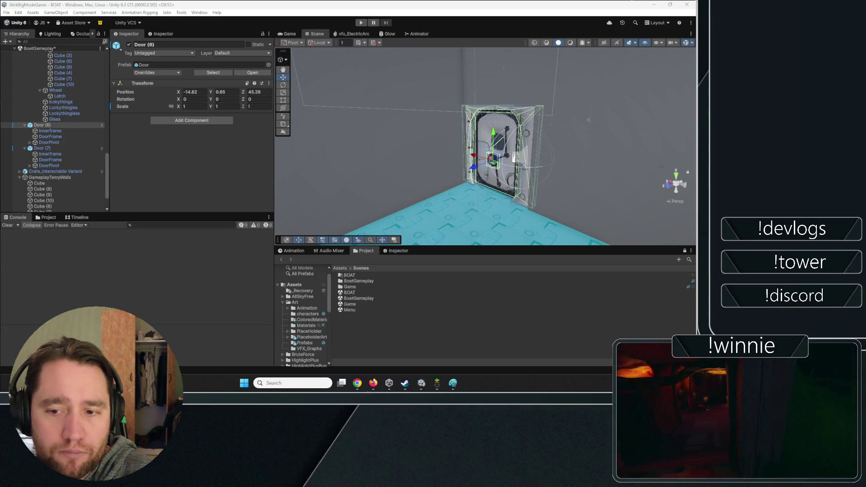
# - Inspect Door (6)'s DoorPivot components, collapsing the Audio Source details
pyautogui.click(50, 131)
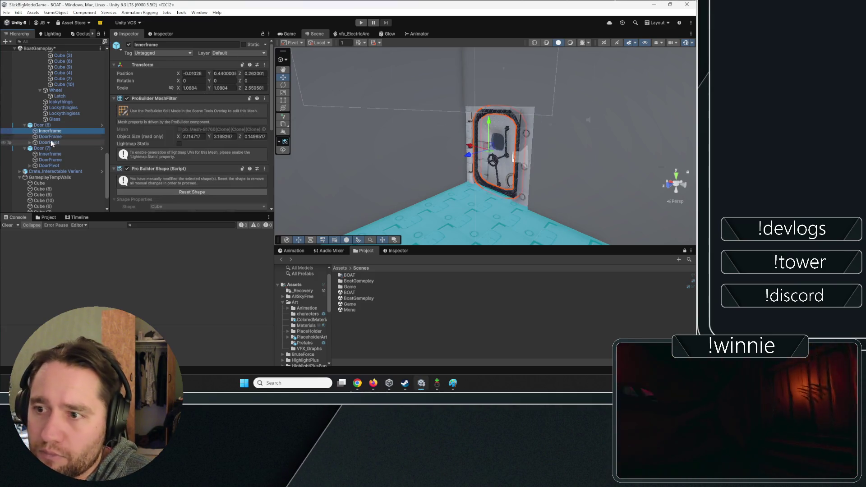
pyautogui.click(49, 142)
pyautogui.scroll(-5, 144, 143)
pyautogui.scroll(2, 143, 143)
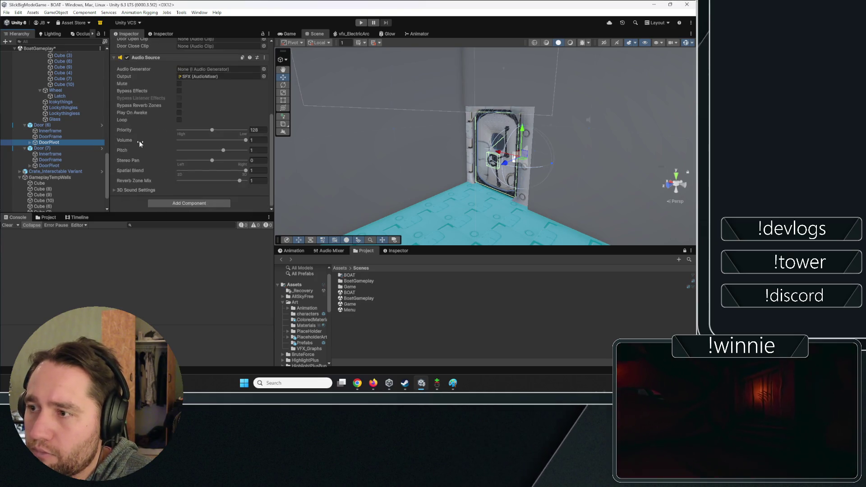
pyautogui.click(144, 118)
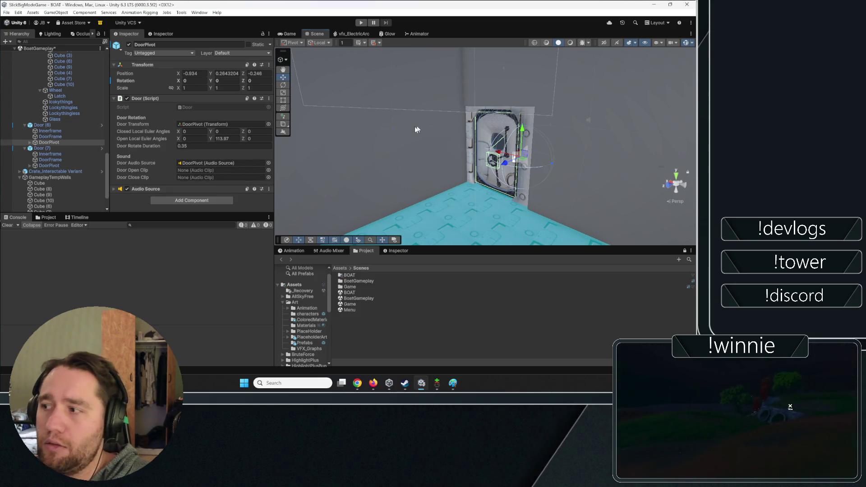
pyautogui.moveTo(485, 135)
pyautogui.mouseDown()
pyautogui.moveTo(467, 125)
pyautogui.moveTo(401, 136)
pyautogui.mouseUp()
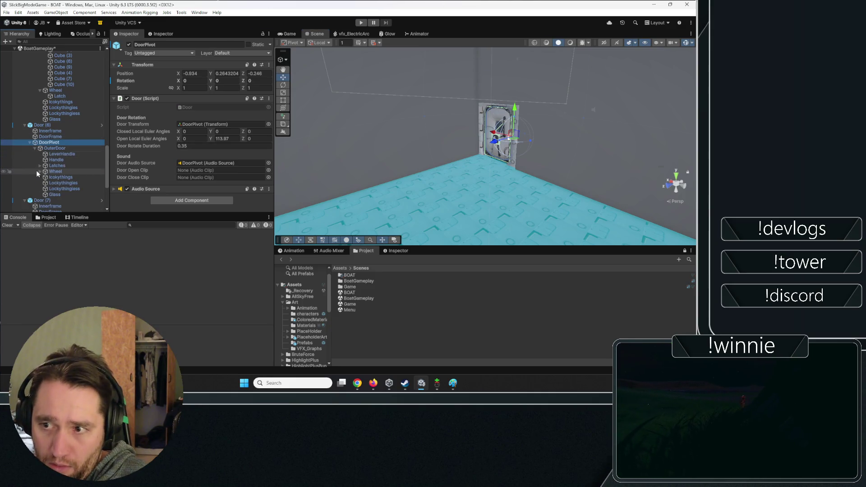
# - Review the Wheel's ProBuilder torus components and zoom in close on Door (6)
pyautogui.click(36, 170)
pyautogui.click(39, 171)
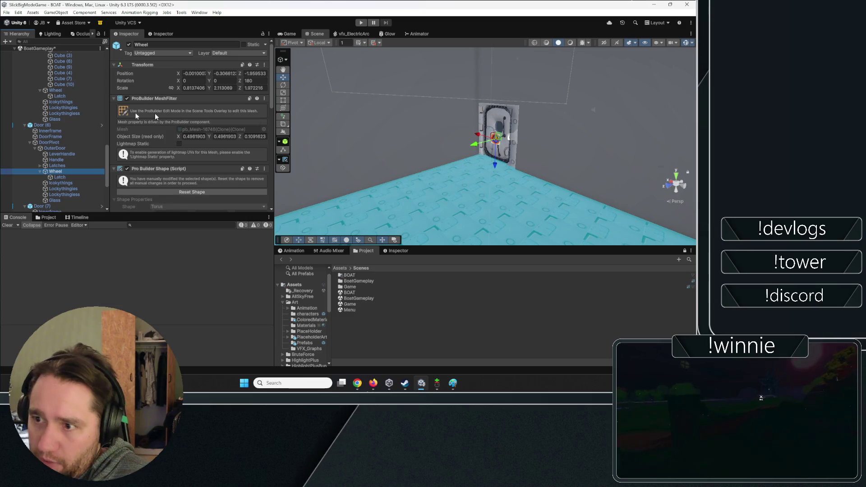
pyautogui.moveTo(389, 138)
pyautogui.mouseDown()
pyautogui.moveTo(414, 122)
pyautogui.moveTo(293, 137)
pyautogui.mouseUp()
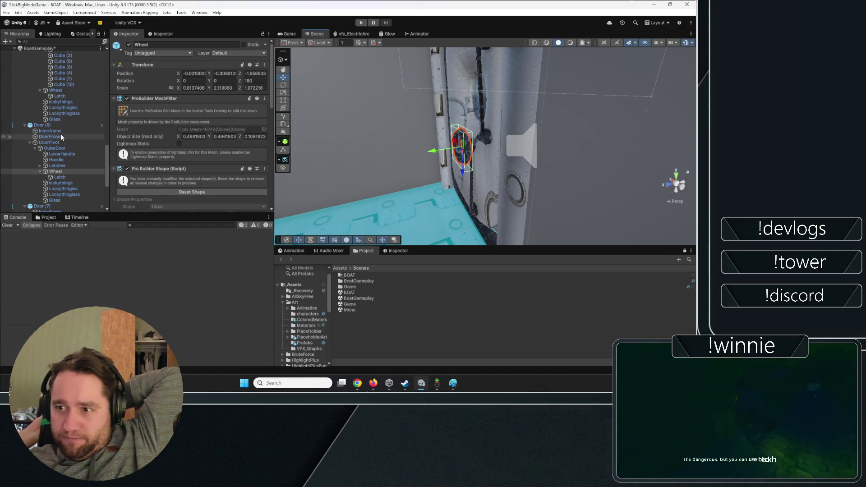
pyautogui.click(72, 125)
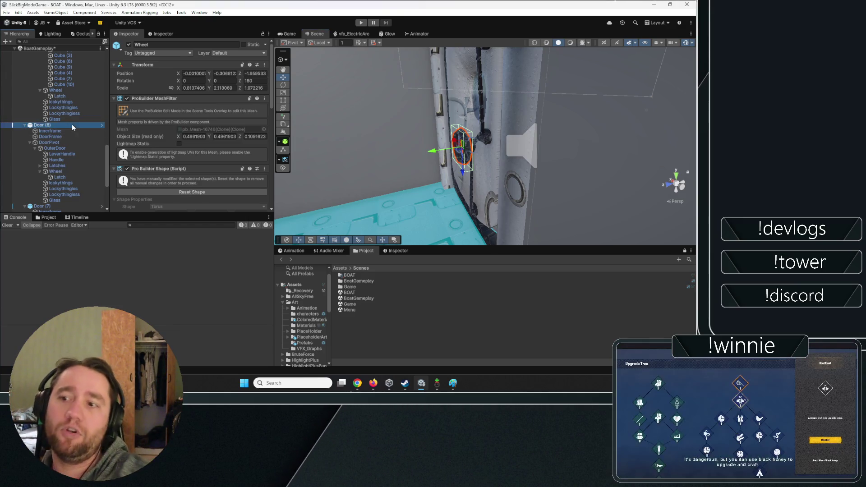
# - In the Door prefab, give the Wheel a kinematic Rigidbody with gravity off
pyautogui.click(251, 73)
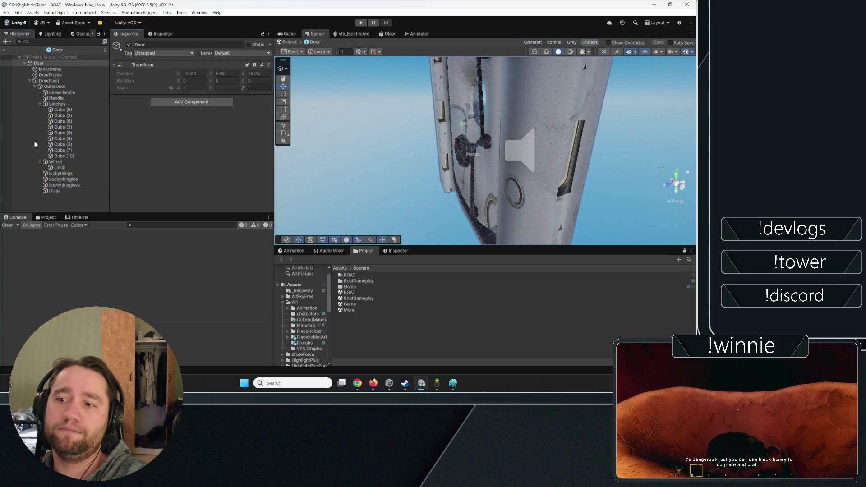
pyautogui.click(55, 161)
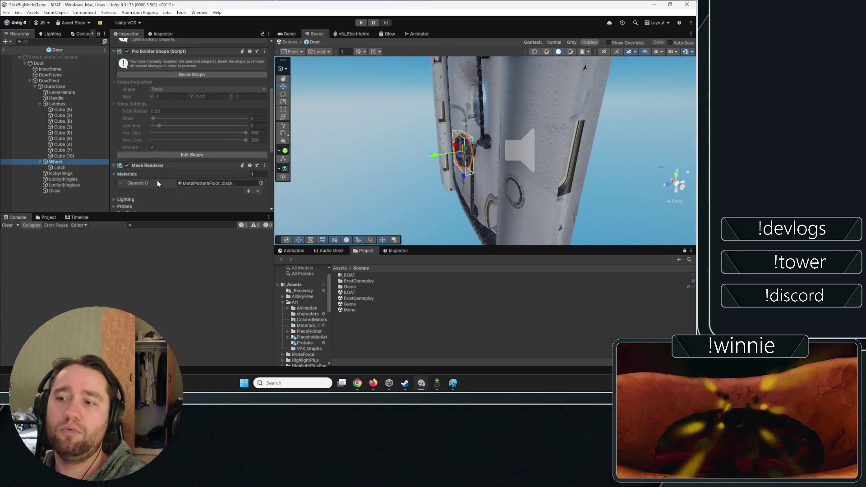
pyautogui.click(147, 98)
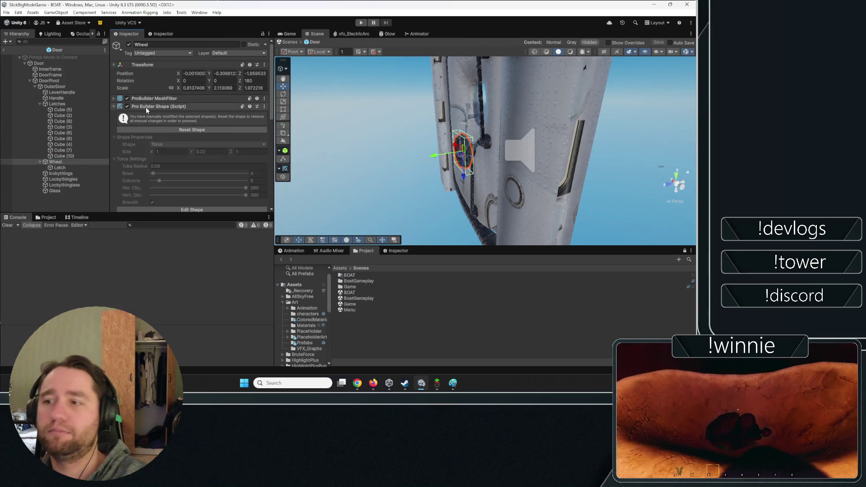
pyautogui.click(147, 107)
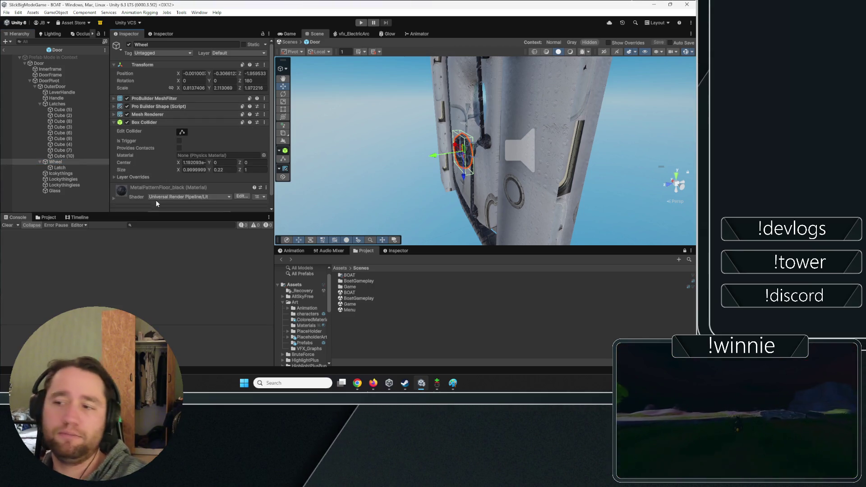
pyautogui.scroll(-1, 157, 203)
pyautogui.click(157, 203)
pyautogui.write('rigidbody')
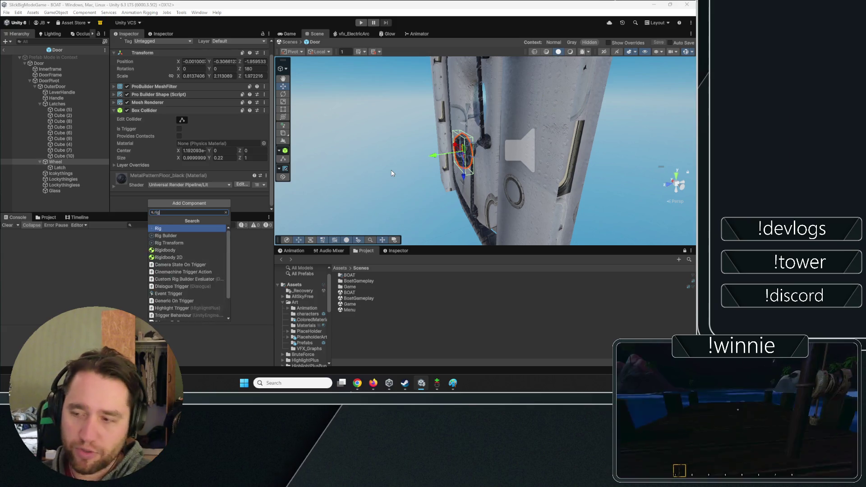
pyautogui.press('Return')
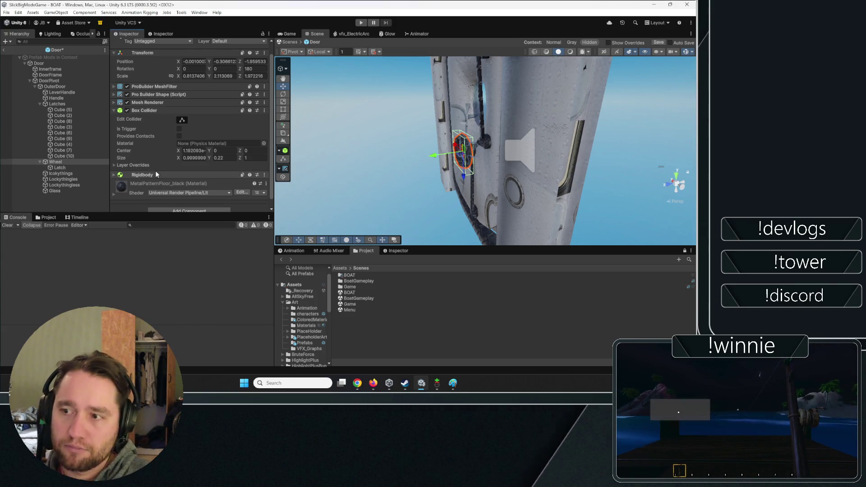
pyautogui.click(155, 174)
pyautogui.scroll(-5, 169, 134)
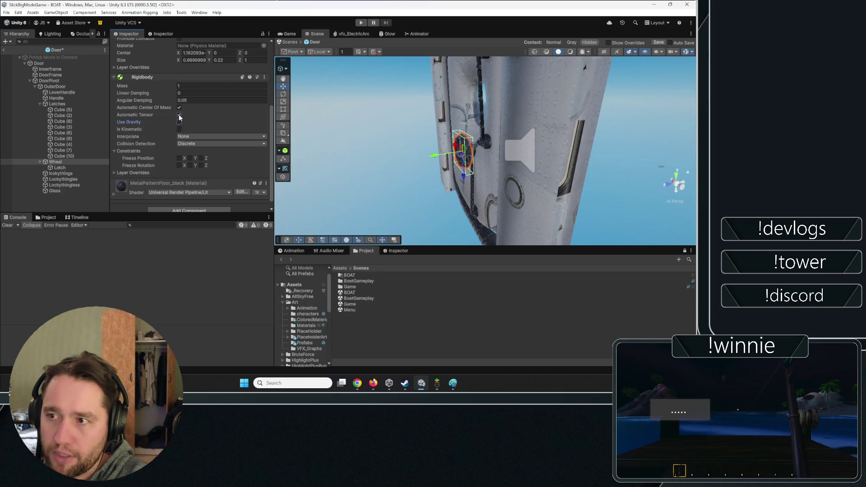
pyautogui.scroll(-1, 182, 133)
# - Add the Magical Interactions and Interactable Visual scripts to the Wheel
pyautogui.click(189, 203)
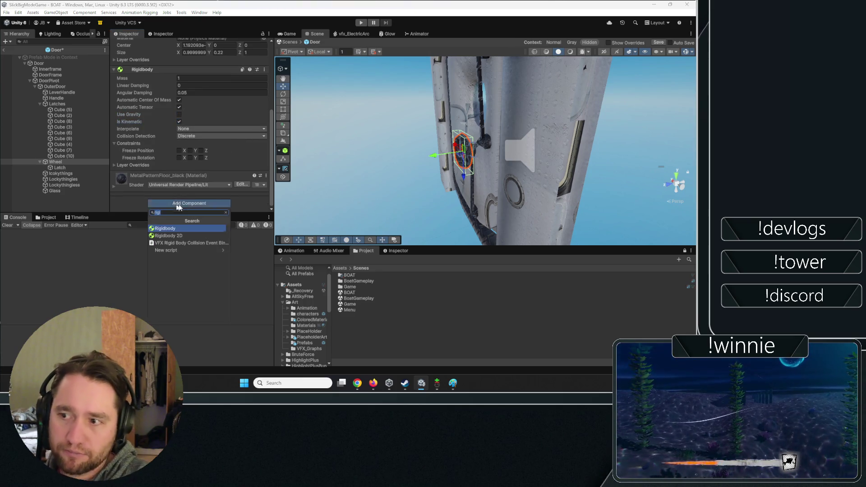
pyautogui.write('magicalk')
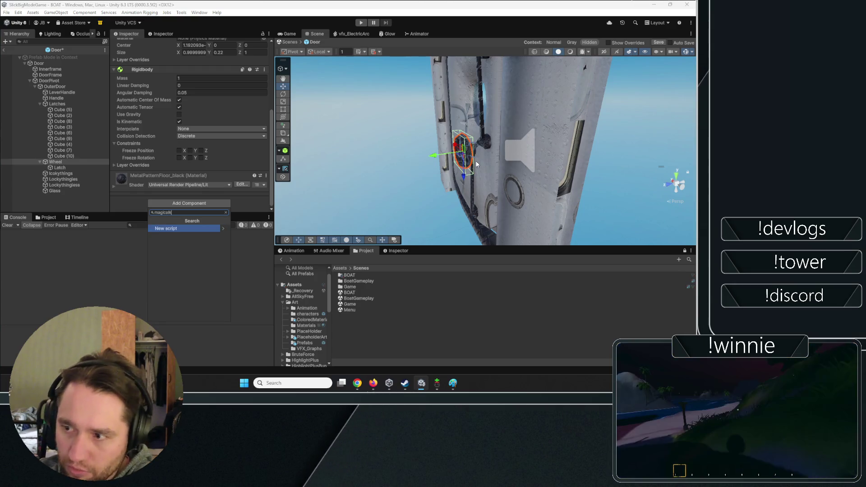
pyautogui.press('Return')
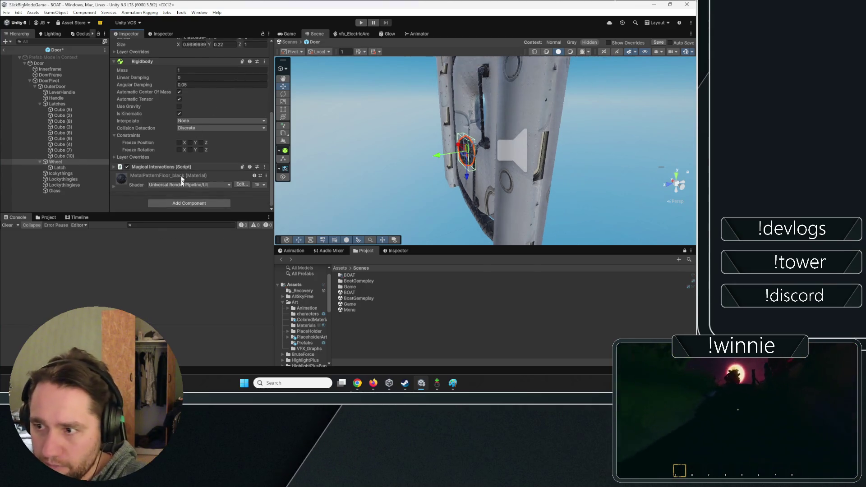
pyautogui.hotkey('ctrl', 'shift', 'a')
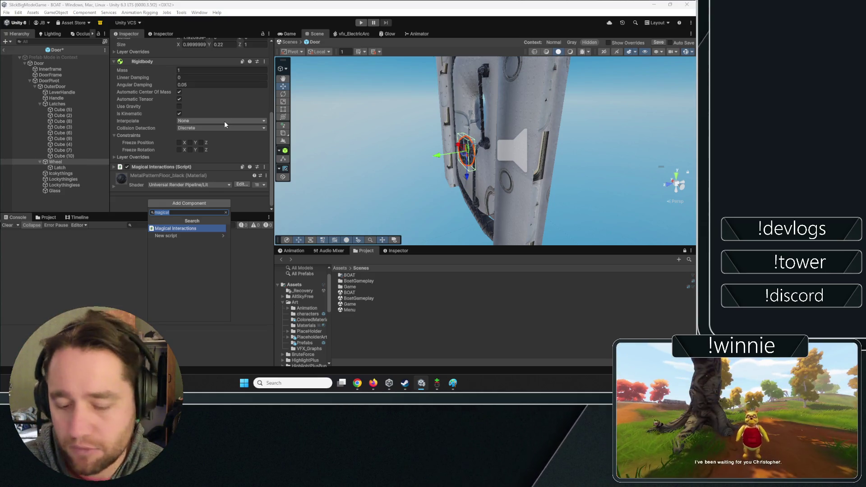
pyautogui.write('visu')
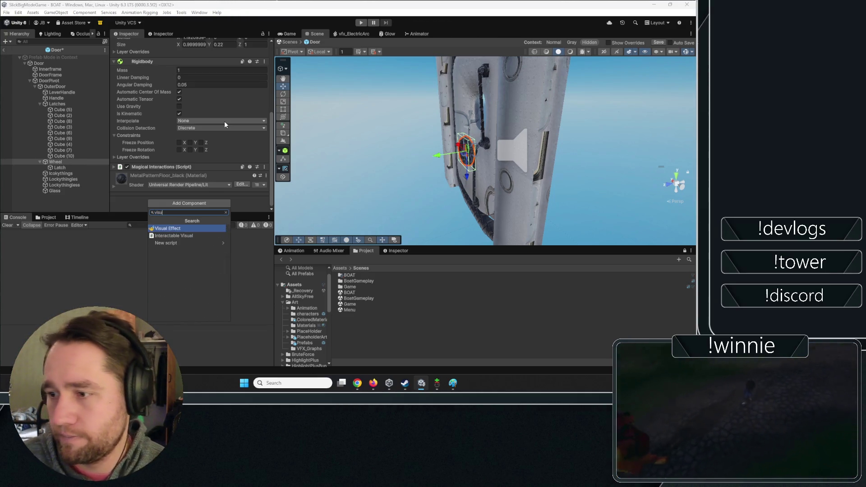
pyautogui.press('Down')
pyautogui.press('Return')
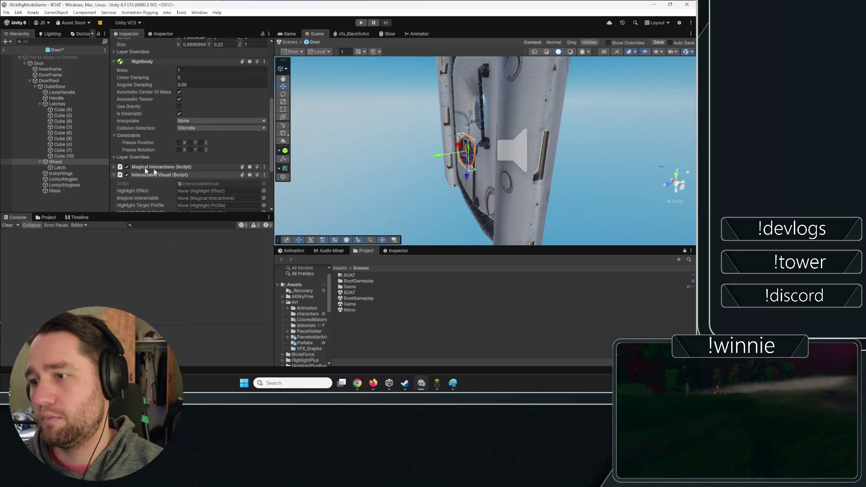
pyautogui.scroll(-3, 153, 171)
pyautogui.click(201, 205)
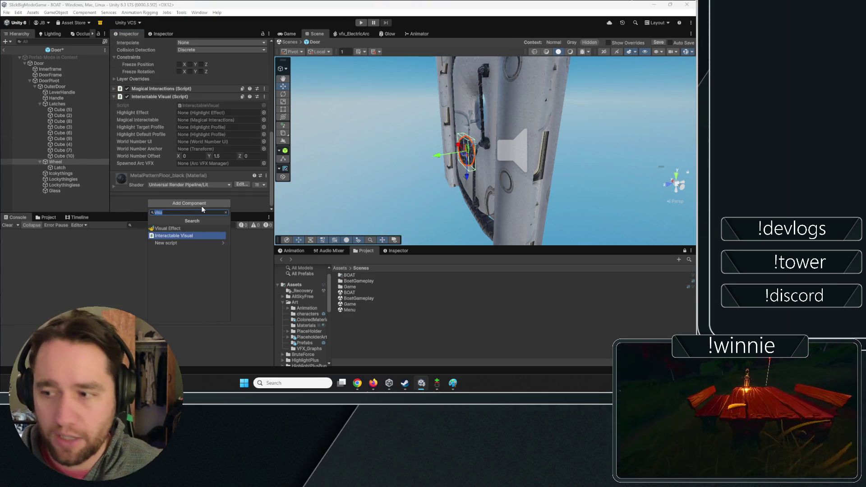
# - Add a Highlight Effect and link it and the Wheel into Interactable Visual
pyautogui.write('highl')
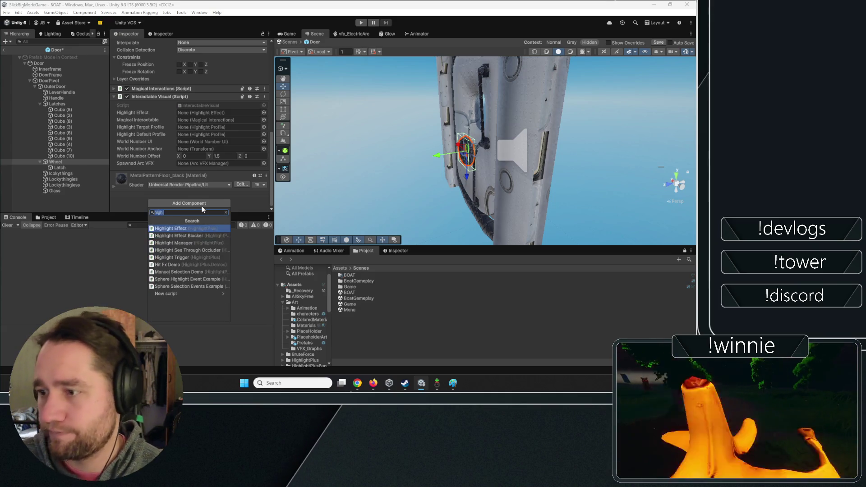
pyautogui.press('Return')
pyautogui.click(169, 174)
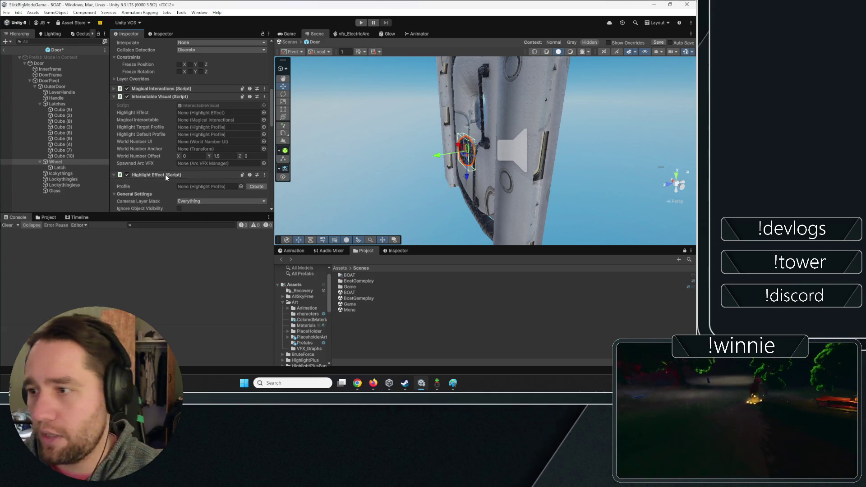
pyautogui.moveTo(142, 172); pyautogui.dragTo(214, 108)
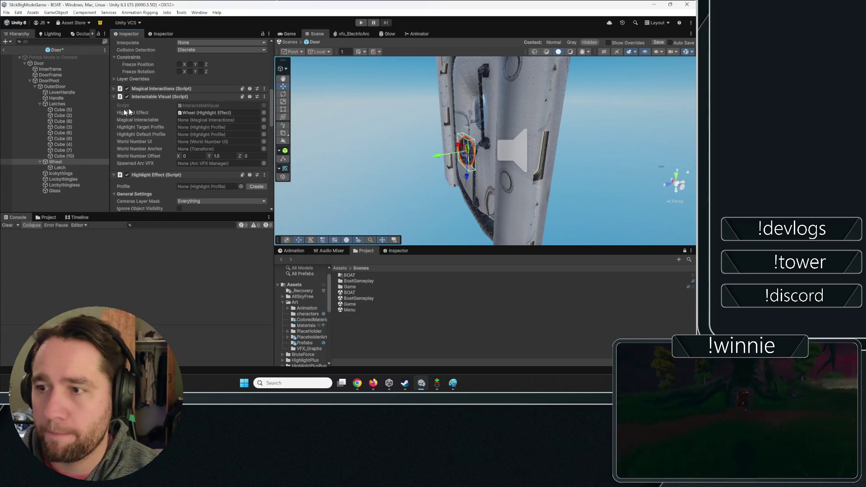
pyautogui.moveTo(79, 162); pyautogui.dragTo(183, 121)
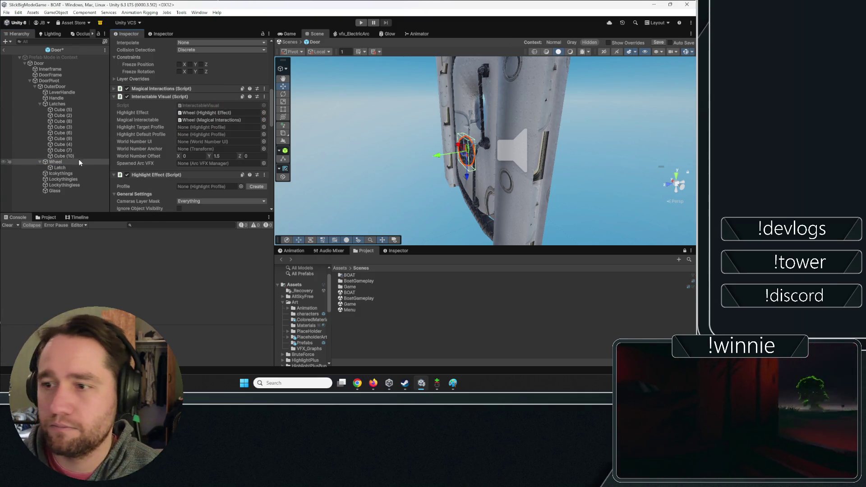
# - Assign TargetHighlightEffect and DefaultInteractHighlightEffect profiles, leaving World Number UI unset
pyautogui.click(264, 127)
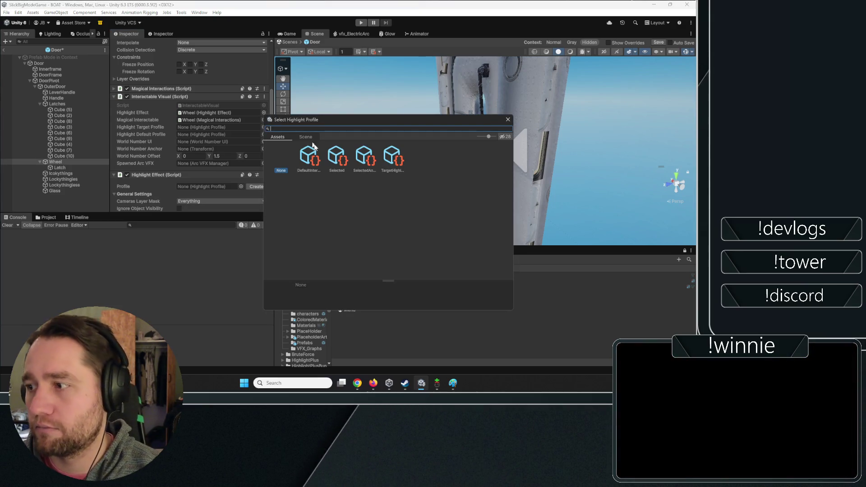
pyautogui.doubleClick(392, 156)
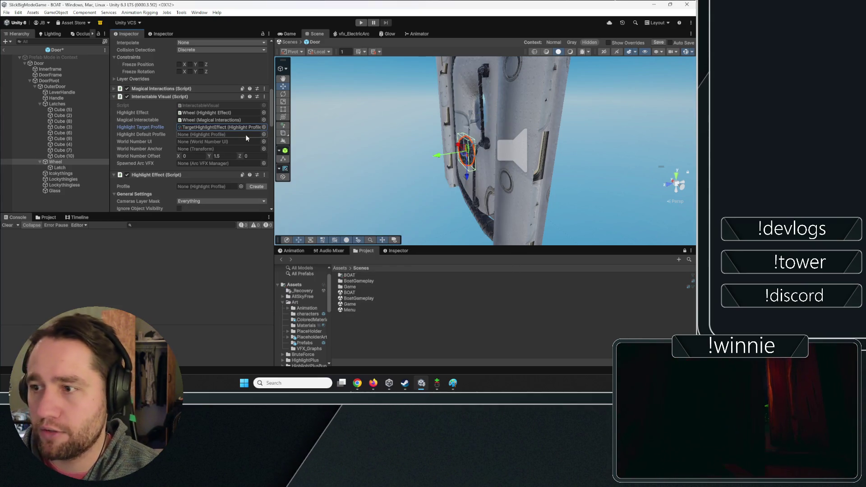
pyautogui.click(263, 134)
pyautogui.click(364, 167)
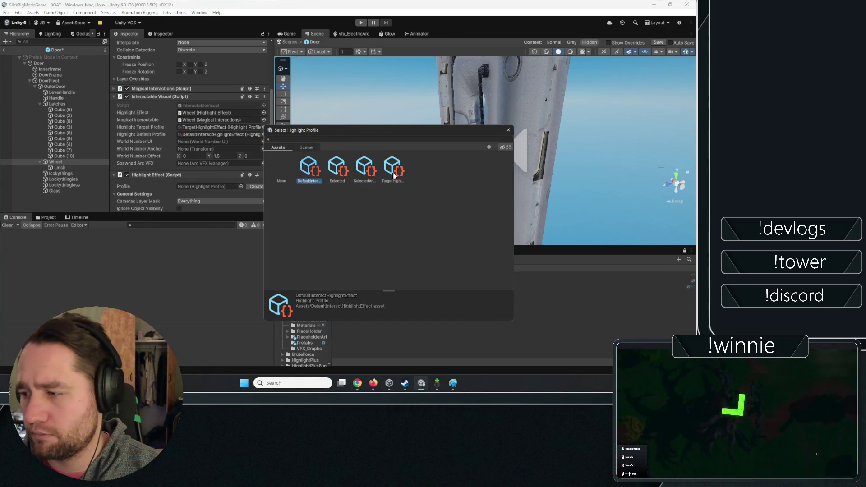
pyautogui.doubleClick(315, 171)
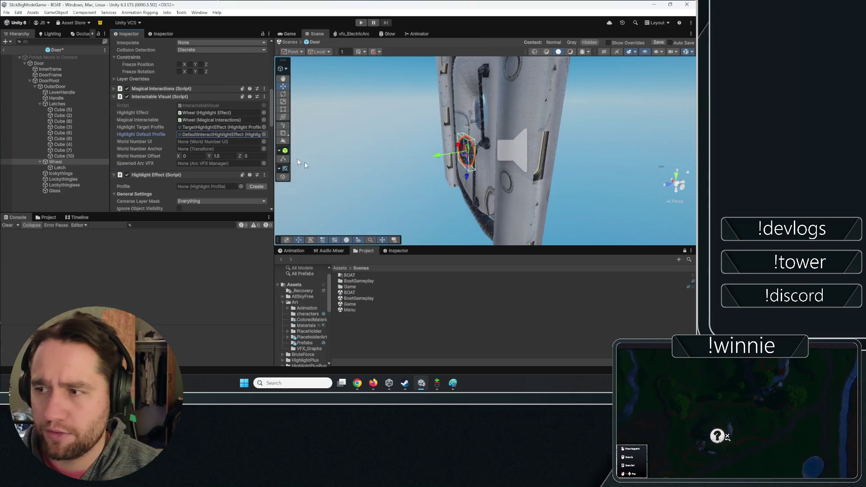
pyautogui.click(263, 142)
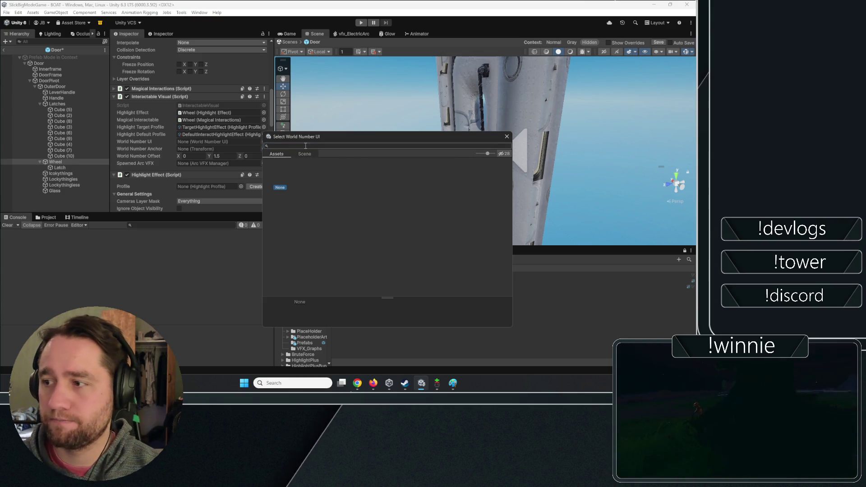
pyautogui.moveTo(307, 136); pyautogui.dragTo(304, 139)
pyautogui.write('worldnumberui')
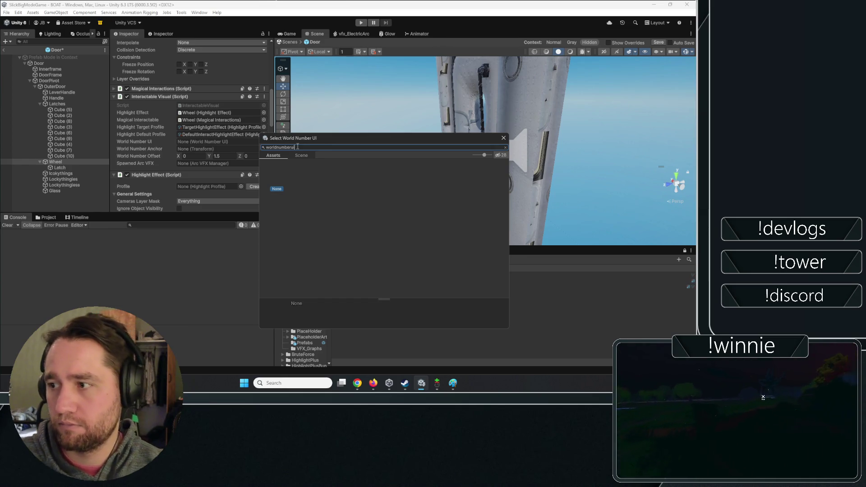
pyautogui.press('Escape')
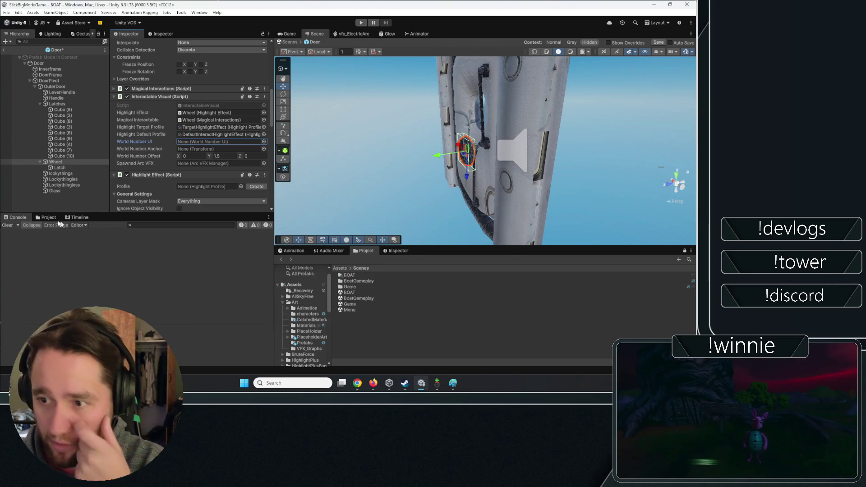
# - Check the default and target highlight profile assets in the Project window
pyautogui.click(198, 135)
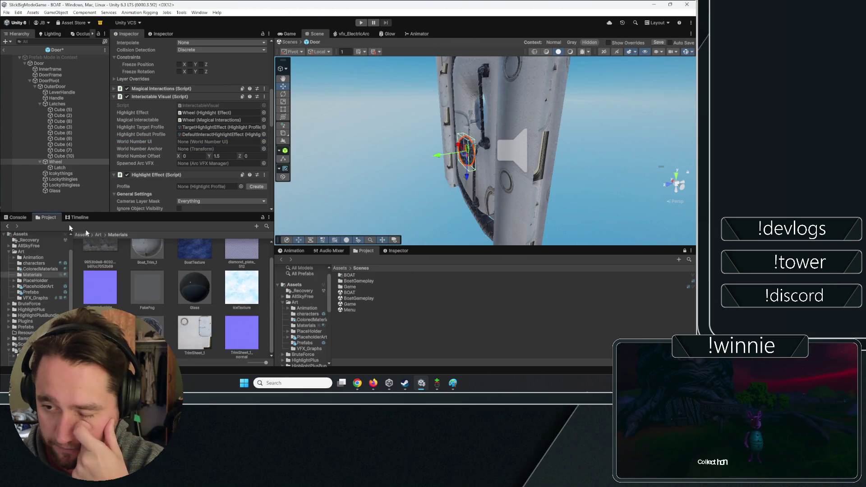
pyautogui.click(198, 127)
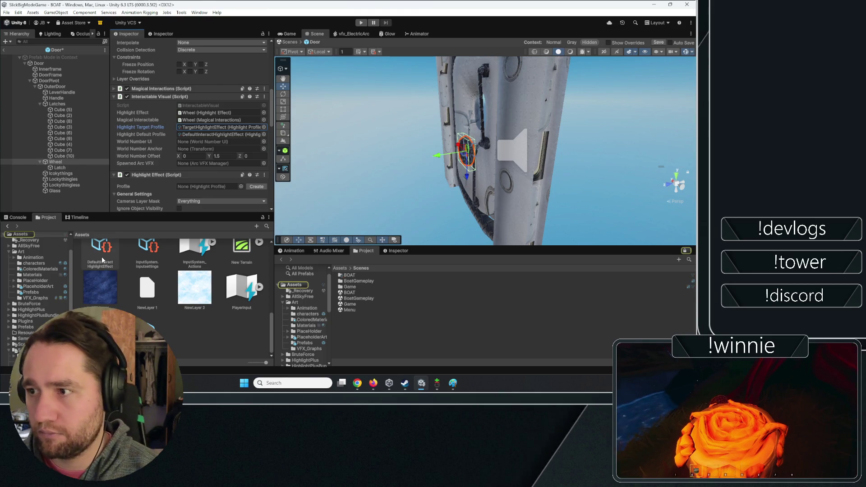
pyautogui.scroll(10, 131, 284)
pyautogui.scroll(-3, 140, 286)
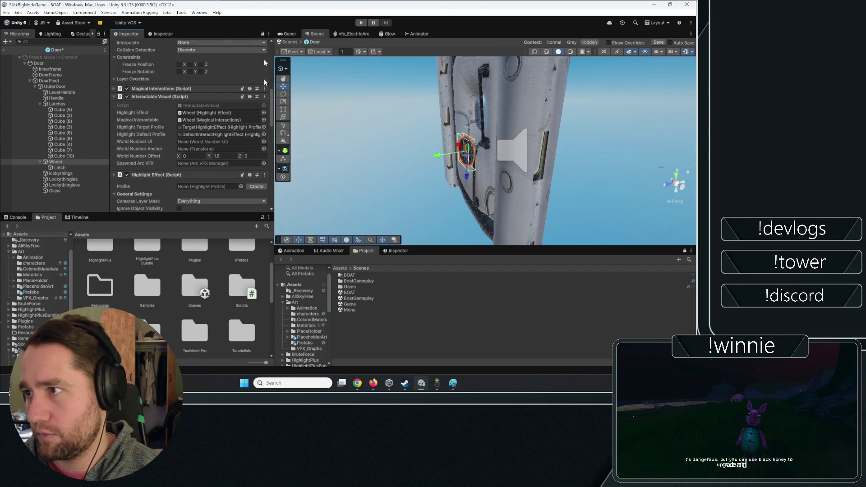
# - Assign the Num prefab from Prefabs > WorldUI to Interactable Visual's World Number UI field
pyautogui.doubleClick(242, 253)
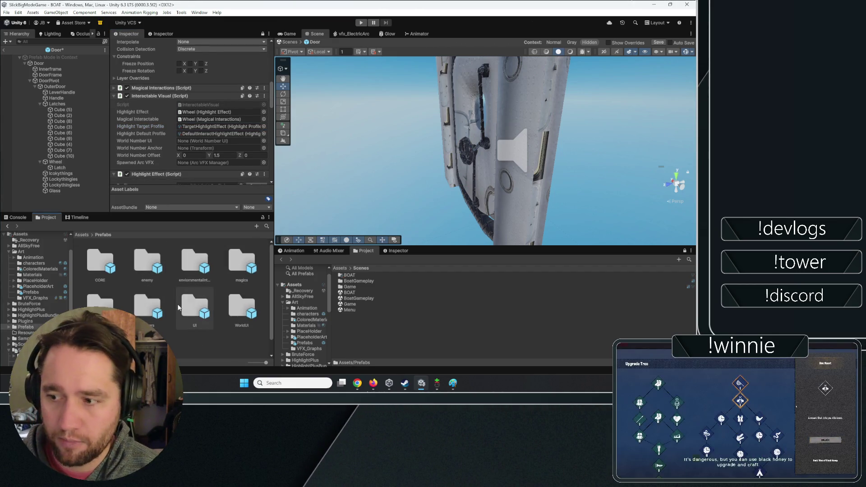
pyautogui.doubleClick(181, 303)
pyautogui.click(104, 235)
pyautogui.click(244, 308)
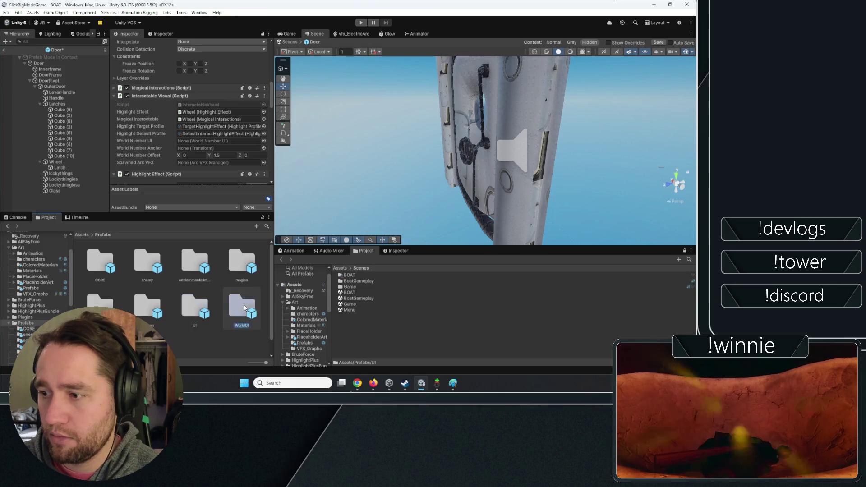
pyautogui.doubleClick(244, 308)
pyautogui.scroll(-5, 216, 57)
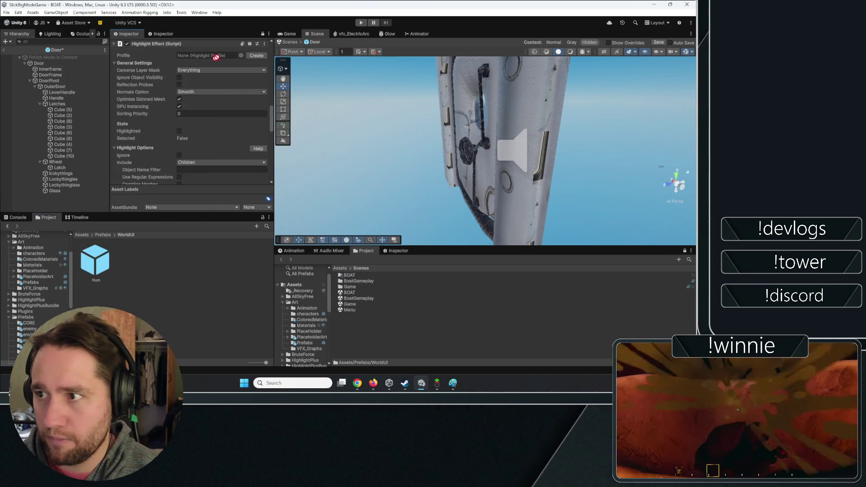
pyautogui.scroll(-10, 213, 68)
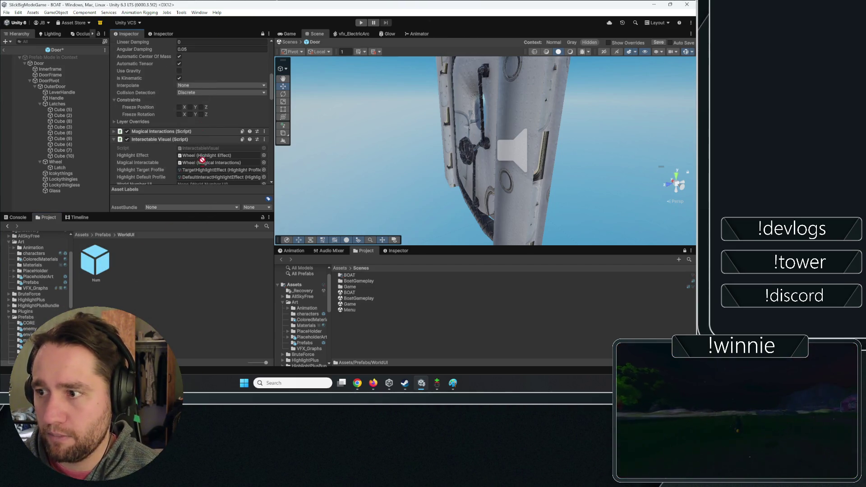
pyautogui.scroll(-10, 202, 160)
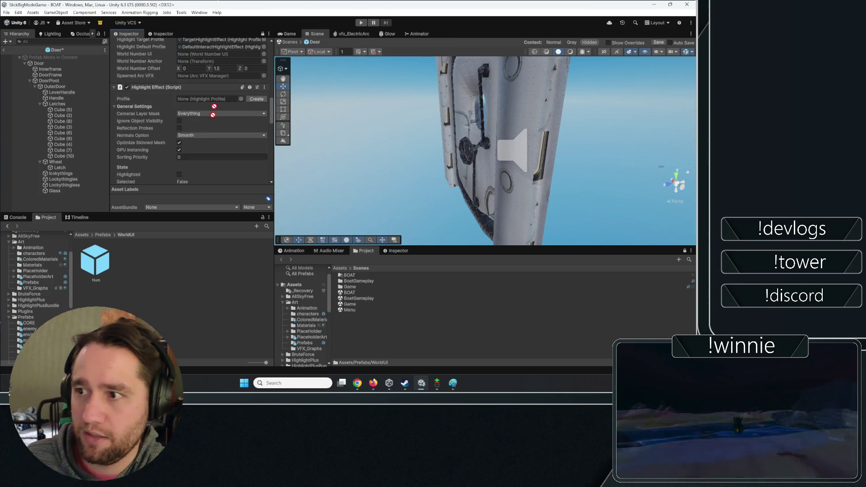
pyautogui.moveTo(214, 106); pyautogui.dragTo(207, 54)
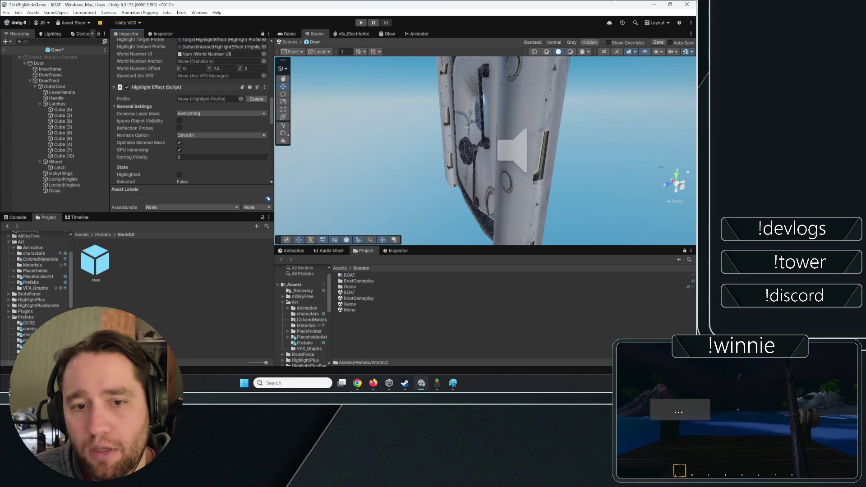
pyautogui.scroll(-10, 151, 129)
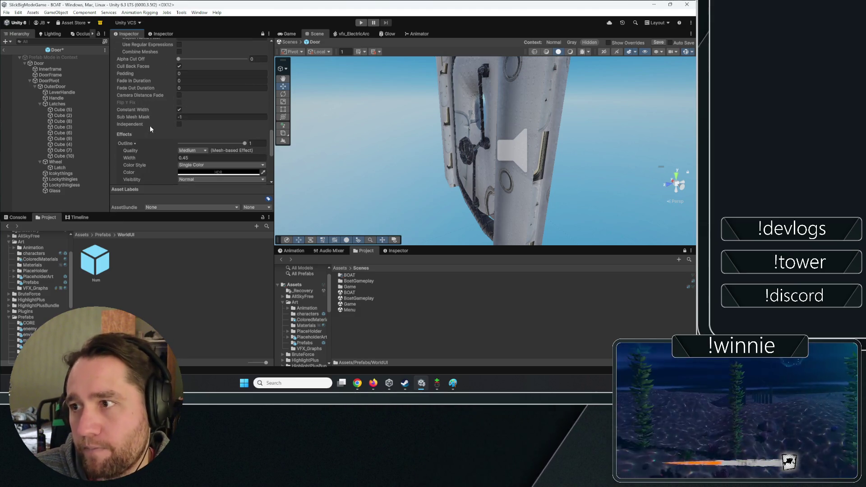
pyautogui.scroll(15, 145, 122)
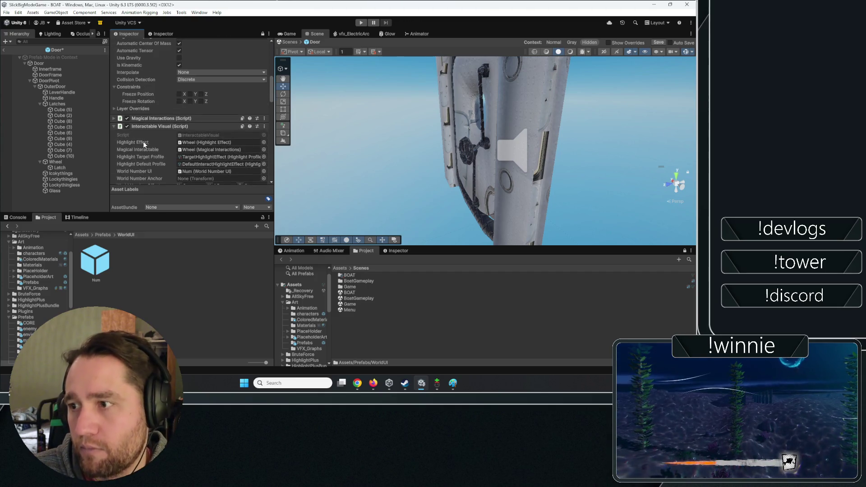
pyautogui.scroll(2, 142, 142)
pyautogui.click(135, 131)
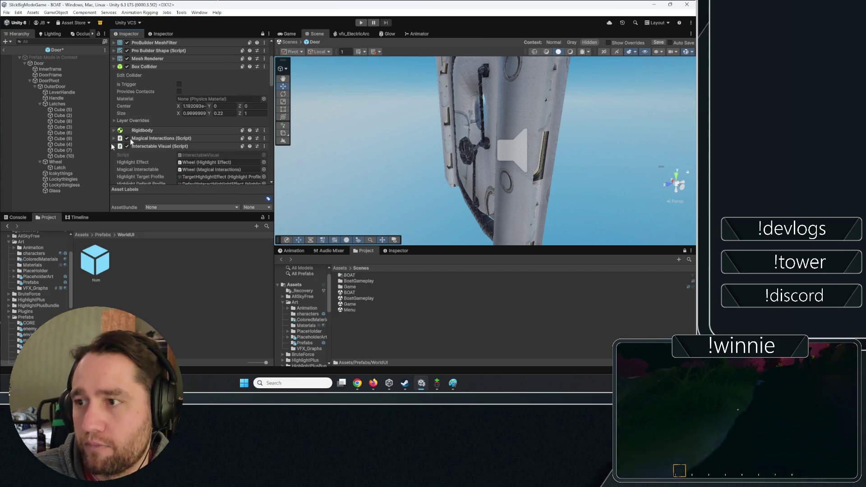
# - Link the Wheel into Magical Interactions' Interactable Visual field and exit Door prefab mode
pyautogui.scroll(-4, 113, 105)
pyautogui.click(149, 61)
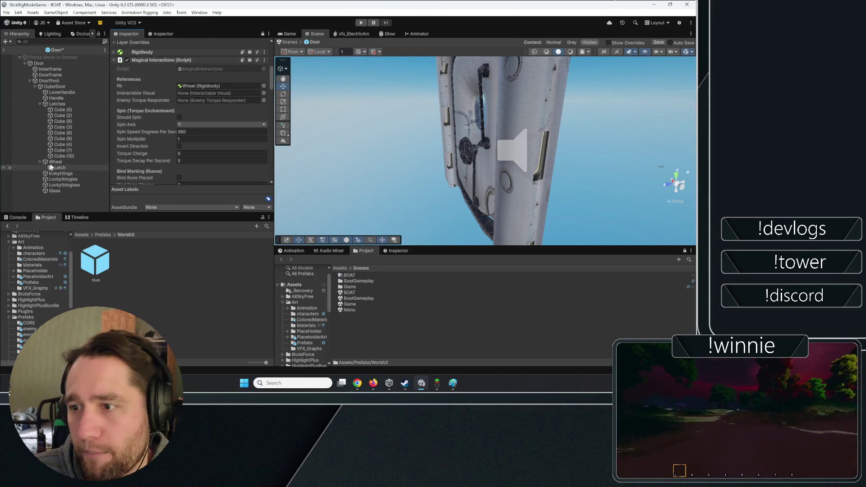
pyautogui.moveTo(51, 163); pyautogui.dragTo(204, 91)
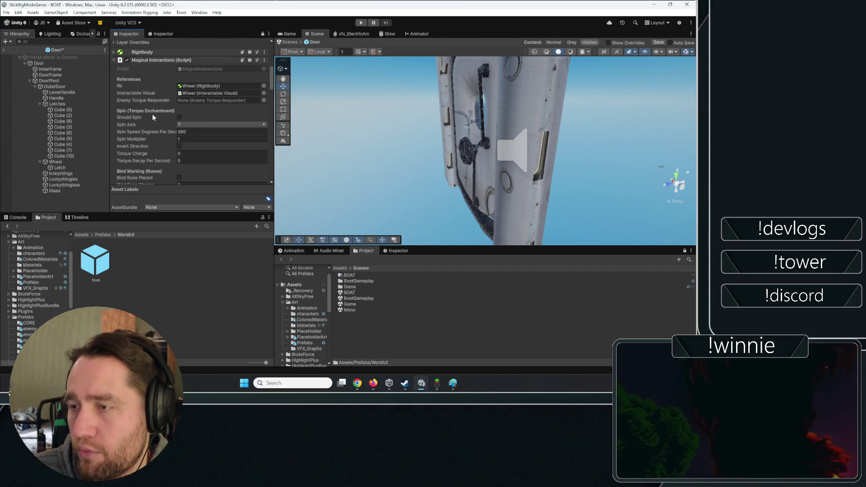
pyautogui.scroll(-4, 152, 116)
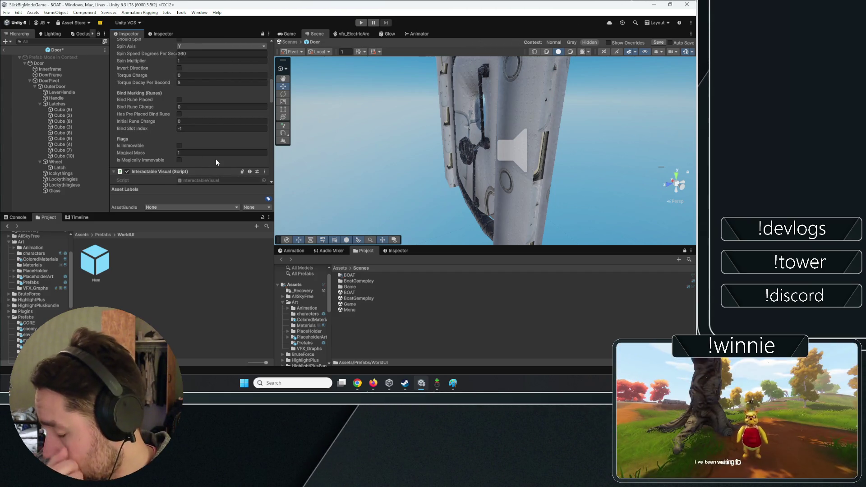
pyautogui.scroll(-10, 149, 112)
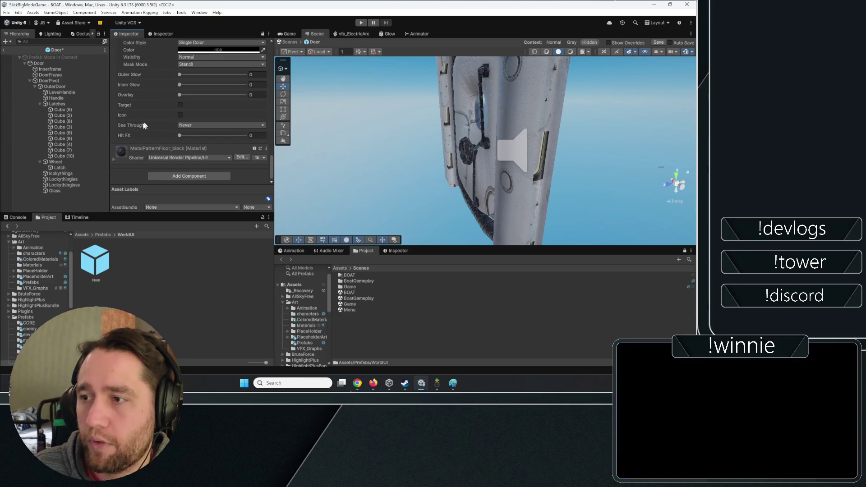
pyautogui.click(290, 42)
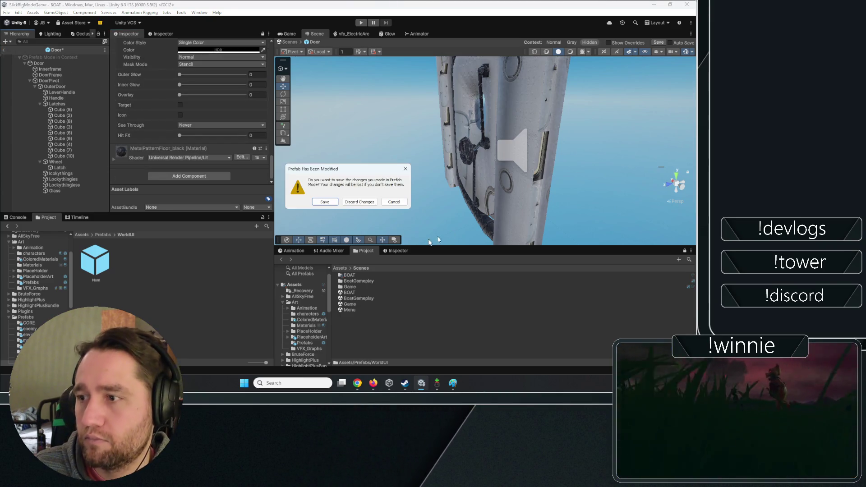
# - Save the modified Door prefab and select the BoatGameplay object
pyautogui.click(325, 202)
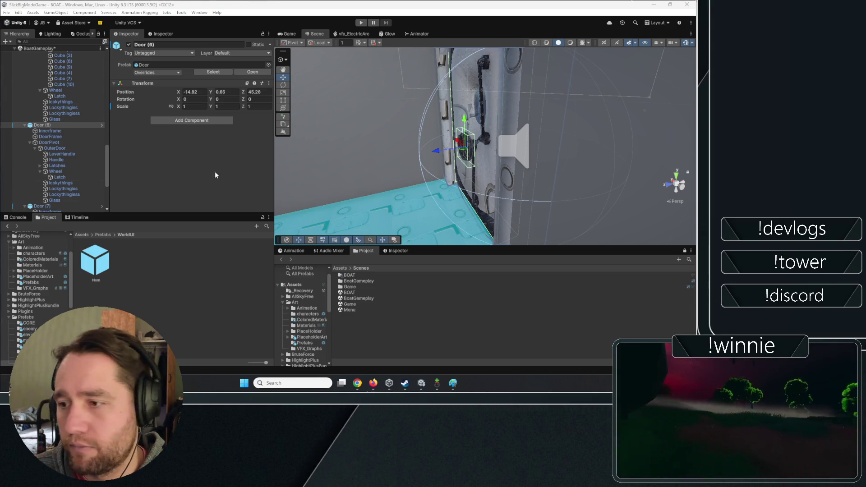
pyautogui.click(16, 218)
pyautogui.click(37, 218)
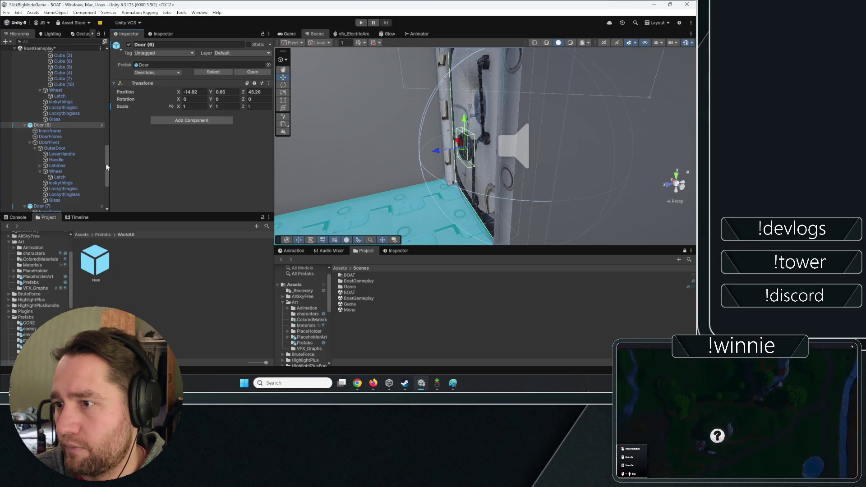
pyautogui.moveTo(107, 162); pyautogui.dragTo(58, 46)
pyautogui.click(41, 164)
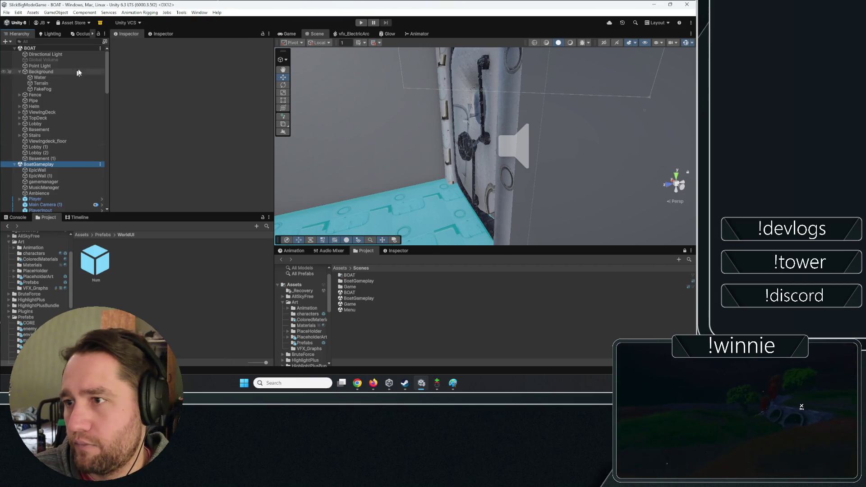
pyautogui.moveTo(109, 61)
pyautogui.mouseDown()
pyautogui.moveTo(148, 113)
pyautogui.moveTo(110, 158)
pyautogui.mouseUp()
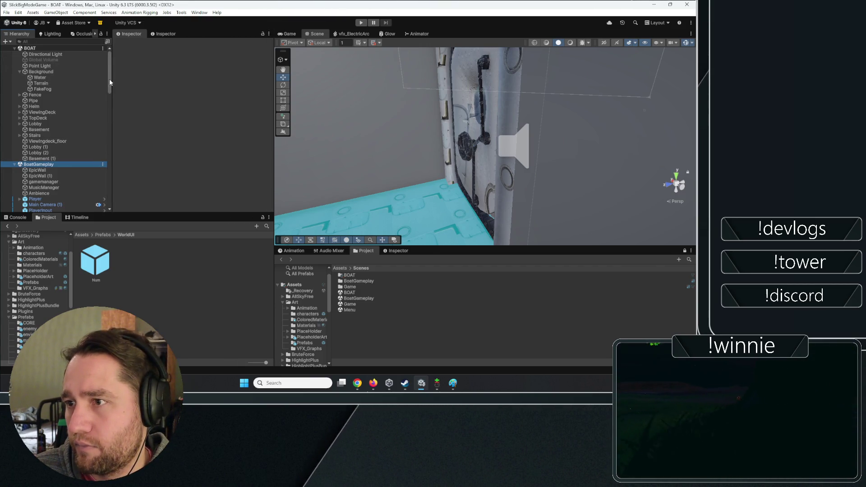
pyautogui.moveTo(109, 79); pyautogui.dragTo(138, 249)
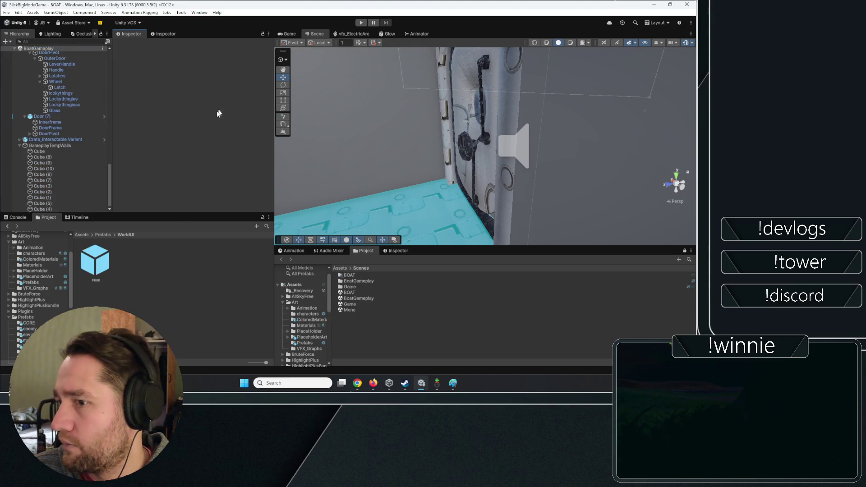
# - Play-test the room, grabbing and releasing crates, then walk up to the door wheel
pyautogui.click(361, 23)
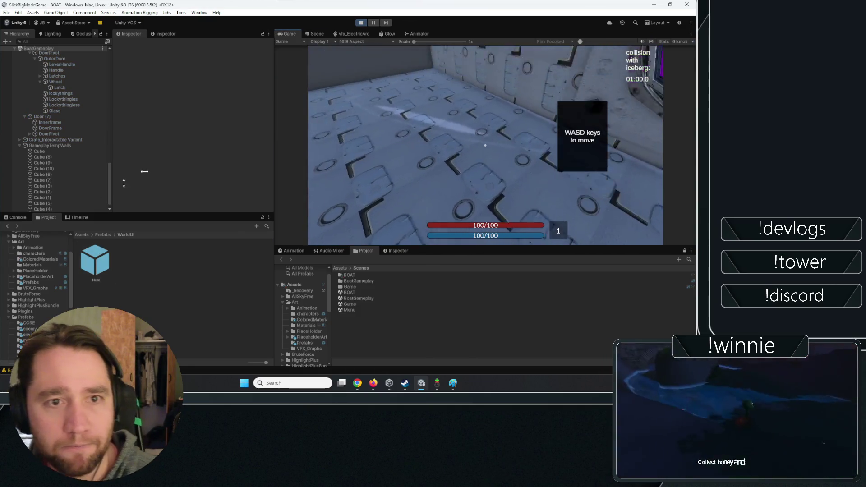
pyautogui.click(427, 120)
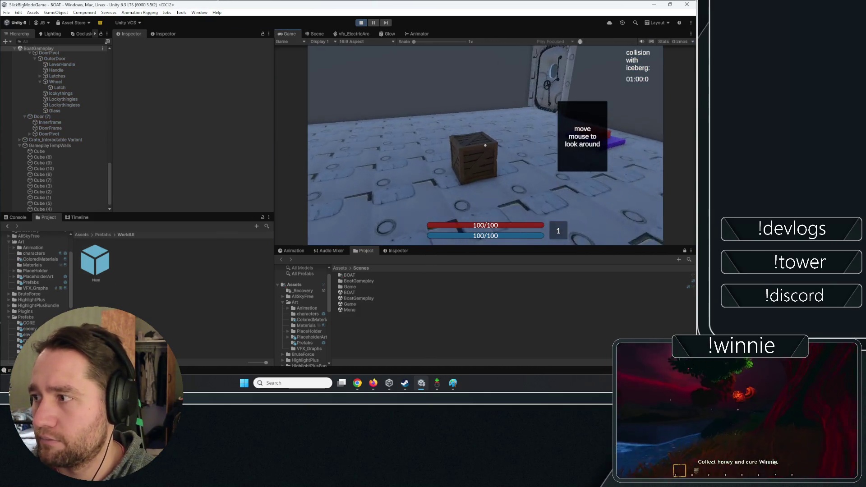
pyautogui.press('e')
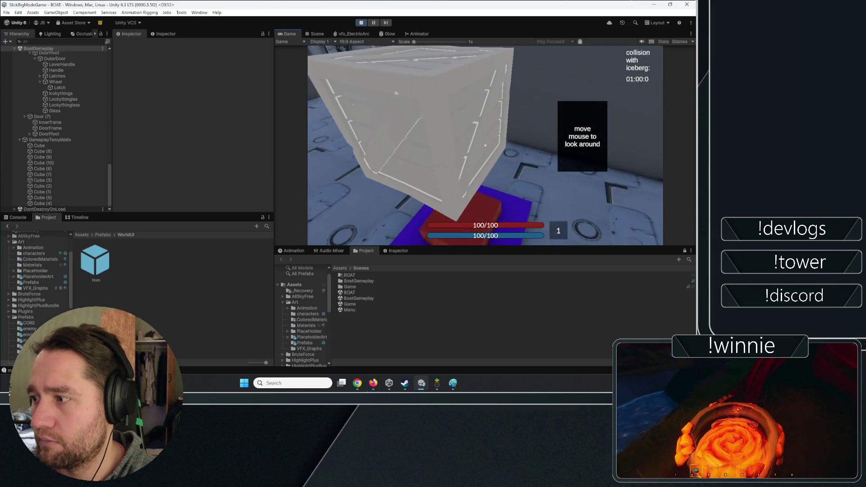
pyautogui.press('e')
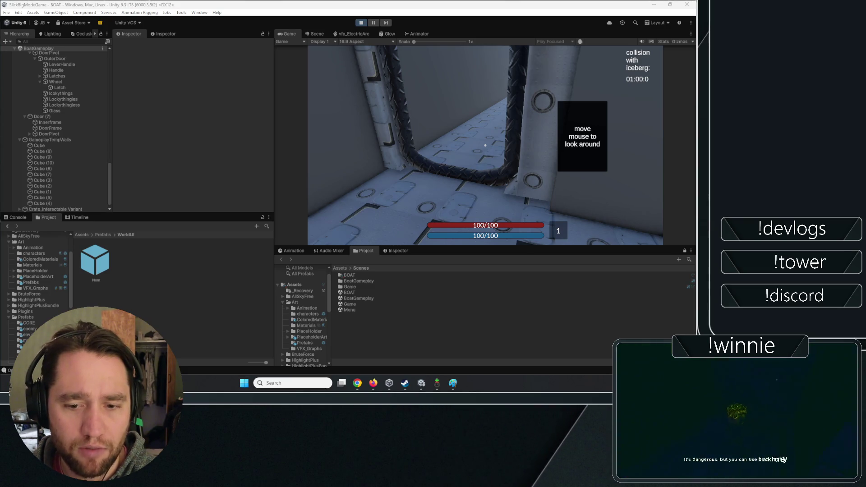
pyautogui.press('e')
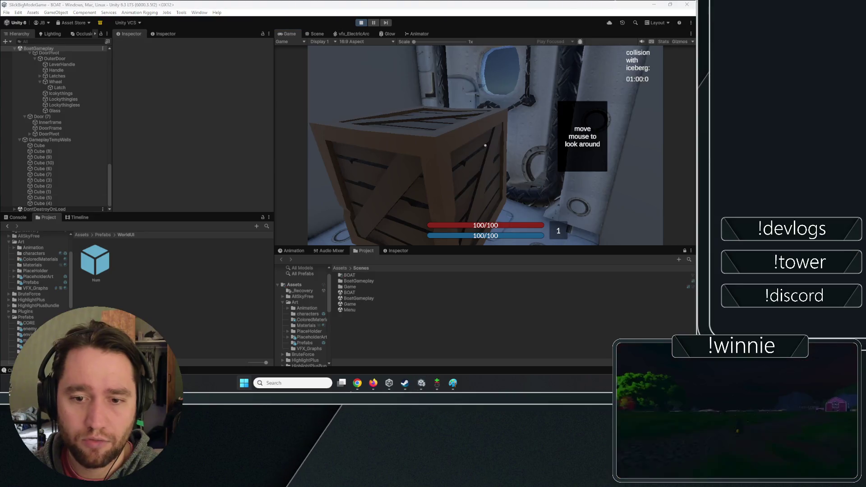
pyautogui.press('e')
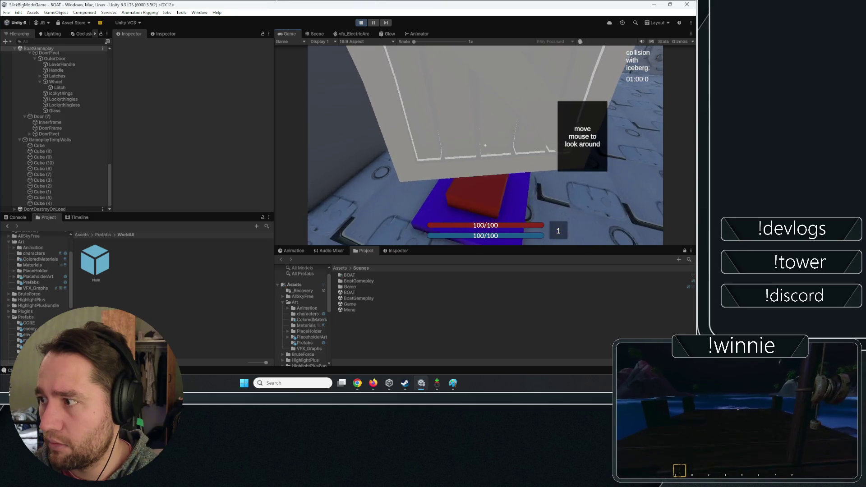
pyautogui.press('e')
pyautogui.press('e')
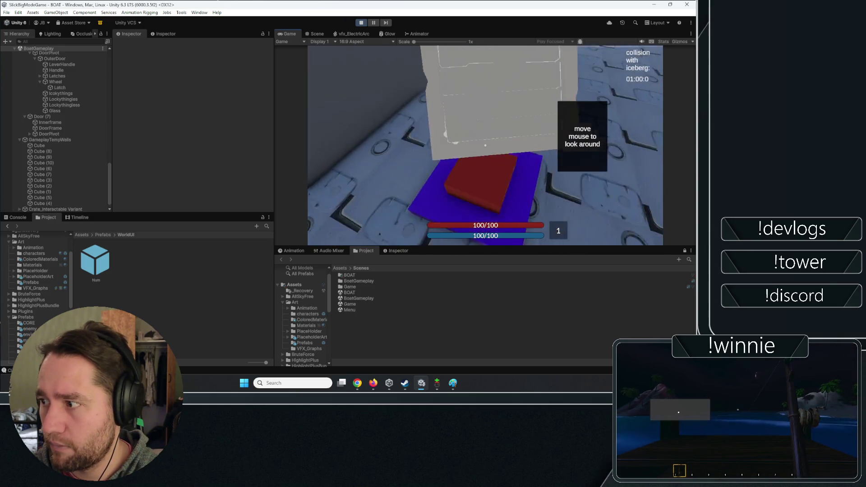
pyautogui.press('e')
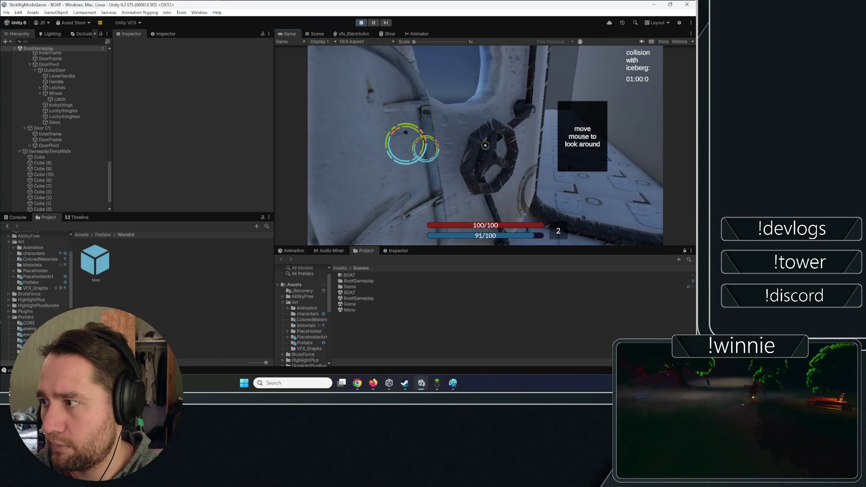
pyautogui.hotkey('shift', 'w')
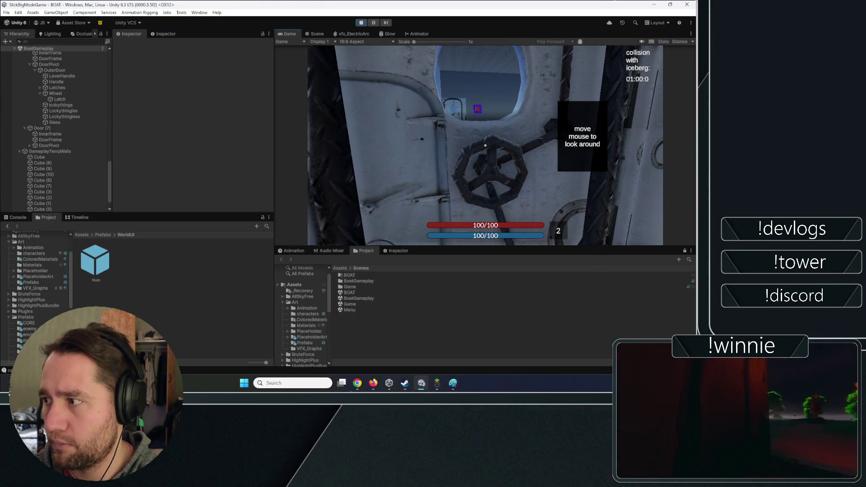
pyautogui.scroll(-2, 49, 153)
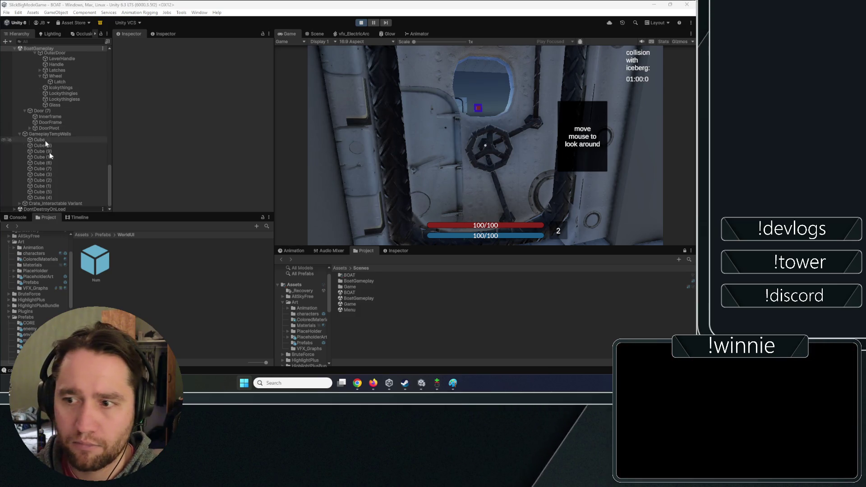
# - Inspect the OuterDoor and Handle objects and dock the Scene view below the Game view
pyautogui.scroll(3, 49, 153)
pyautogui.click(67, 118)
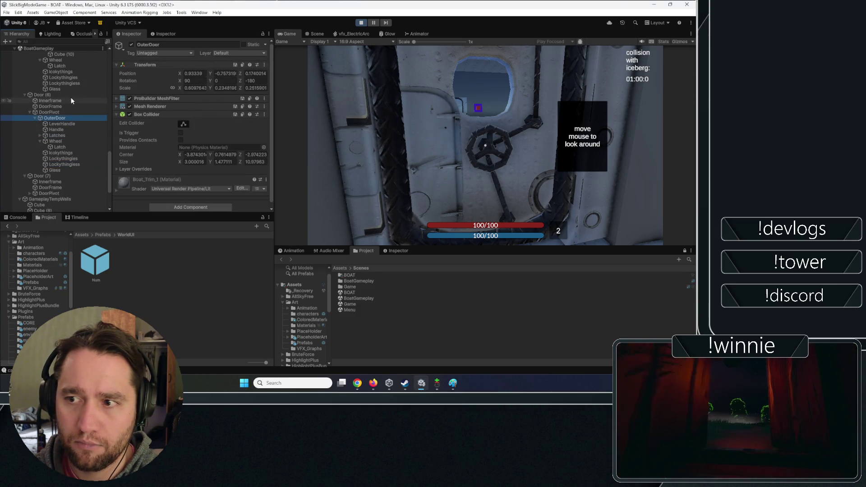
pyautogui.click(65, 129)
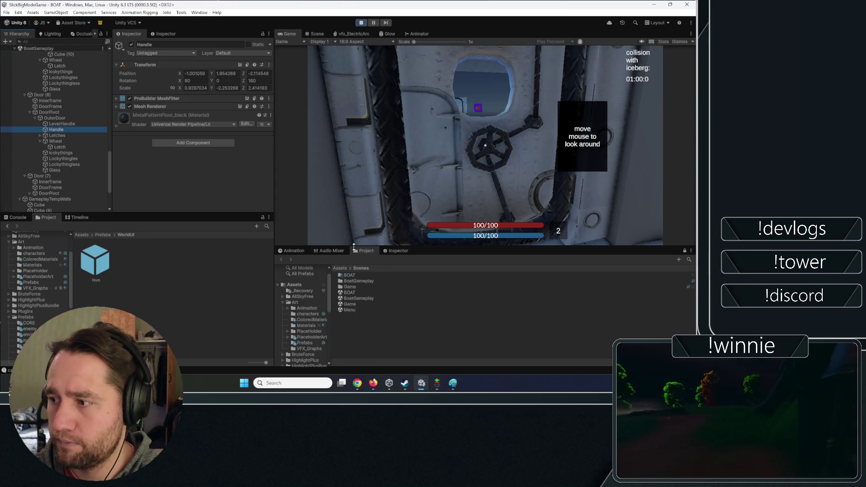
pyautogui.moveTo(317, 34); pyautogui.dragTo(290, 239)
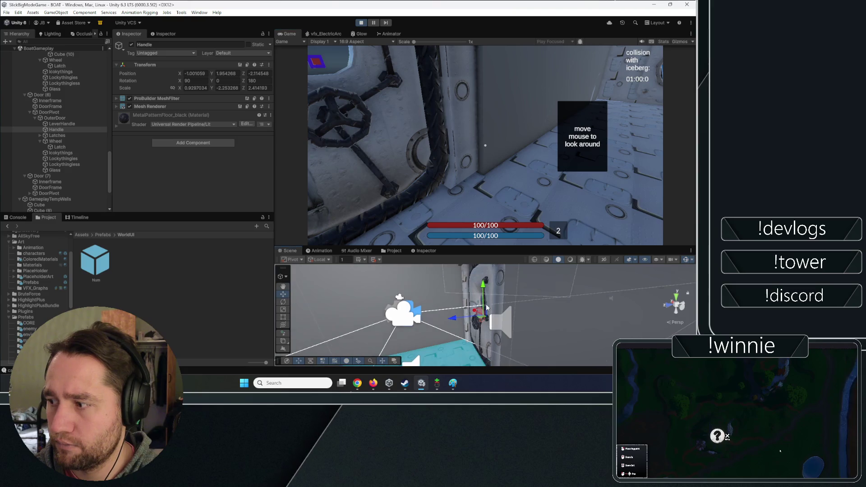
# - Set the door wheel and its children to the Interactable layer
pyautogui.scroll(5, 486, 308)
pyautogui.scroll(-5, 486, 308)
pyautogui.scroll(5, 560, 294)
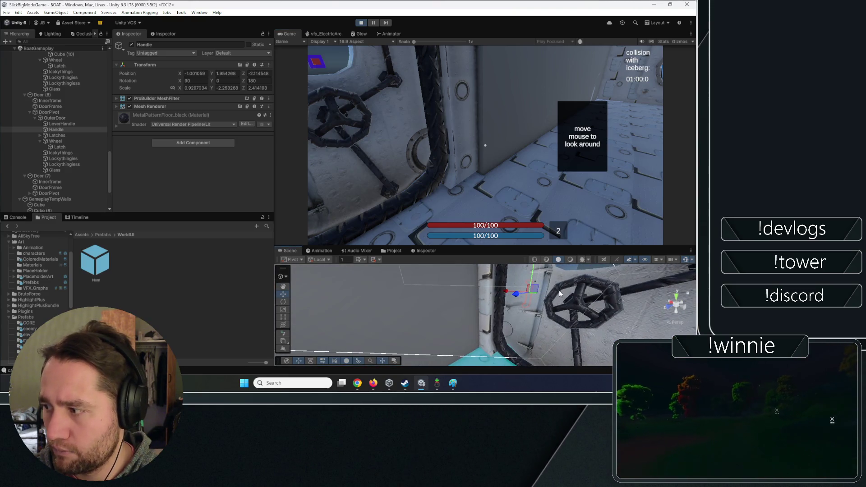
pyautogui.click(559, 292)
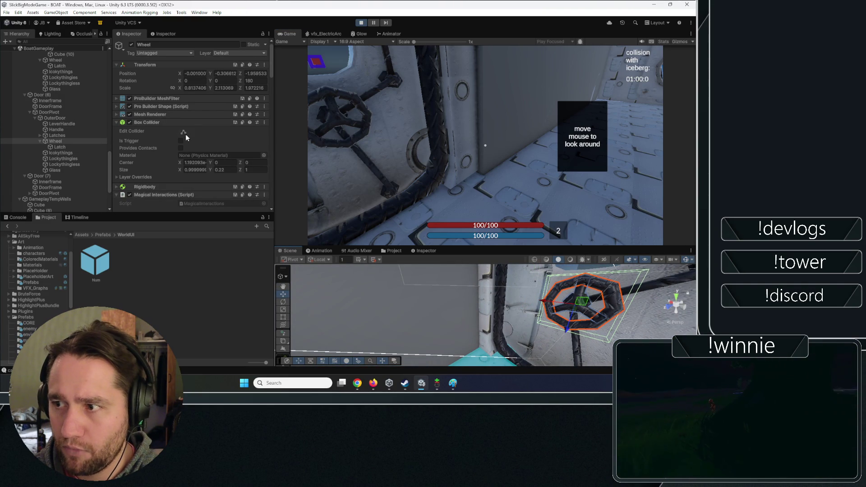
pyautogui.click(225, 54)
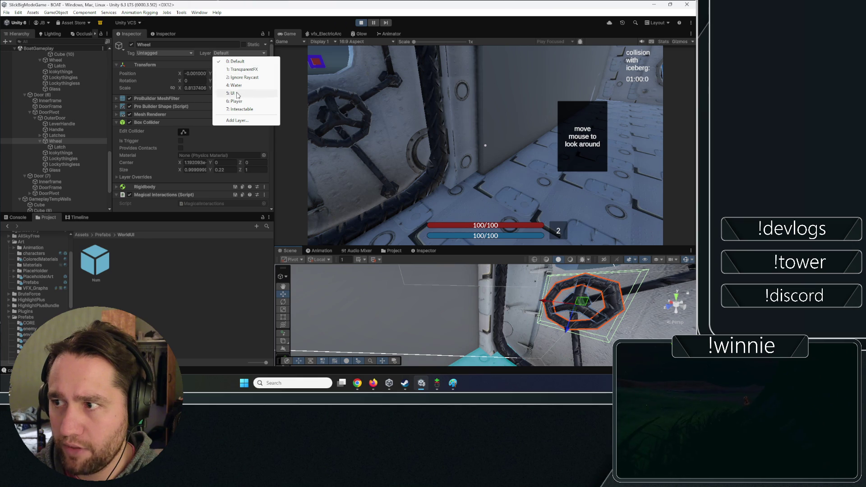
pyautogui.click(242, 109)
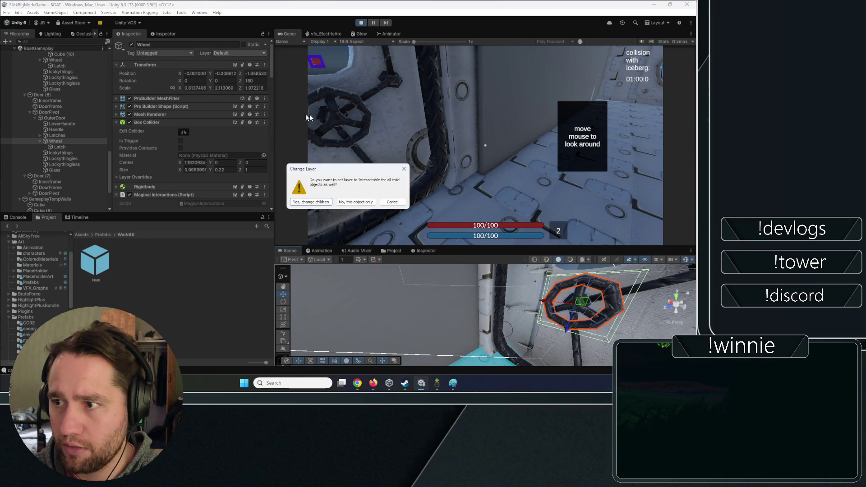
pyautogui.click(317, 202)
pyautogui.click(305, 36)
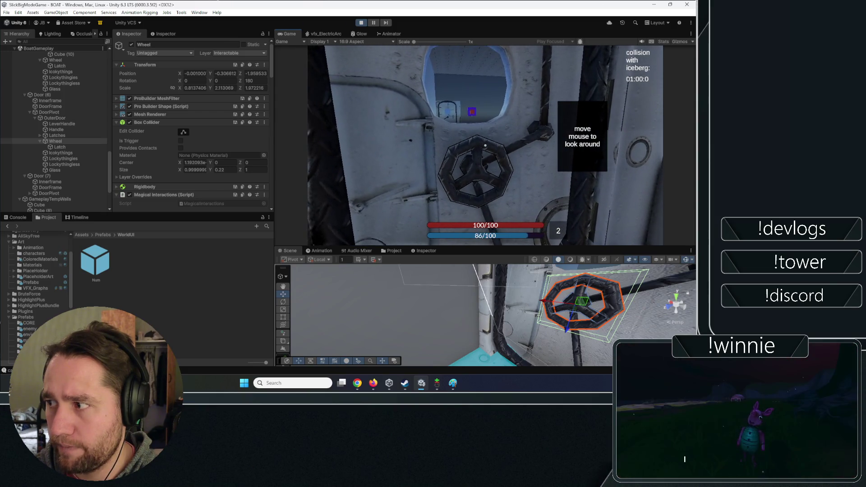
# - Move the wheel's Latch child back to the Default layer
pyautogui.click(485, 146)
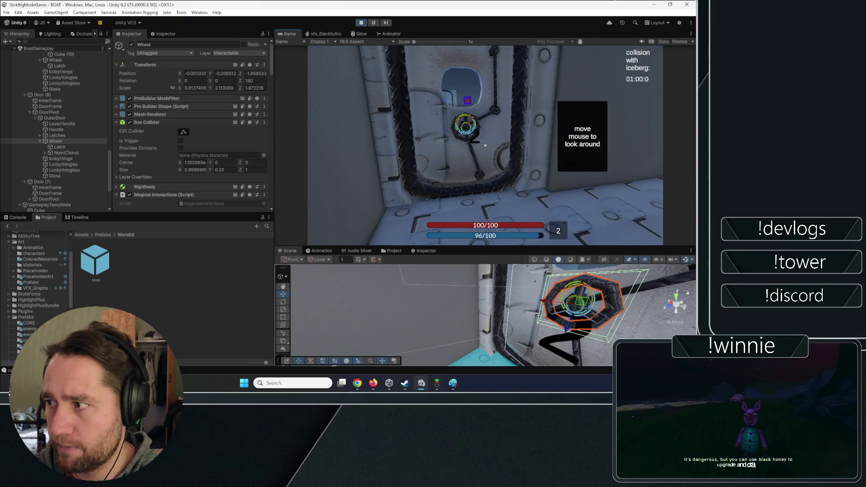
pyautogui.click(94, 145)
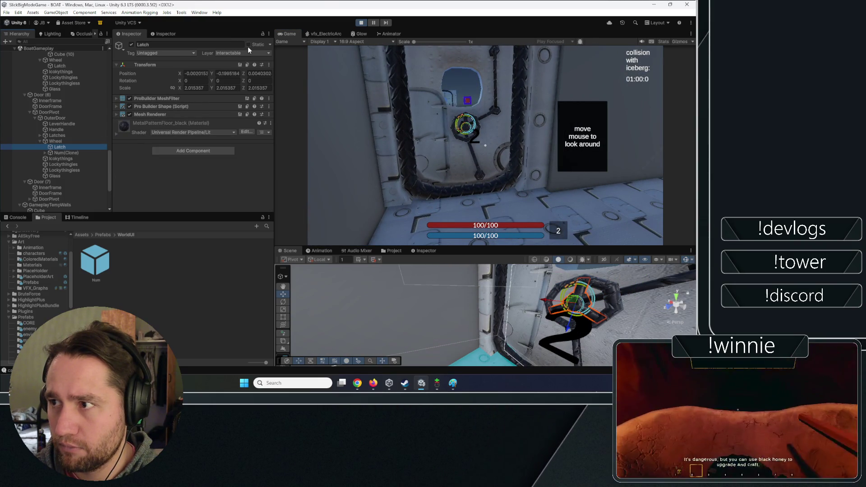
pyautogui.click(239, 51)
pyautogui.click(239, 60)
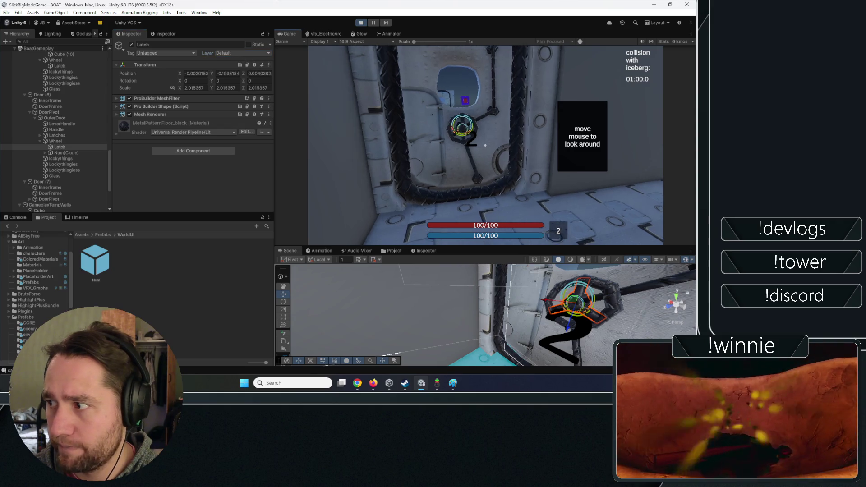
# - Playtest turning the door wheel until it comes free of the door
pyautogui.press('e')
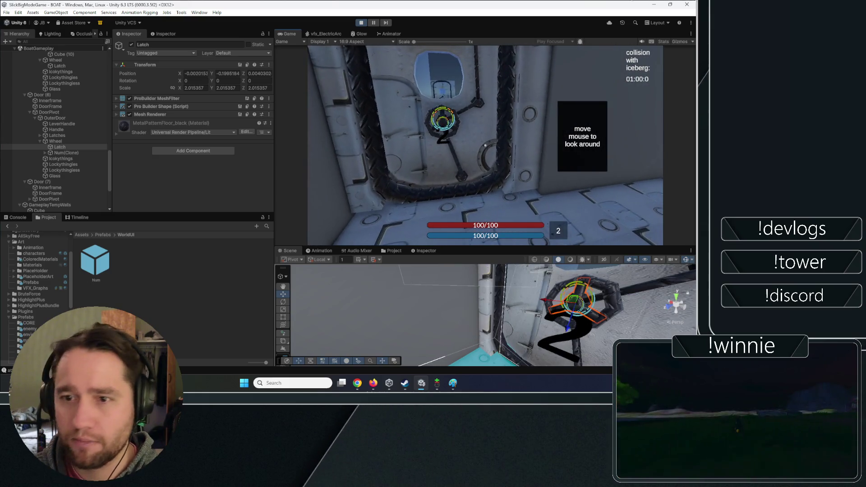
pyautogui.click(485, 145)
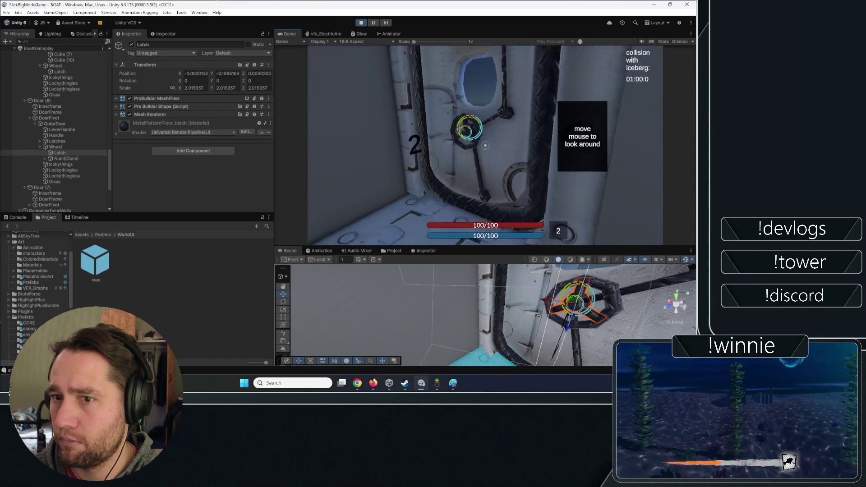
pyautogui.press('s')
pyautogui.press('s')
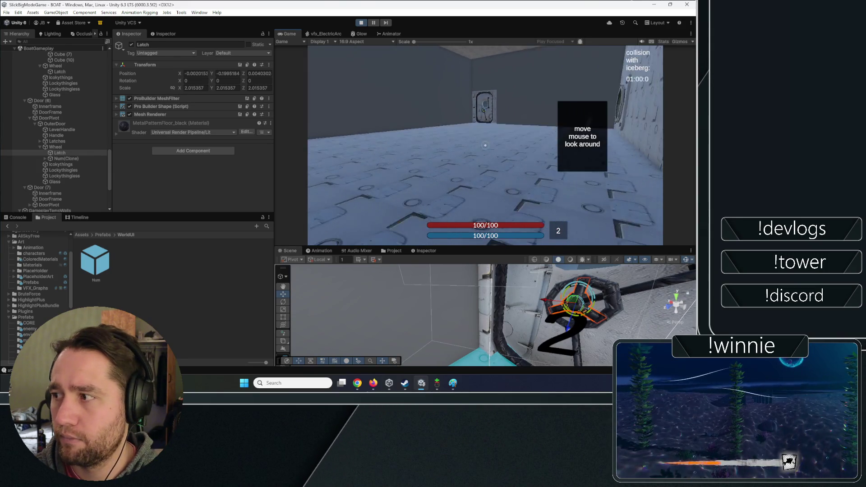
pyautogui.press('w')
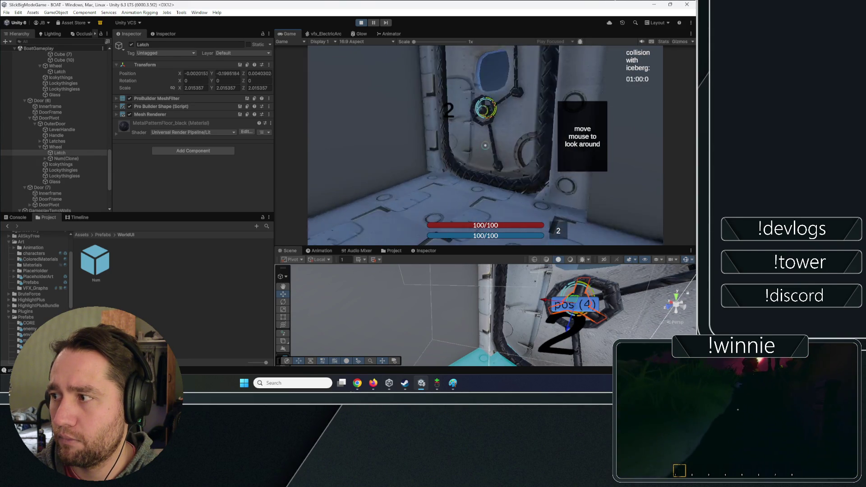
pyautogui.press('w')
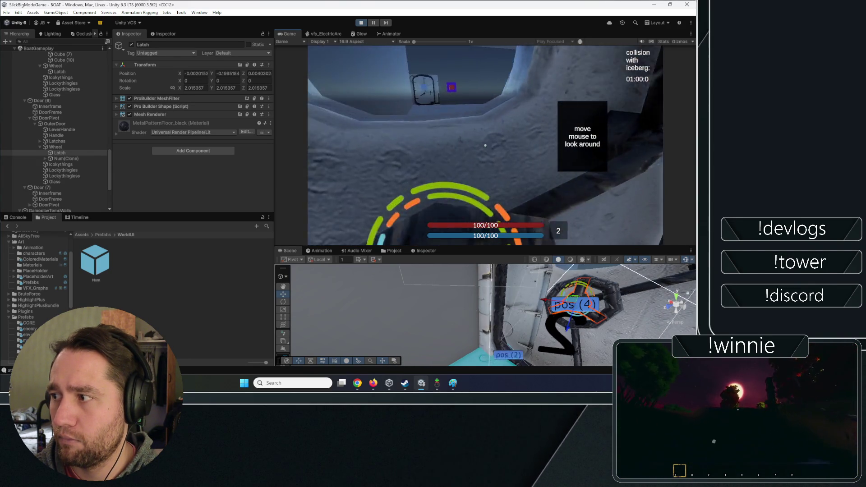
pyautogui.press('s')
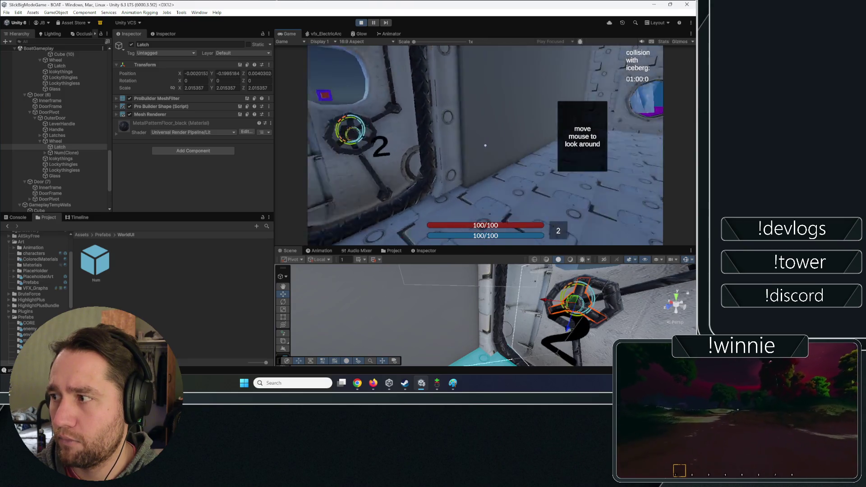
pyautogui.press('w')
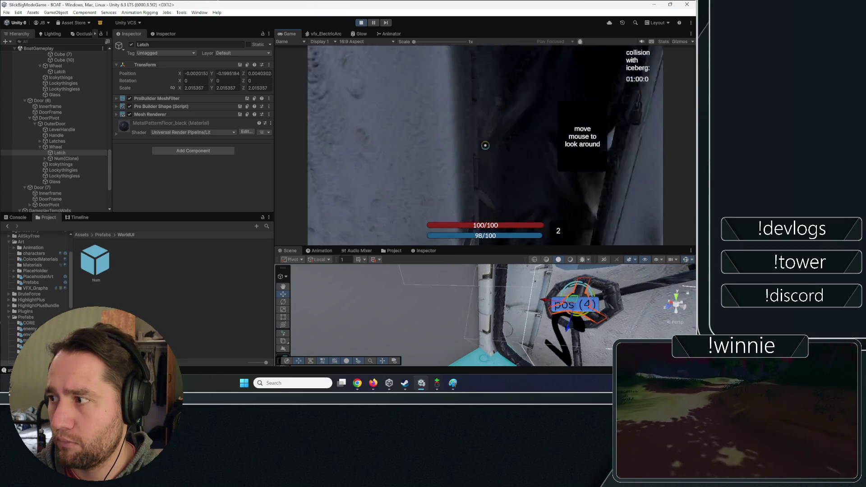
pyautogui.press('s')
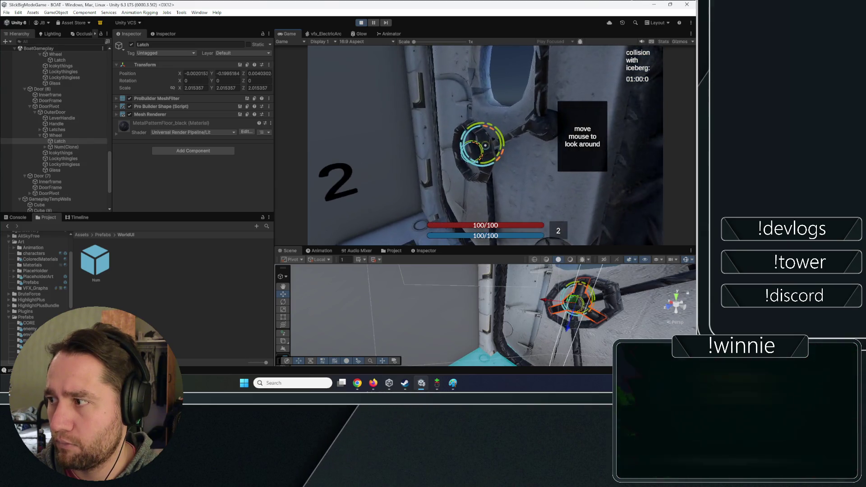
pyautogui.press('e')
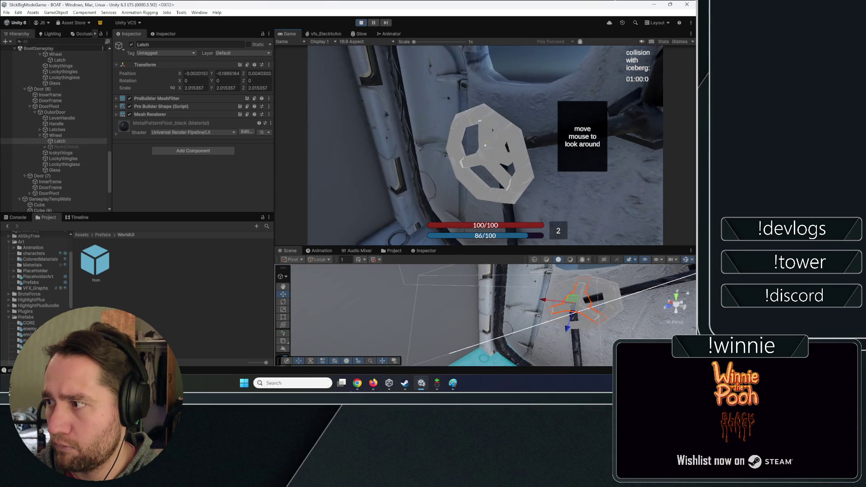
pyautogui.press('Escape')
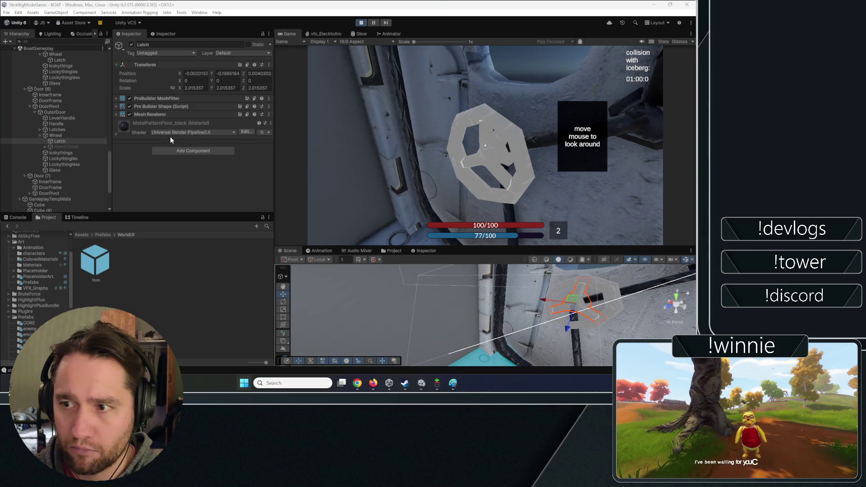
# - Review the Wheel's Magical Interactions settings in the Inspector
pyautogui.click(59, 135)
pyautogui.scroll(-5, 161, 135)
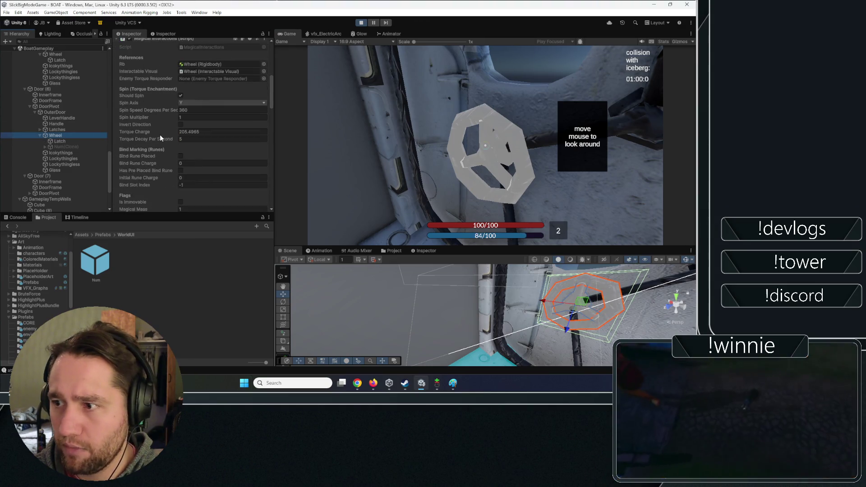
pyautogui.scroll(-3, 159, 134)
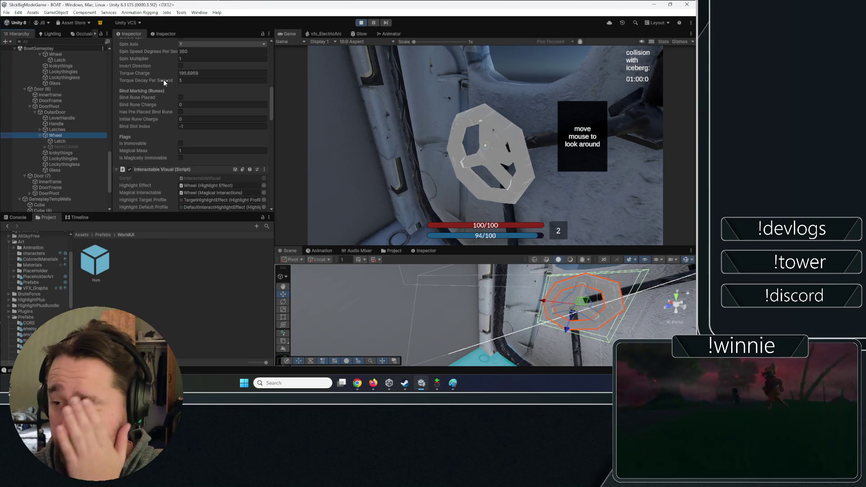
pyautogui.scroll(-3, 161, 80)
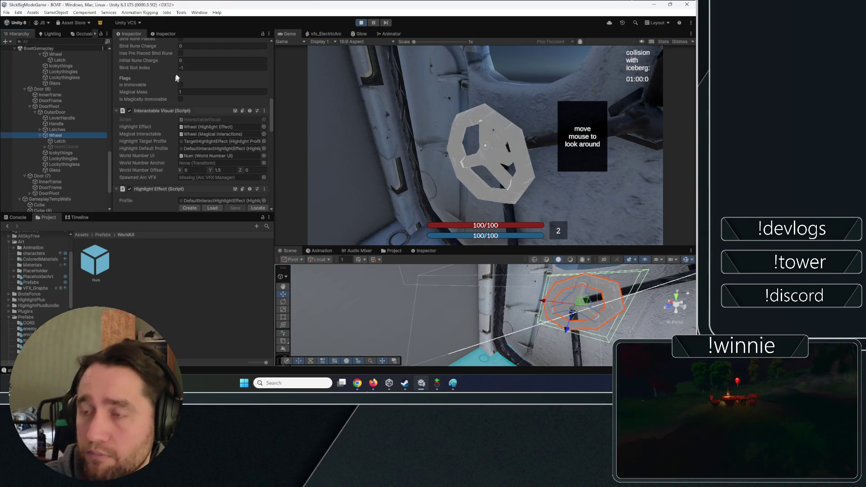
pyautogui.scroll(10, 151, 95)
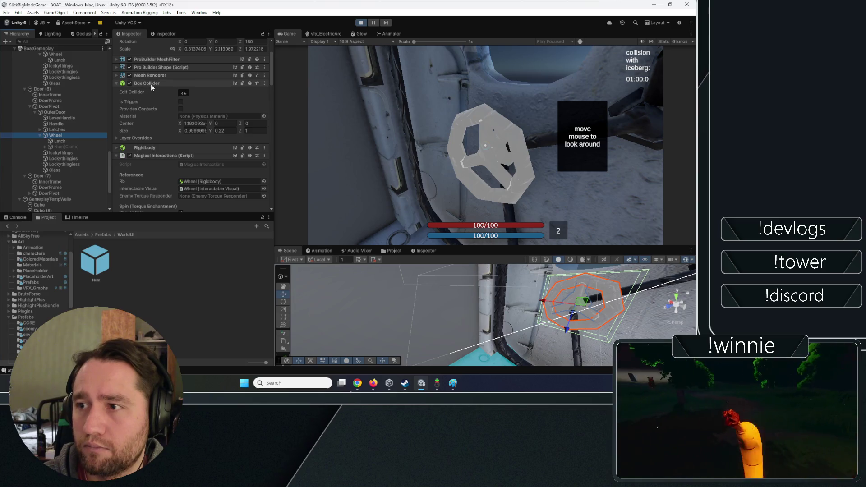
# - Toggle Is Kinematic on the Wheel's Rigidbody and stop the playtest
pyautogui.click(150, 148)
pyautogui.scroll(-4, 162, 117)
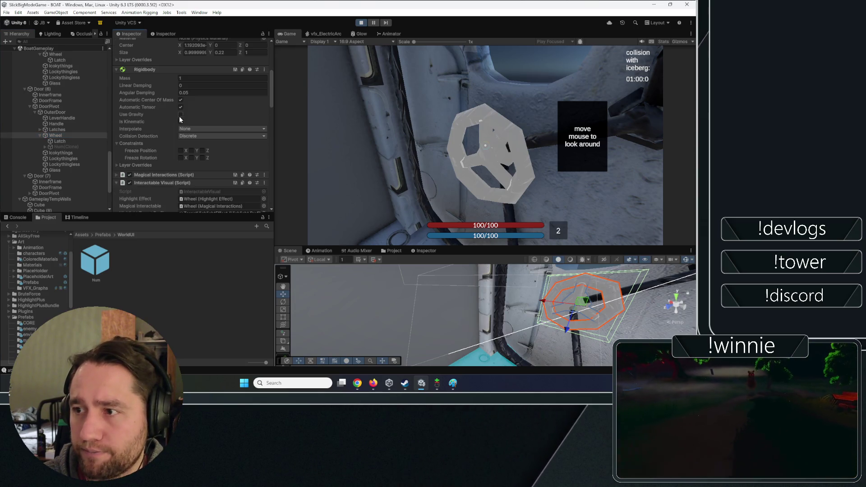
pyautogui.click(181, 121)
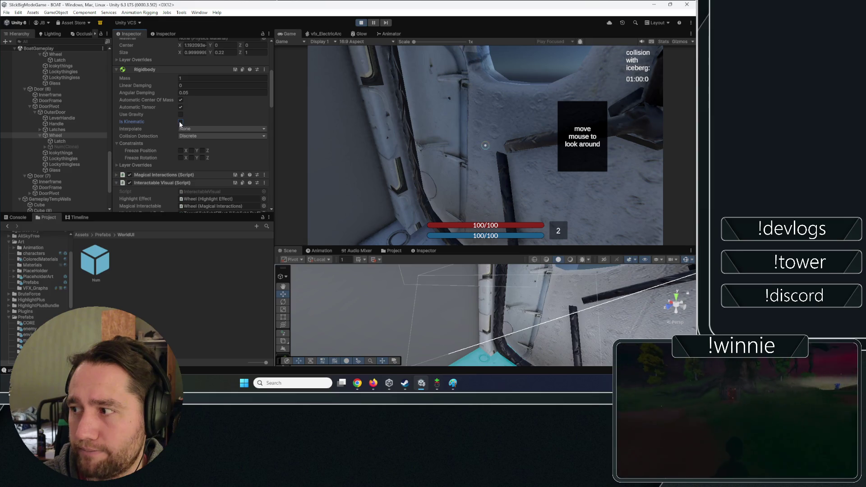
pyautogui.click(361, 22)
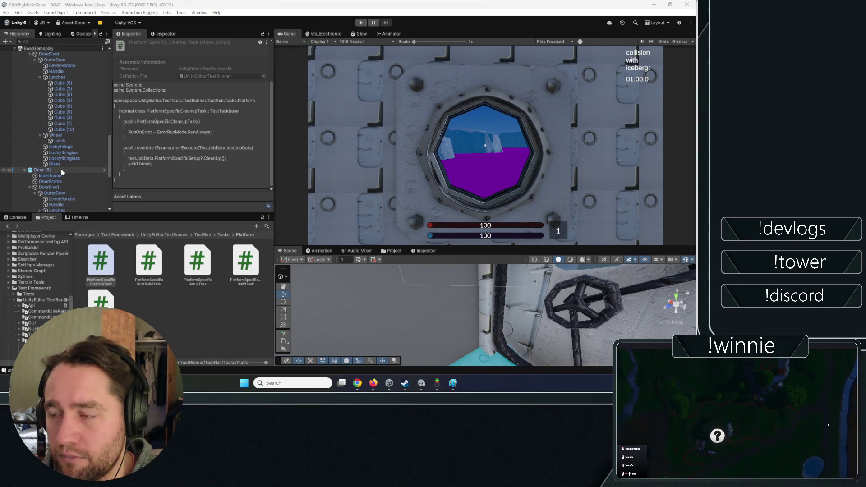
# - Show the Assets folder, then switch to the other BOAT project window
pyautogui.scroll(-3, 59, 136)
pyautogui.click(73, 238)
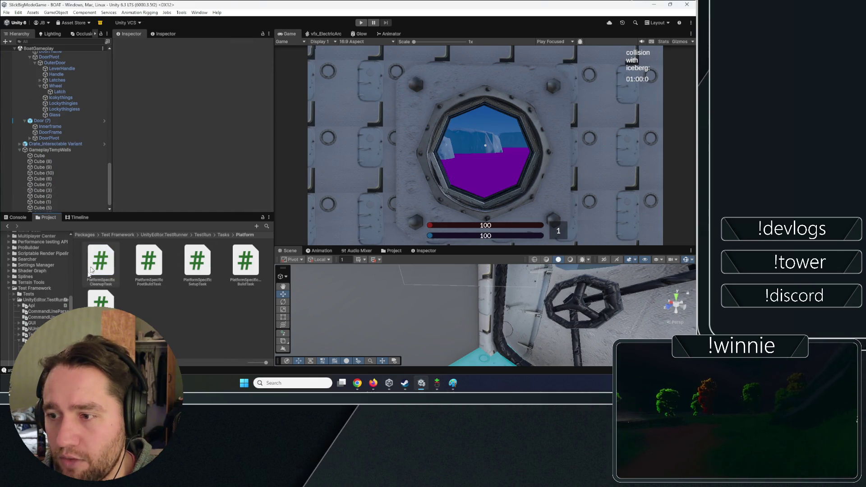
pyautogui.scroll(10, 20, 265)
pyautogui.click(20, 263)
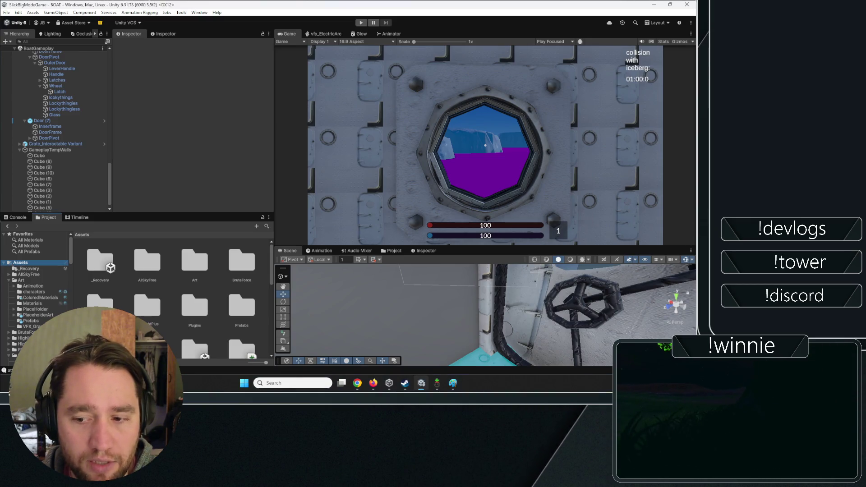
pyautogui.hotkey('alt', 'Tab')
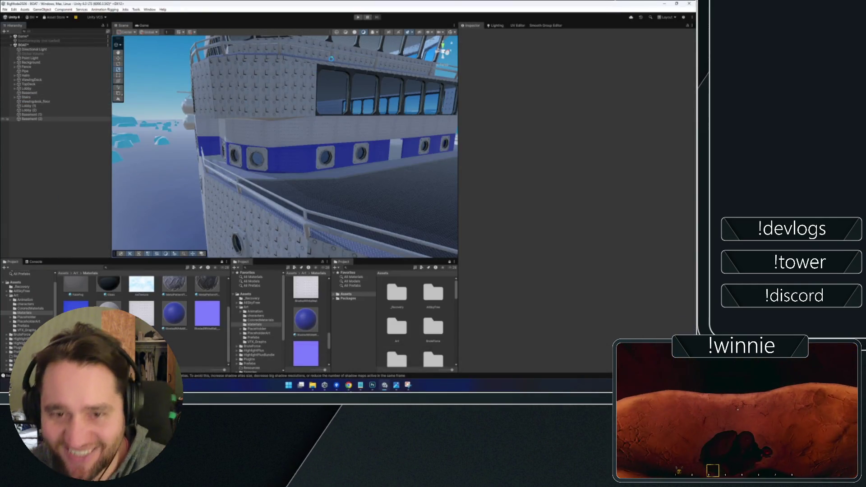
# - Start Play mode with Ctrl+P and maximize the Game view
pyautogui.hotkey('ctrl', 'p')
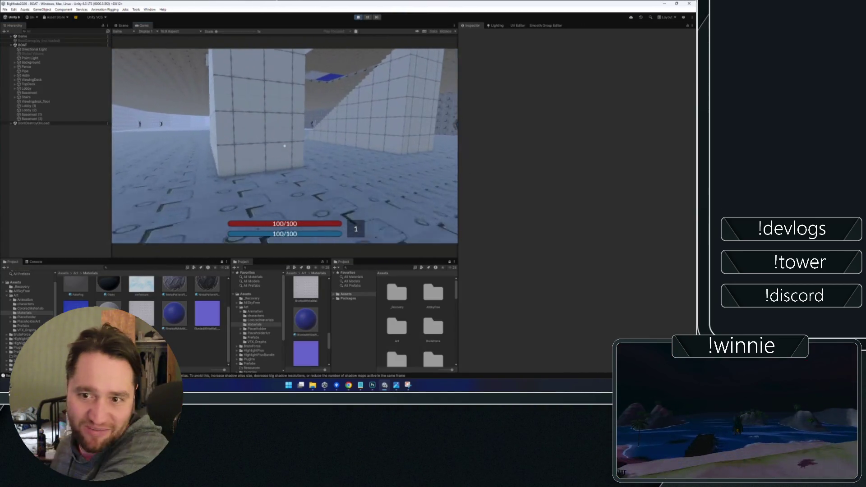
pyautogui.press('super')
pyautogui.rightClick(143, 25)
pyautogui.click(156, 42)
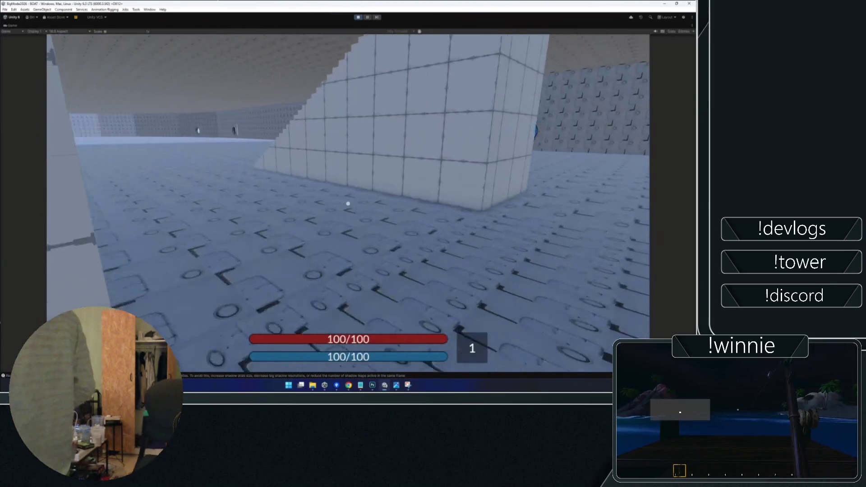
# - Walk up the staircase and through the upper rooms to the stairwell opening
pyautogui.press('w')
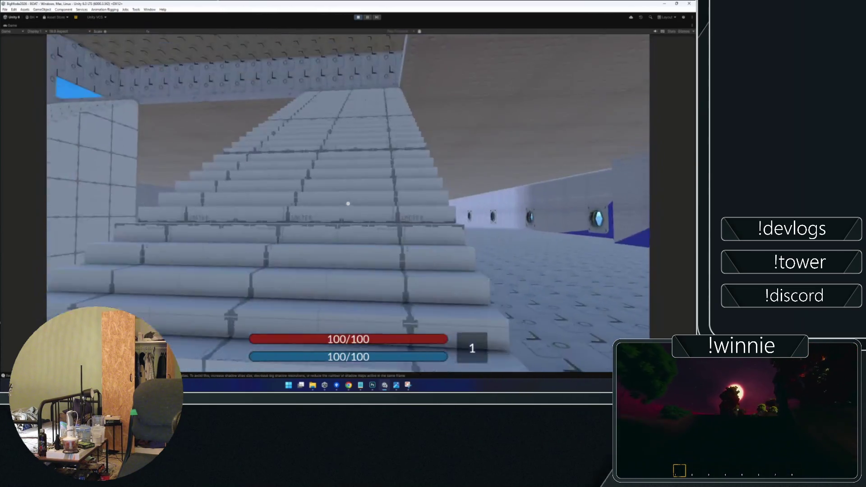
pyautogui.press('w')
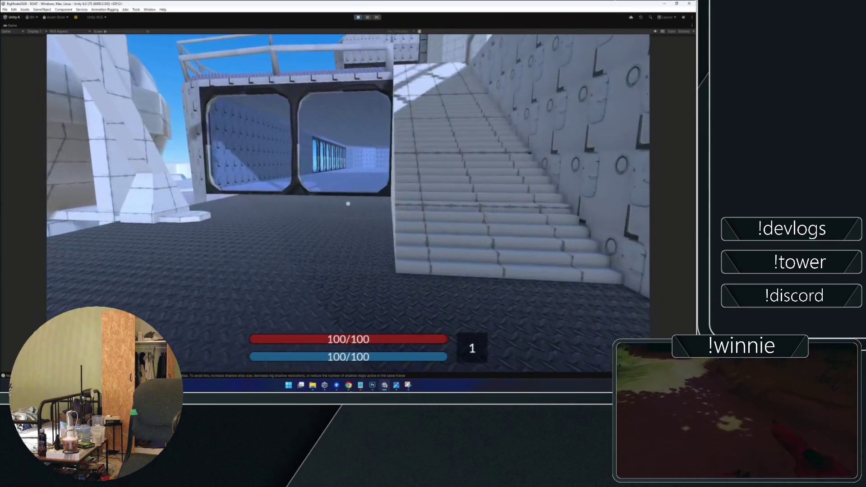
pyautogui.press('w')
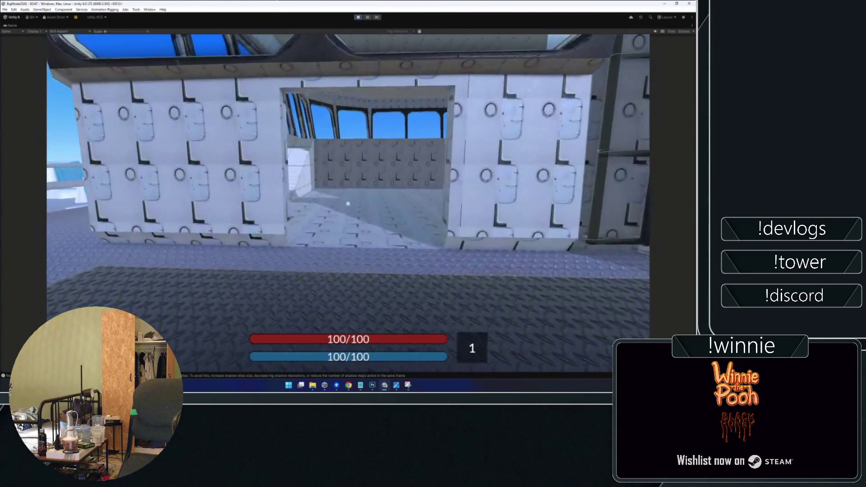
pyautogui.press('w')
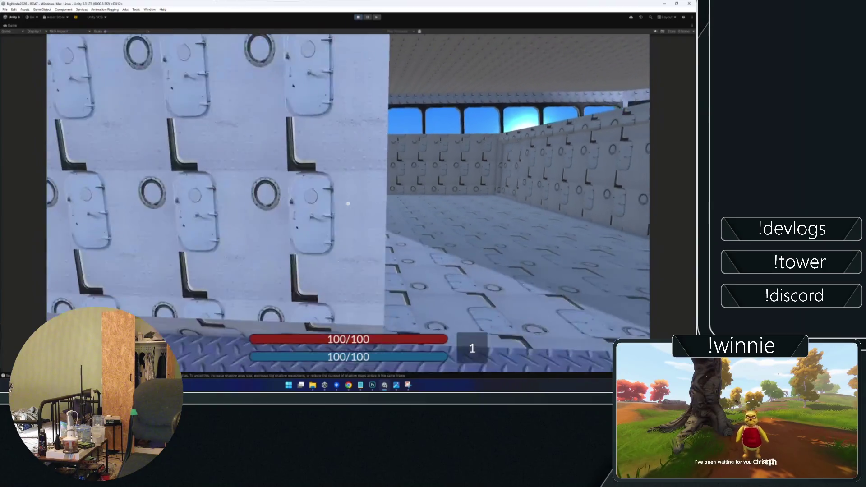
pyautogui.press('w')
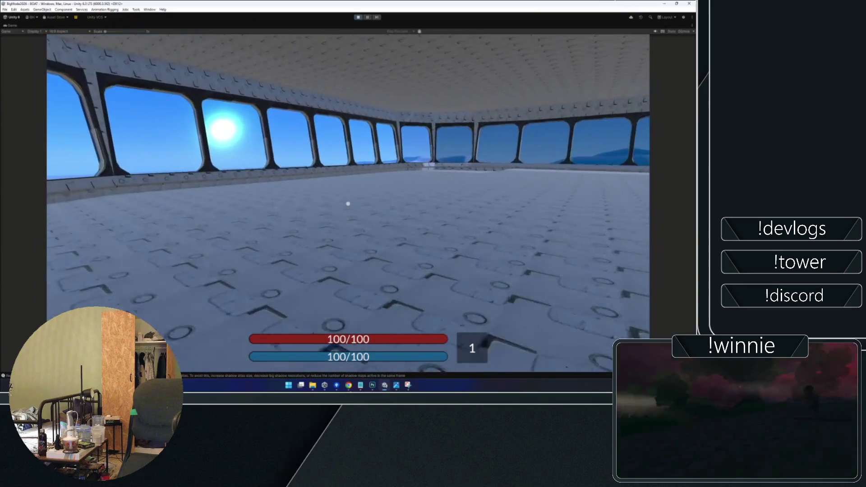
pyautogui.press('w')
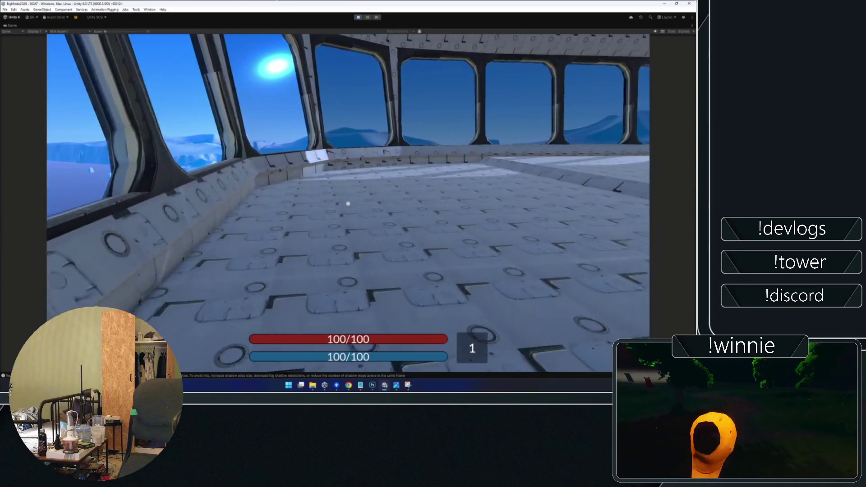
pyautogui.press('w')
pyautogui.press('w')
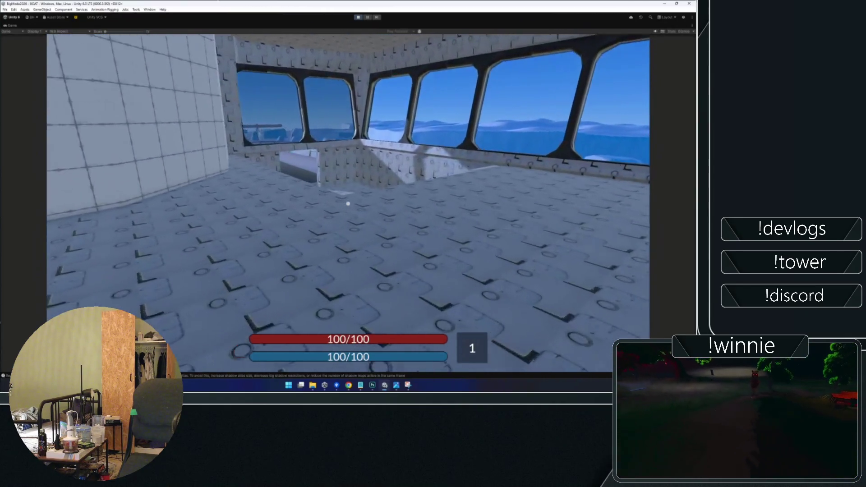
# - Walk along the outdoor walkway and deck past the blue hull portholes
pyautogui.press('w')
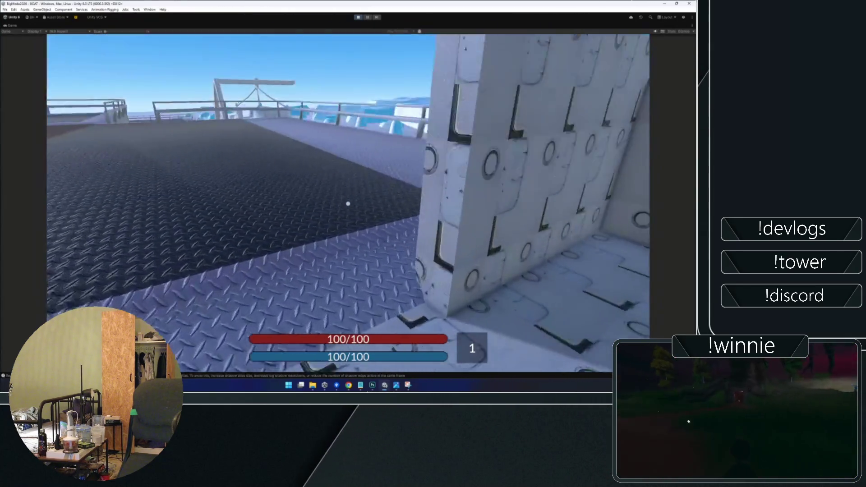
pyautogui.press('w')
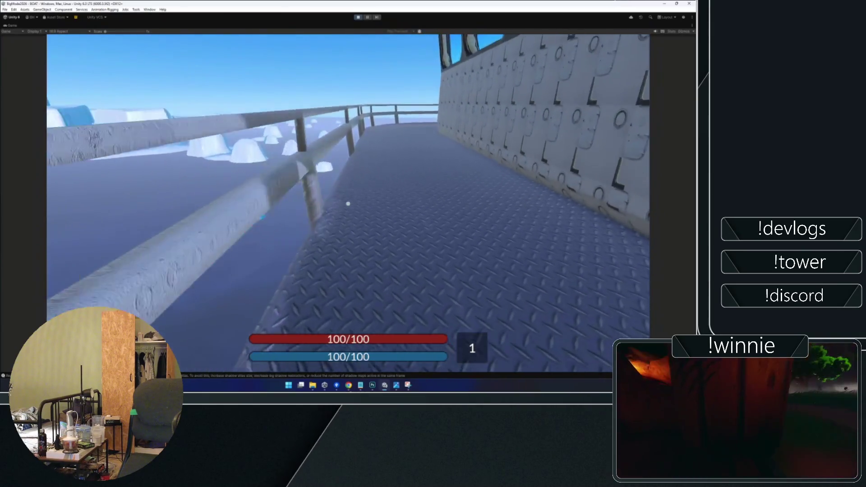
pyautogui.press('w')
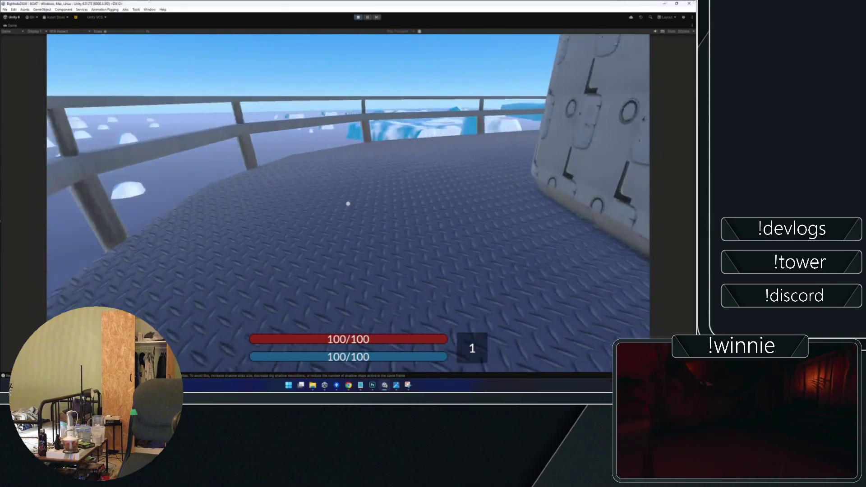
pyautogui.press('w')
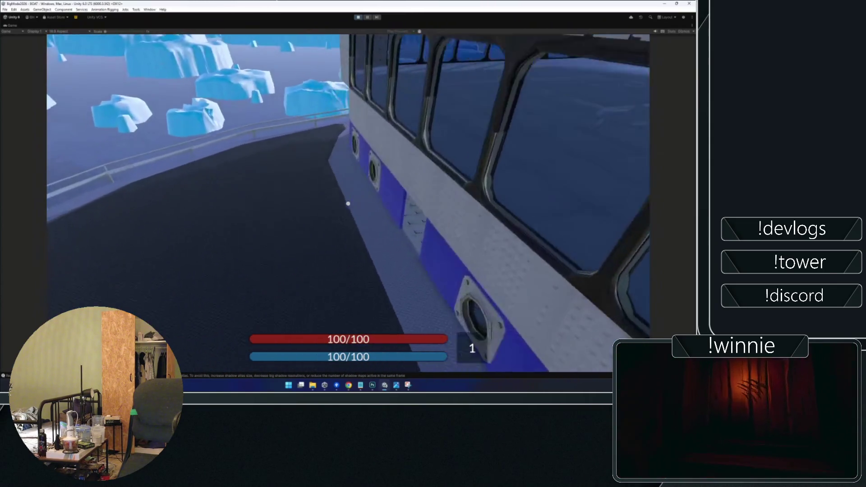
pyautogui.press('w')
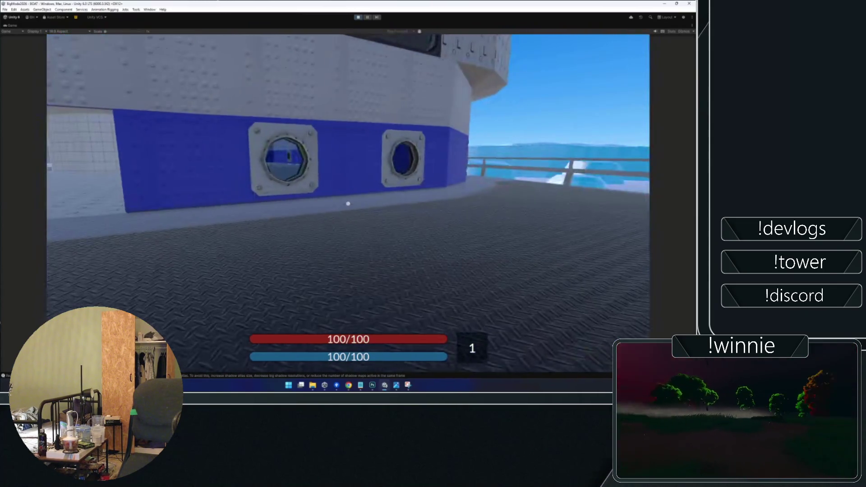
pyautogui.press('w')
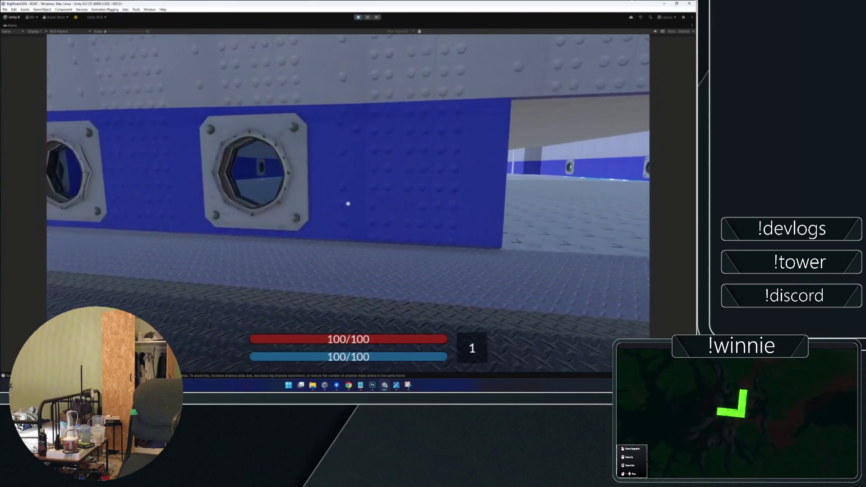
pyautogui.press('s')
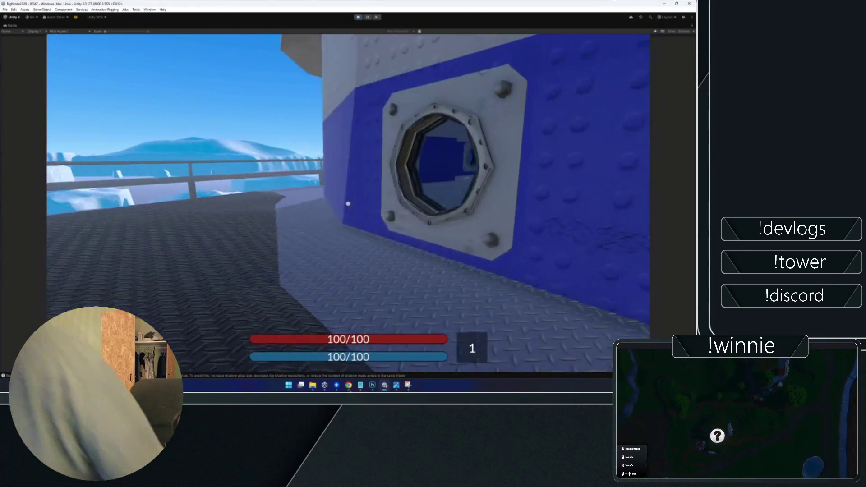
pyautogui.press('w')
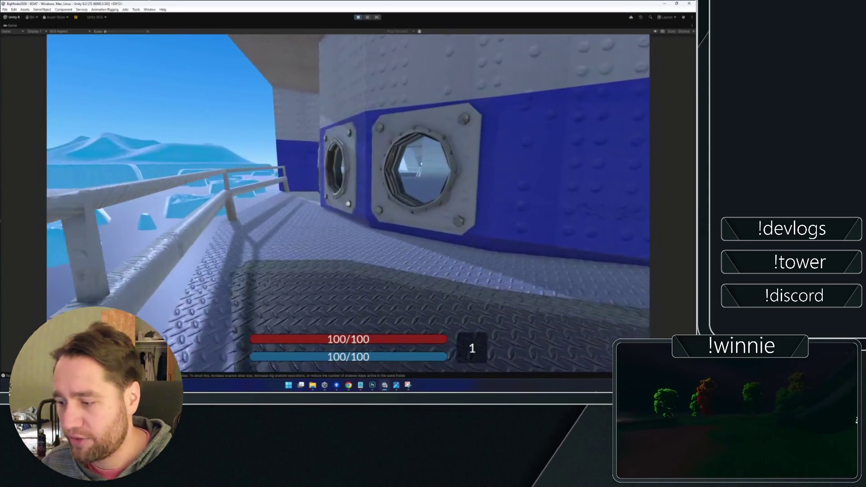
pyautogui.press('w')
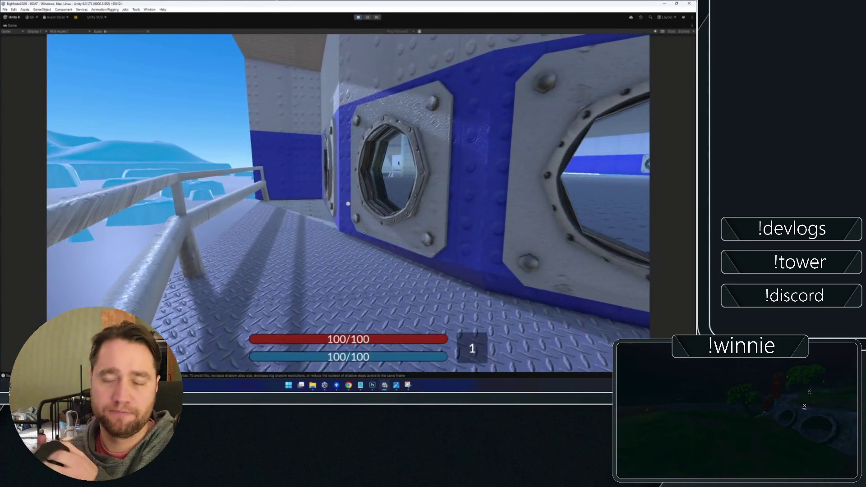
pyautogui.press('w')
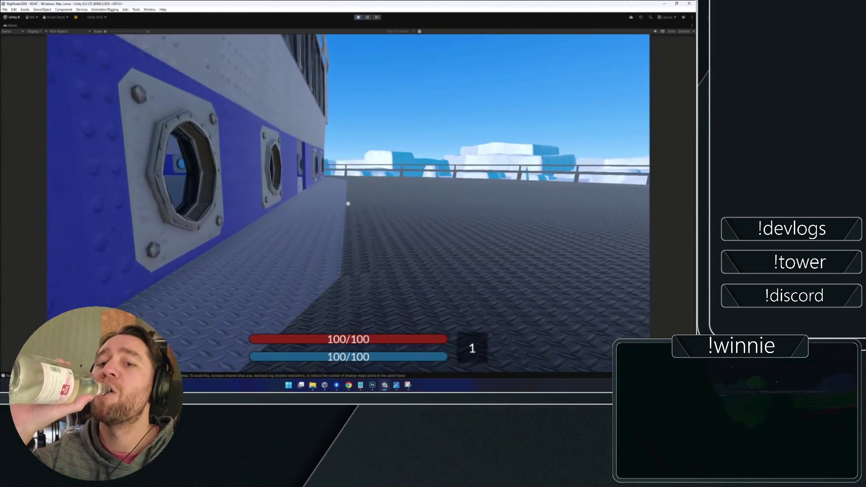
pyautogui.press('w')
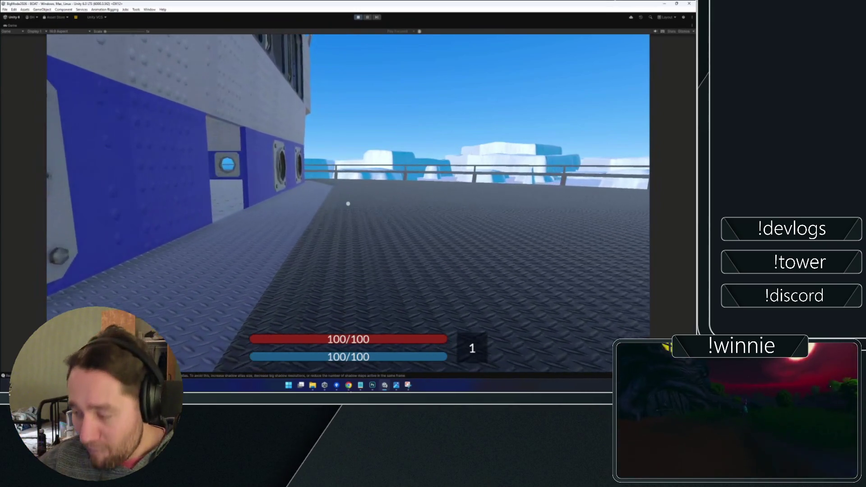
pyautogui.press('w')
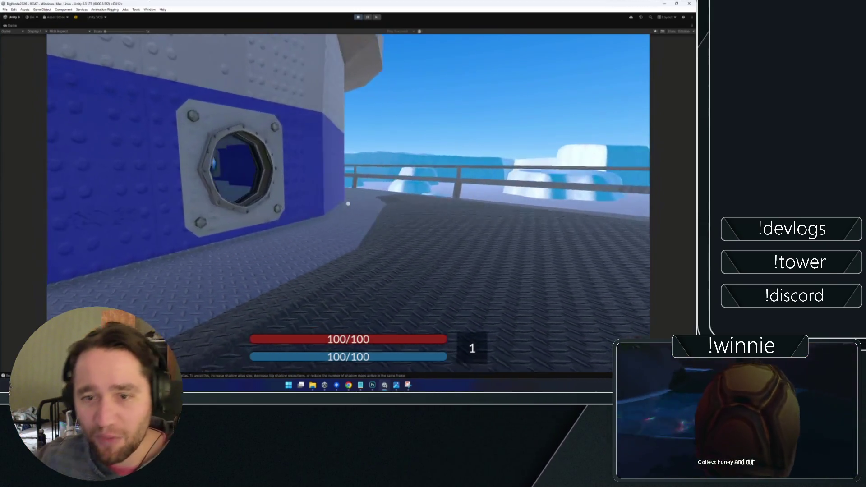
pyautogui.press('super')
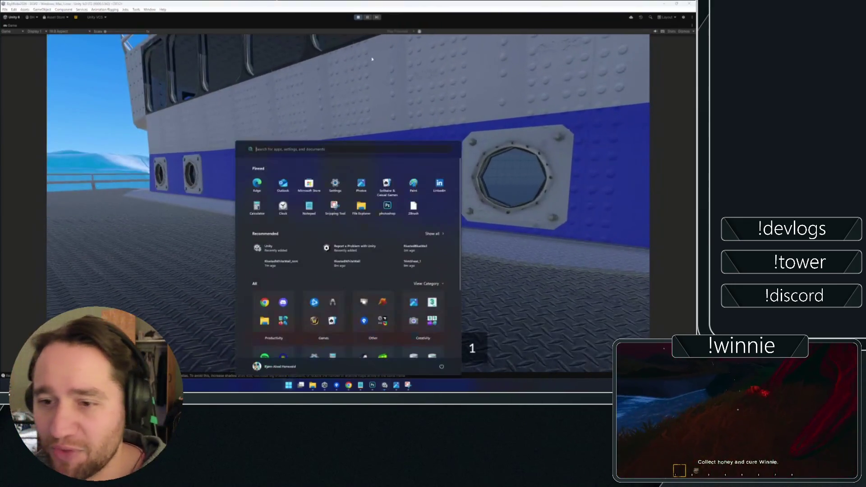
# - Exit Play mode, fly the Scene camera to the porthole wall, and enable ProBuilder on Lobby
pyautogui.press('Escape')
pyautogui.hotkey('ctrl', 'p')
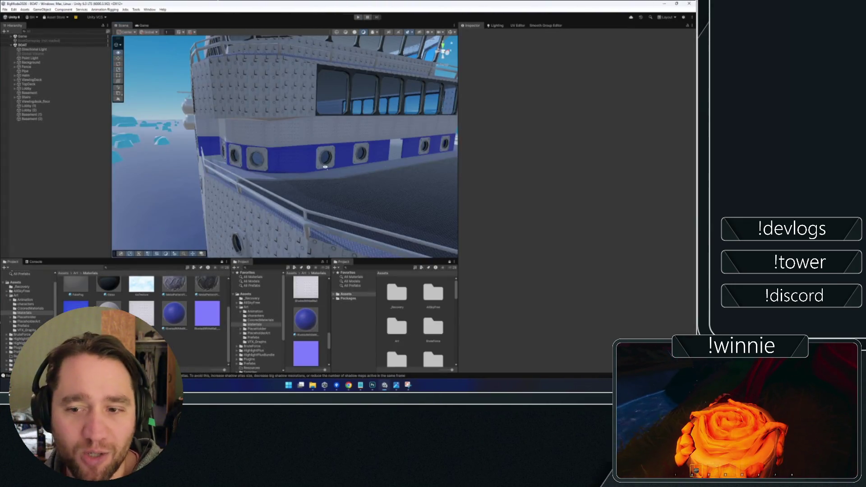
pyautogui.press('w')
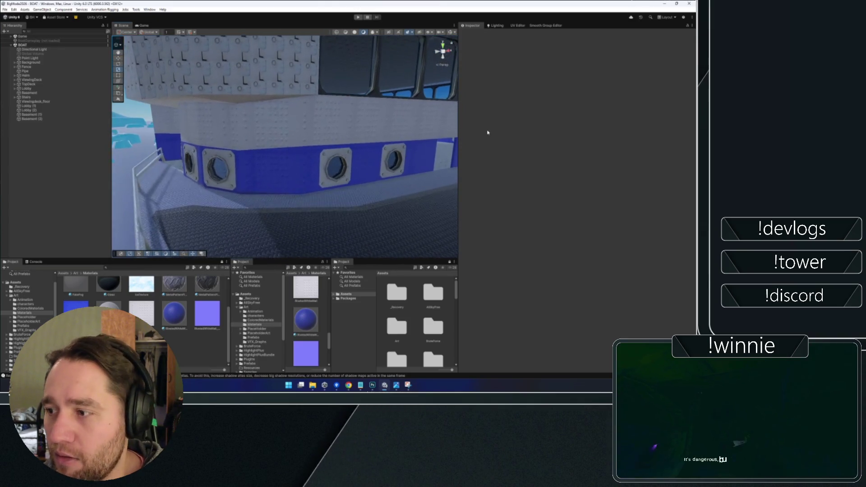
pyautogui.moveTo(297, 204)
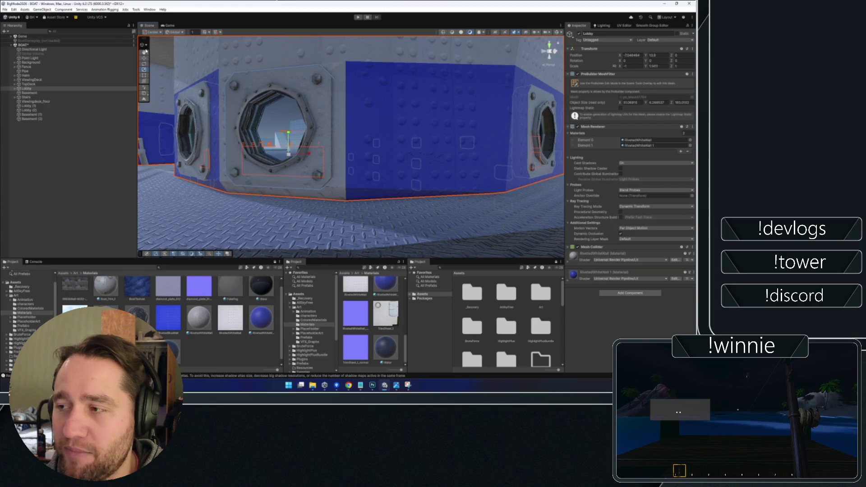
pyautogui.click(162, 61)
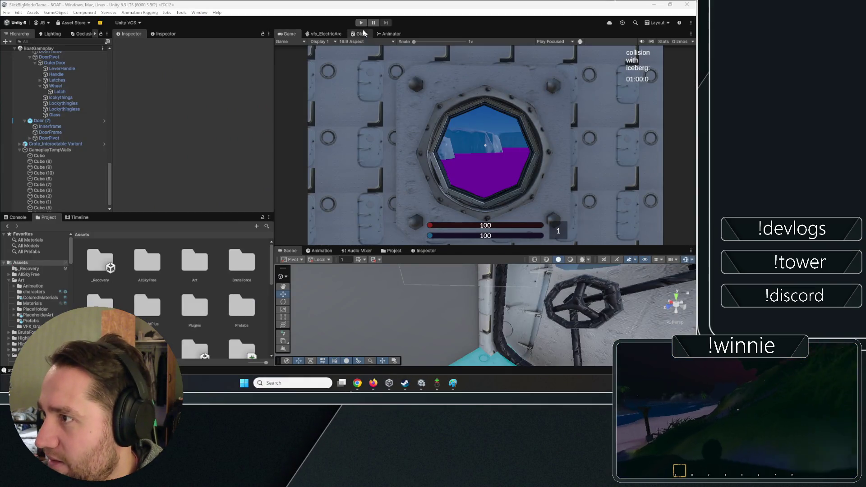
# - Playtest carrying the crate to beside the door, then maximize the Game view
pyautogui.click(361, 22)
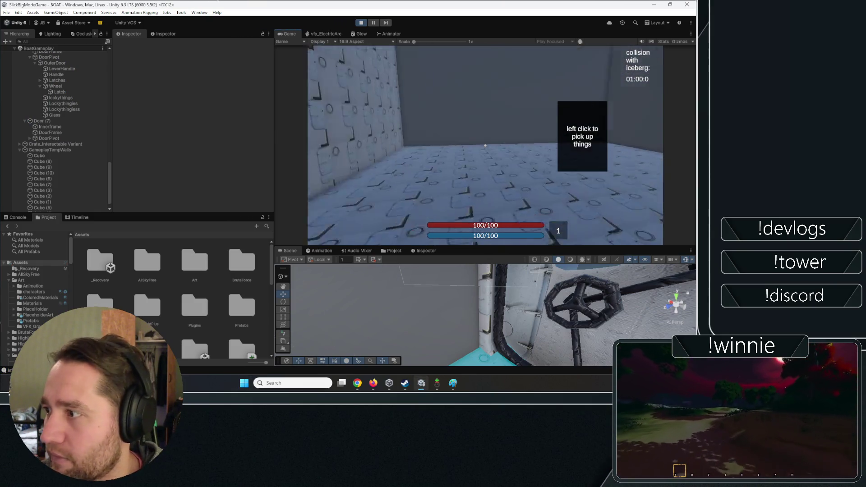
pyautogui.click(486, 145)
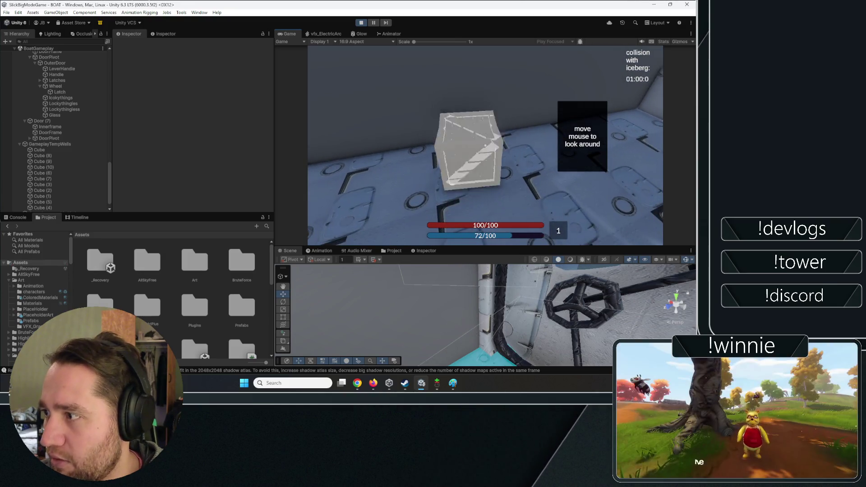
pyautogui.click(485, 145)
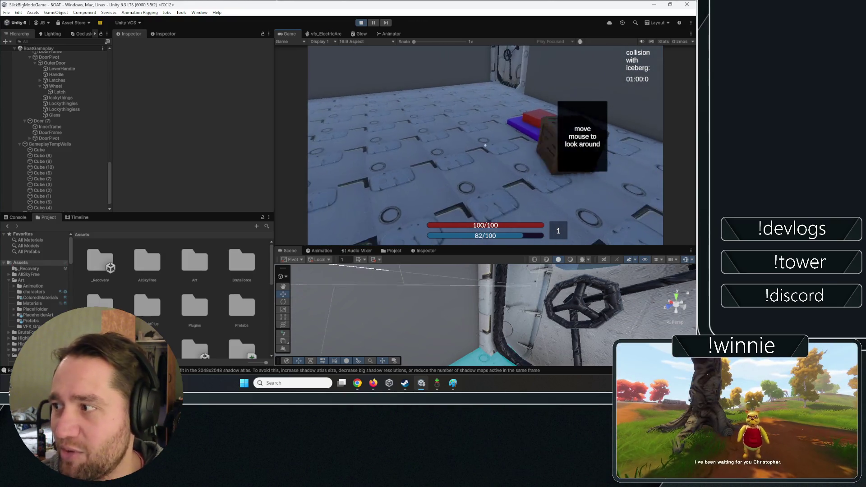
pyautogui.click(486, 145)
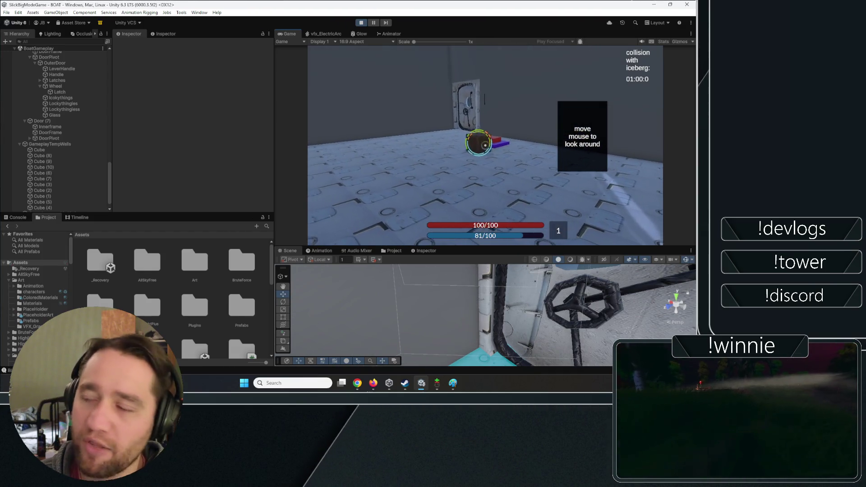
pyautogui.click(485, 145)
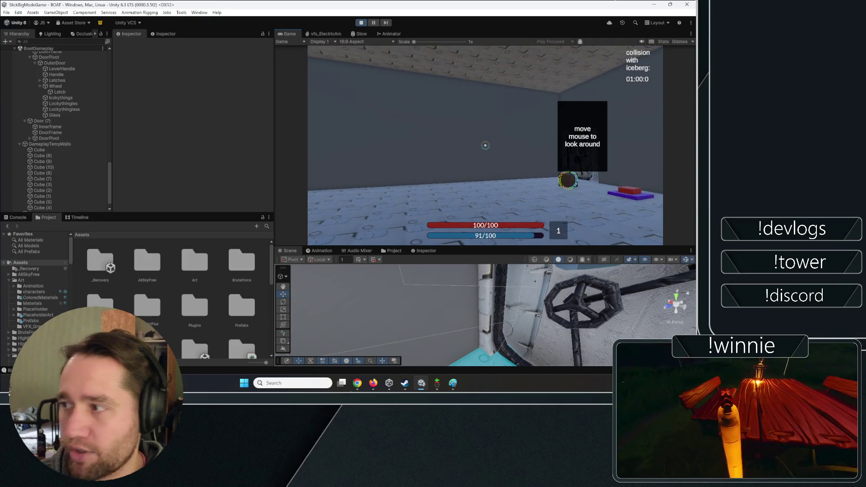
pyautogui.doubleClick(288, 34)
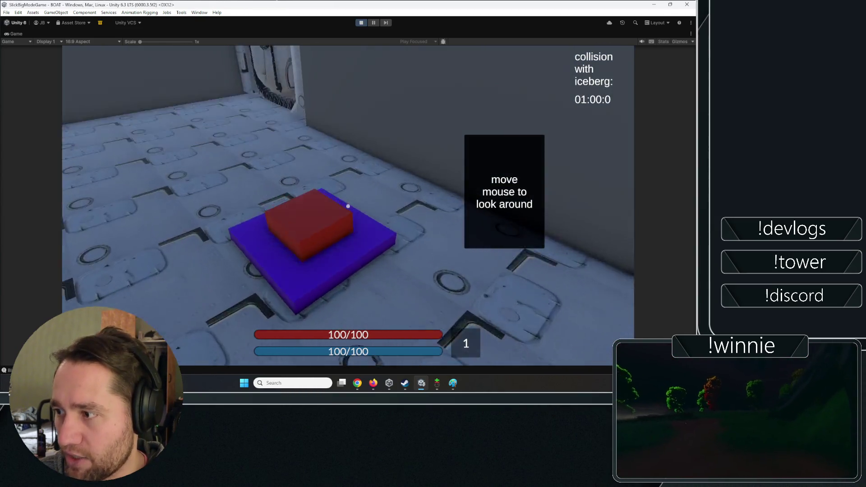
# - In the playtest, walk to the crate on the red and blue pad and pick it up
pyautogui.click(348, 206)
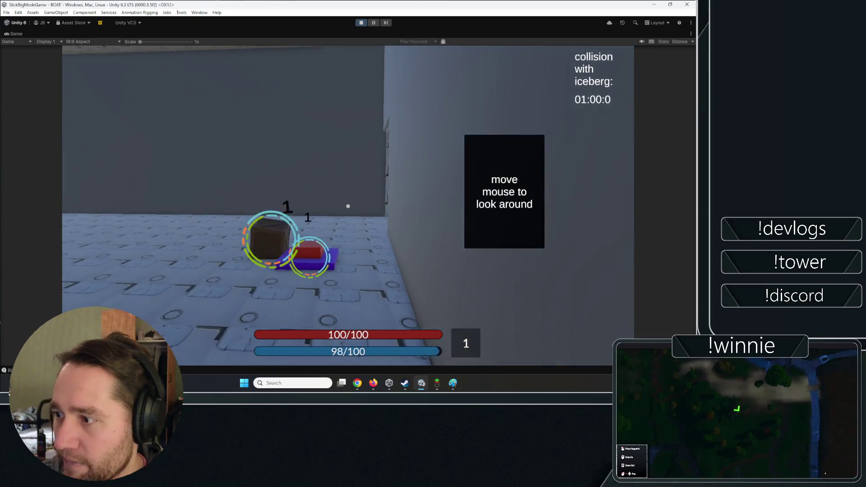
pyautogui.press('w')
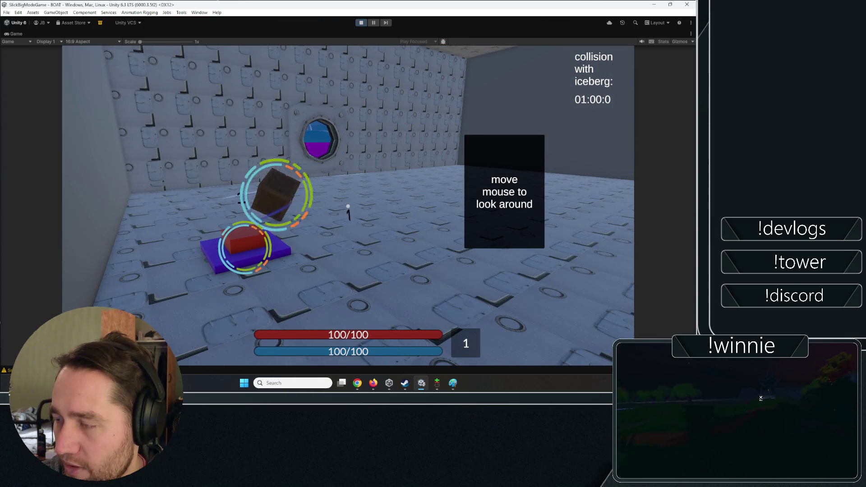
pyautogui.press('w')
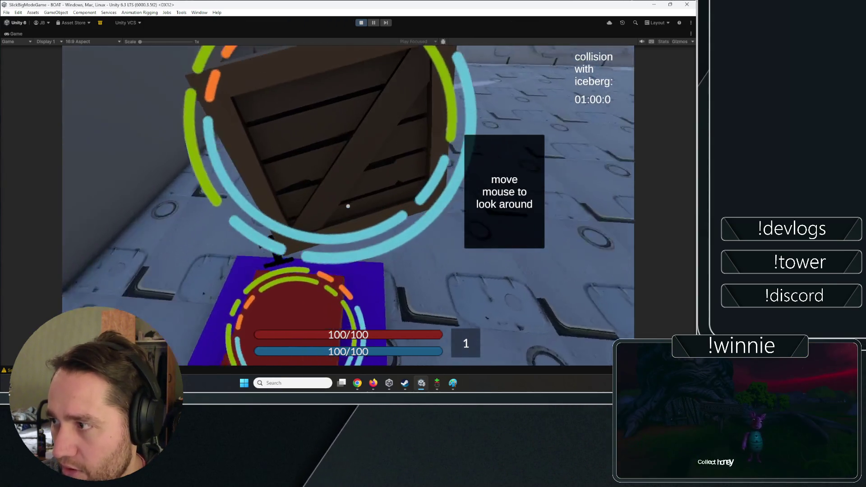
pyautogui.press('s')
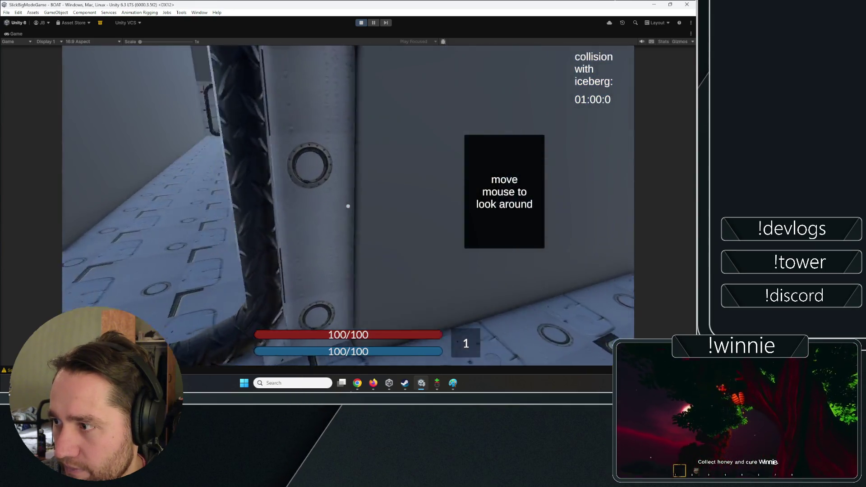
pyautogui.press('w')
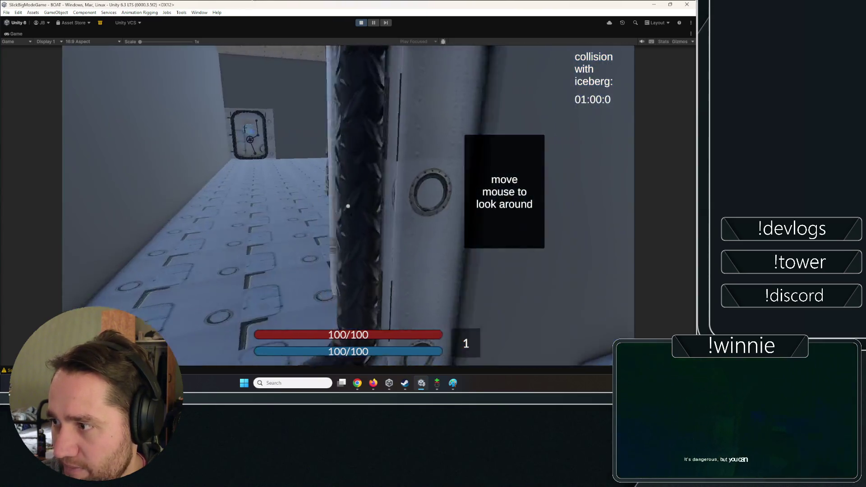
pyautogui.moveTo(348, 206)
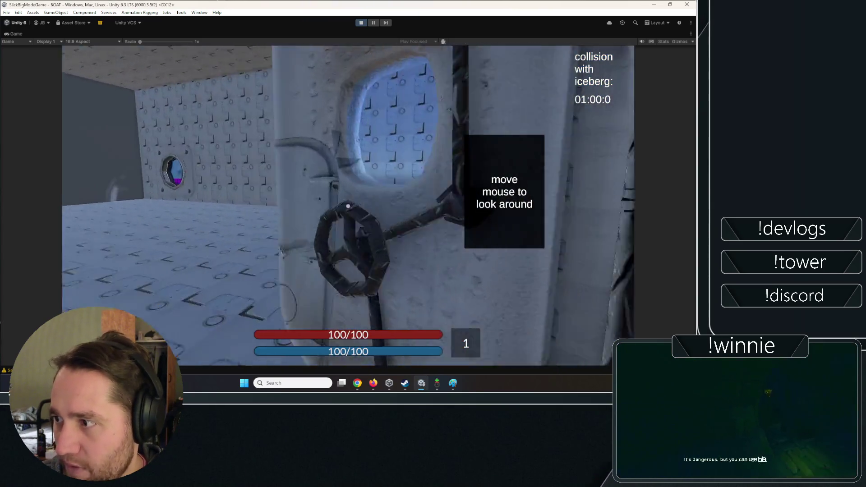
pyautogui.press('Escape')
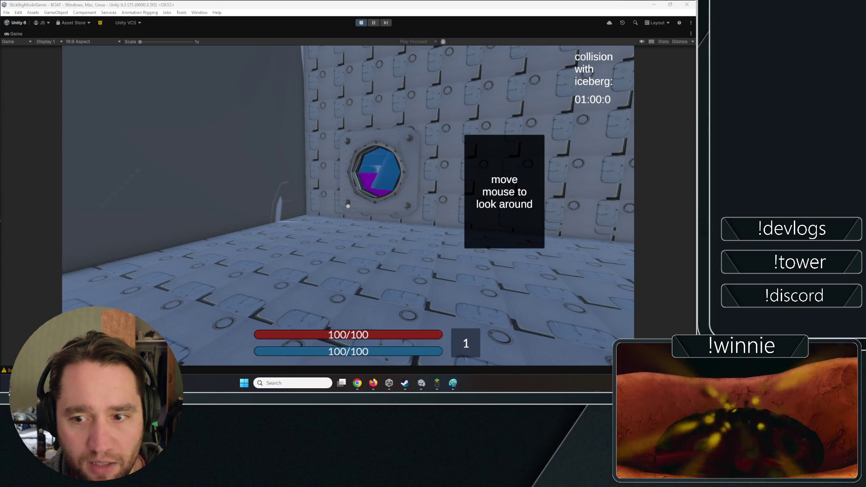
pyautogui.click(348, 206)
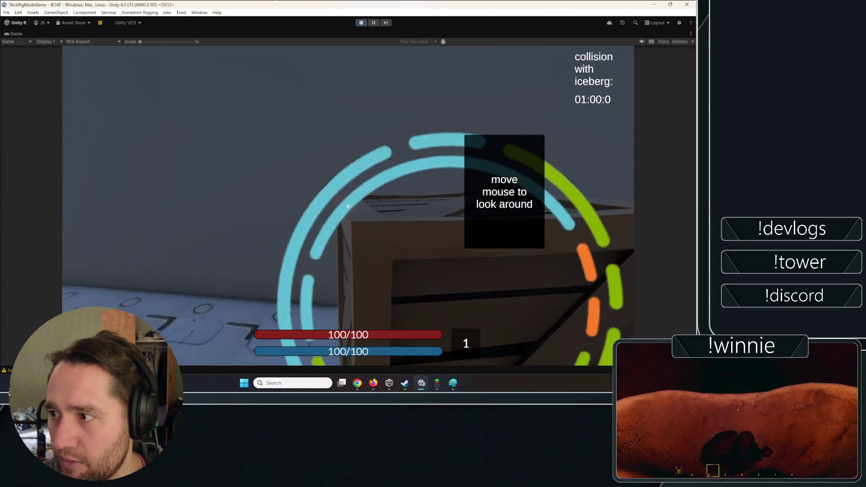
pyautogui.moveTo(348, 206)
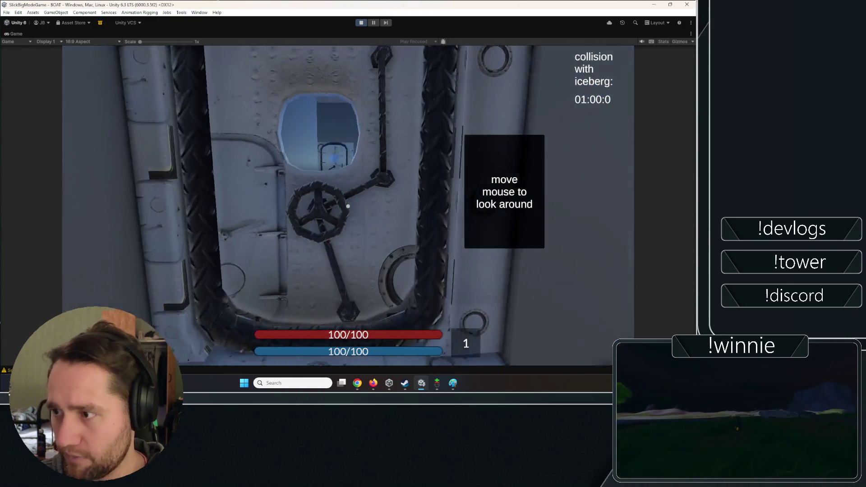
# - Walk up to the door's valve wheel, step back, and stop the playtest
pyautogui.press('w')
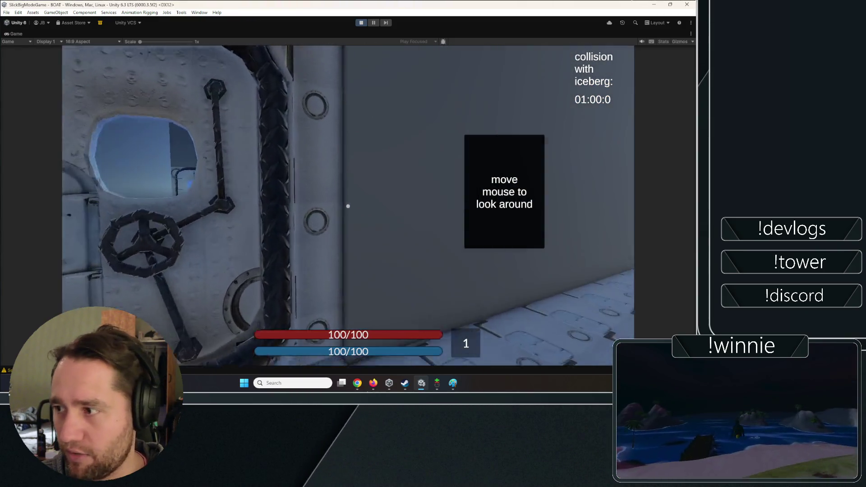
pyautogui.press('s')
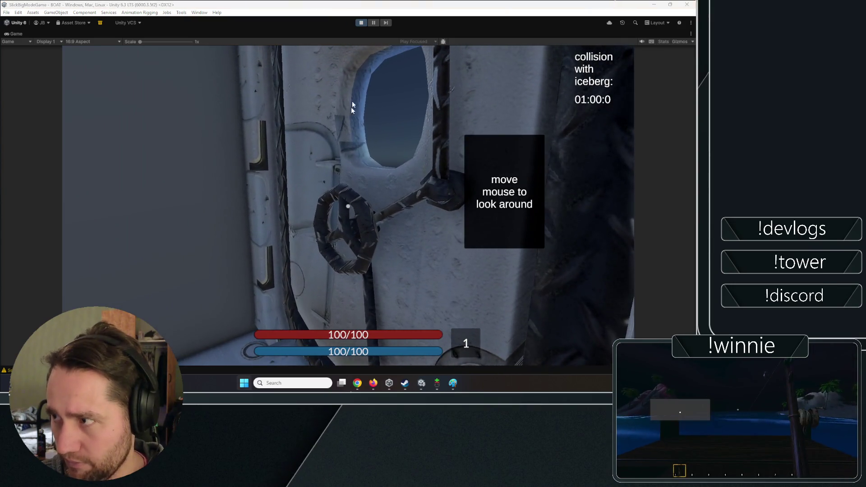
pyautogui.click(361, 23)
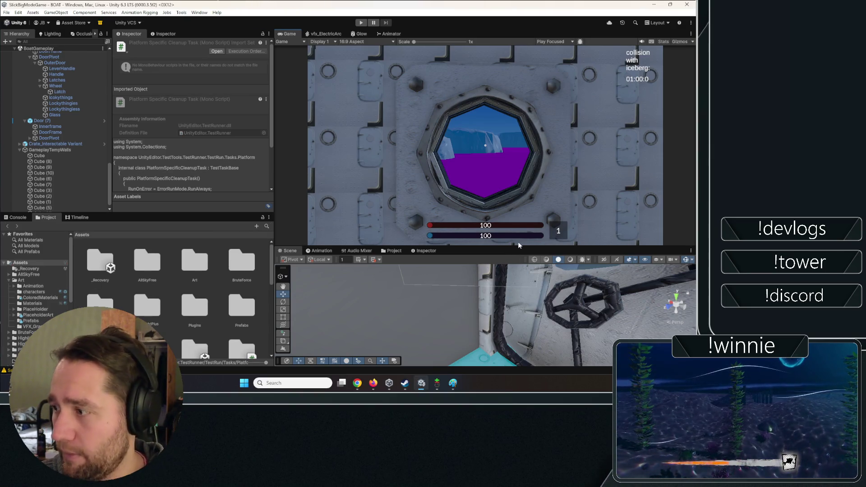
# - Enlarge the Scene view, fly its camera past the door, and select the purple Water plane
pyautogui.moveTo(512, 245); pyautogui.dragTo(512, 191)
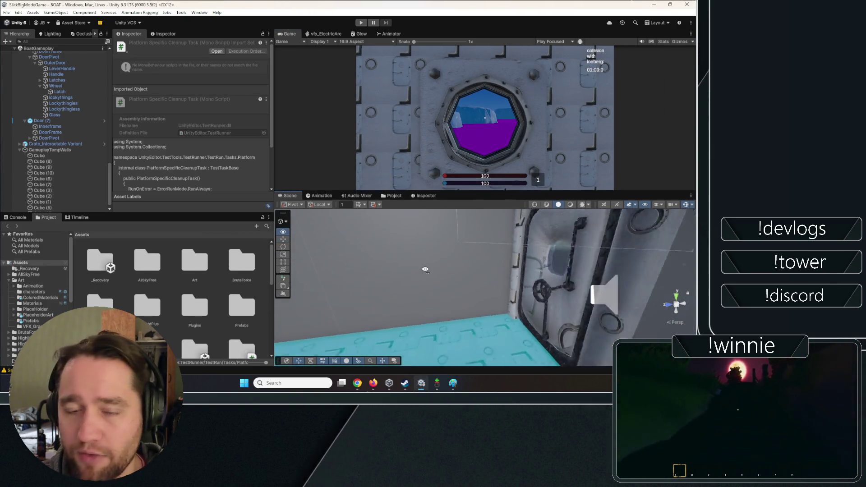
pyautogui.moveTo(396, 262)
pyautogui.mouseDown()
pyautogui.moveTo(500, 203)
pyautogui.moveTo(378, 287)
pyautogui.moveTo(343, 279)
pyautogui.mouseUp()
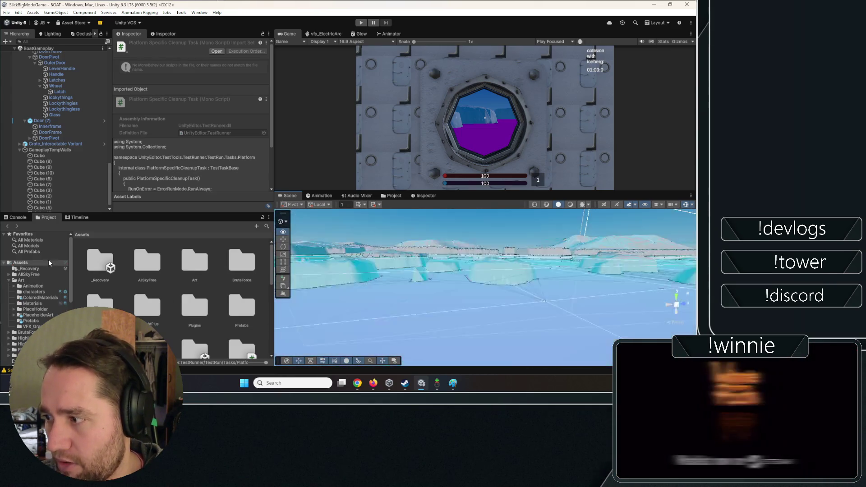
pyautogui.click(419, 310)
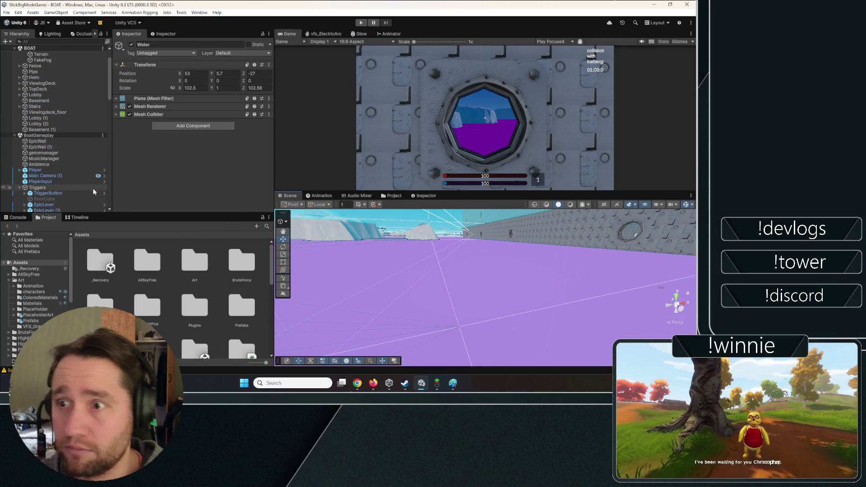
# - Assign the Water material to Element 0 of the Water plane's Mesh Renderer
pyautogui.scroll(2, 81, 185)
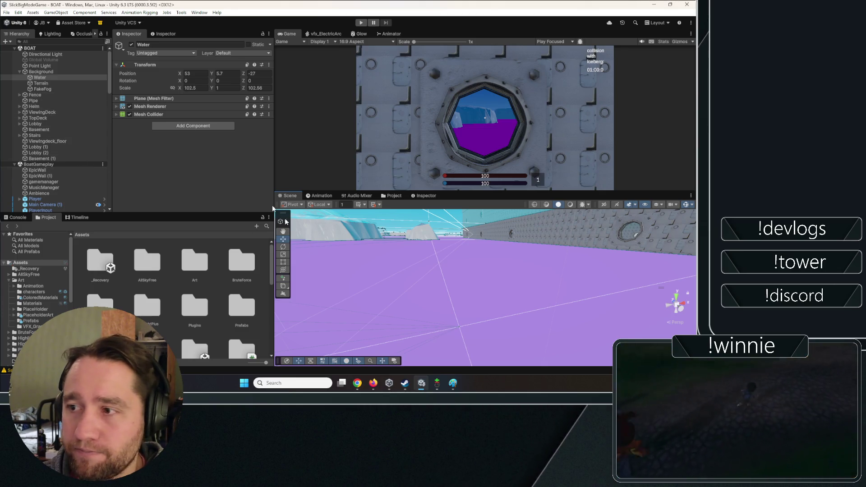
pyautogui.click(183, 99)
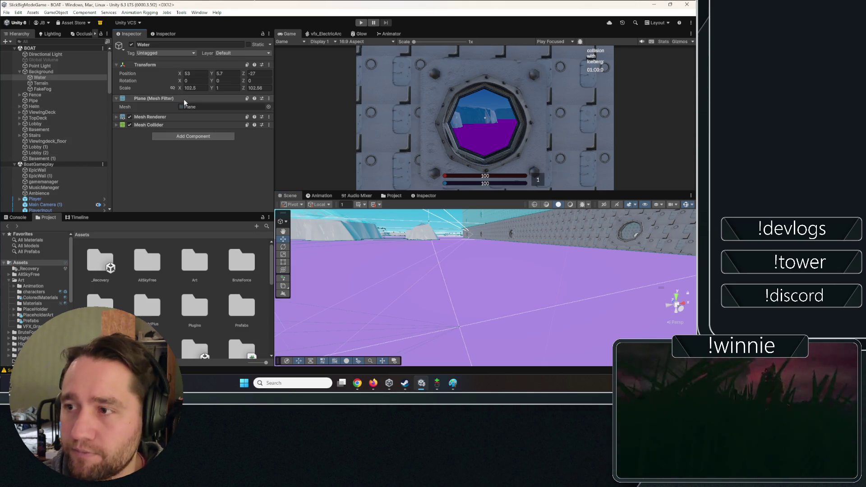
pyautogui.click(169, 116)
pyautogui.click(261, 135)
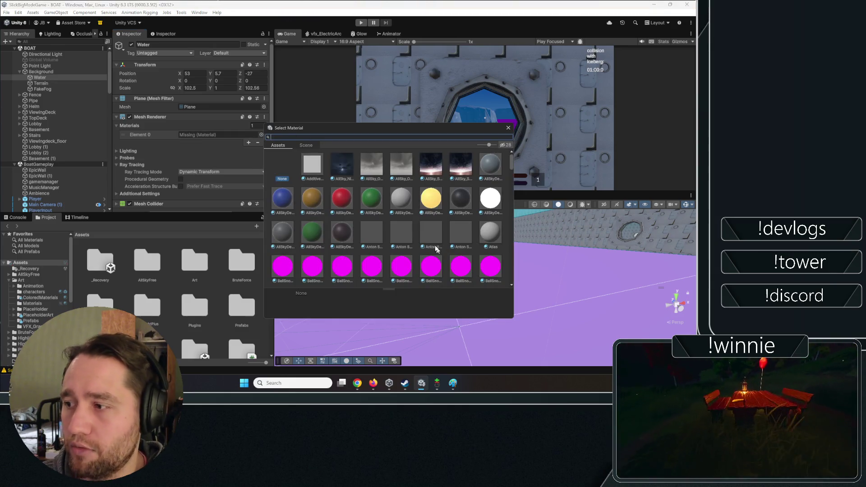
pyautogui.write('water')
pyautogui.doubleClick(342, 165)
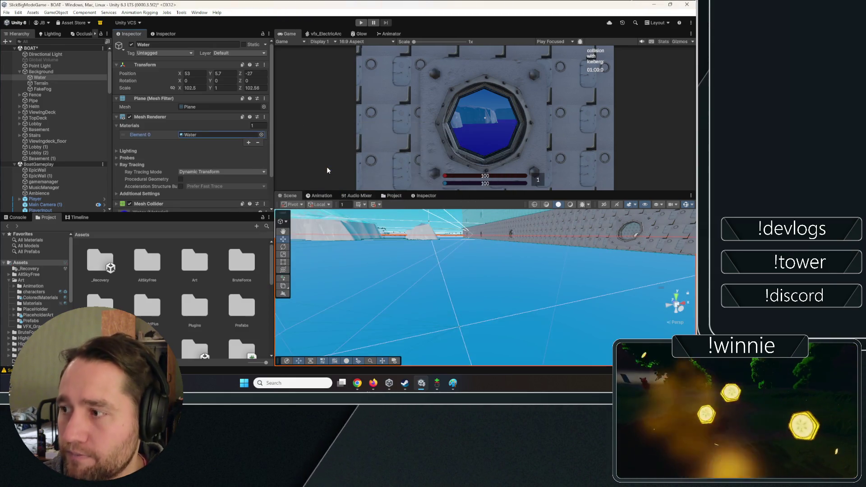
pyautogui.moveTo(406, 270)
pyautogui.mouseDown()
pyautogui.moveTo(391, 219)
pyautogui.moveTo(415, 202)
pyautogui.moveTo(388, 195)
pyautogui.mouseUp()
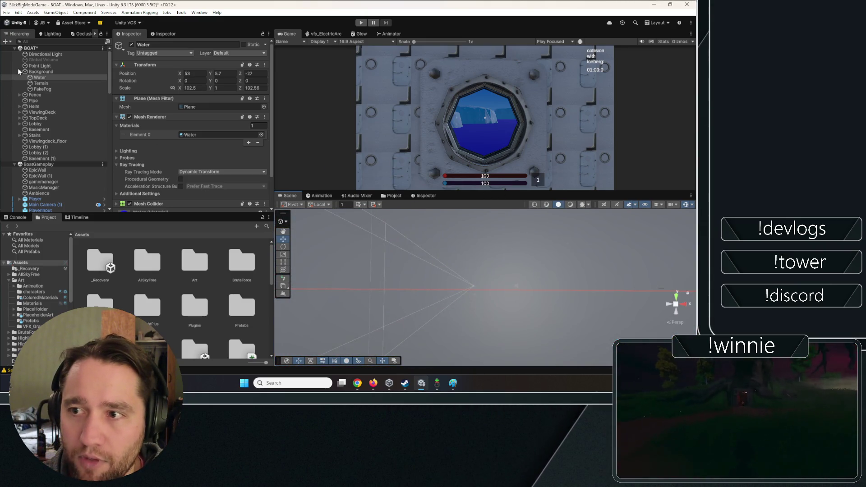
pyautogui.click(31, 48)
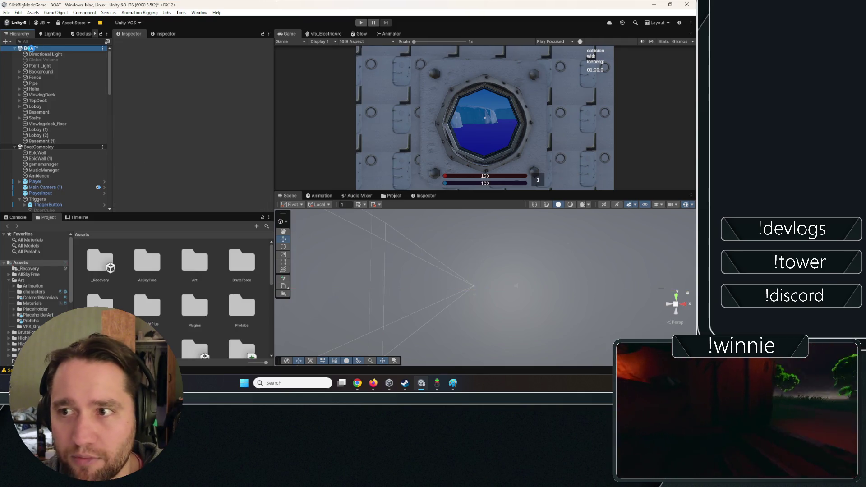
# - In the Door prefab, set only the Wheel, not its children, to the Interactable layer
pyautogui.moveTo(467, 261)
pyautogui.mouseDown()
pyautogui.moveTo(477, 271)
pyautogui.moveTo(442, 261)
pyautogui.mouseUp()
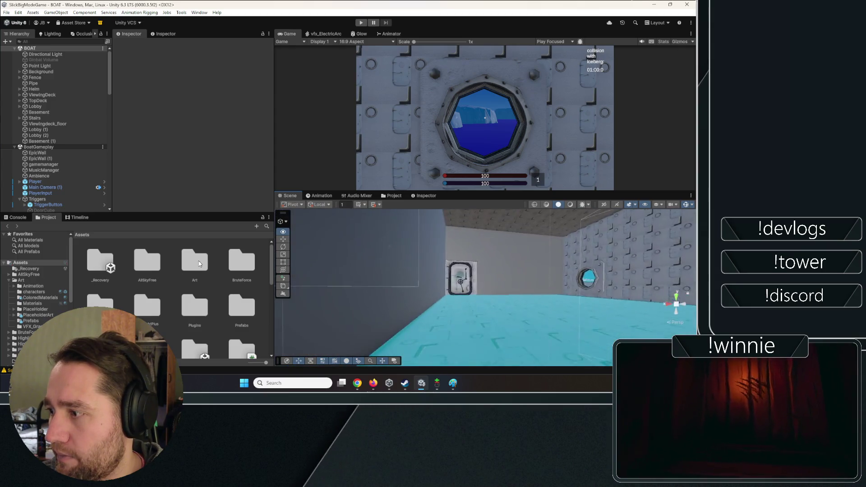
pyautogui.click(433, 279)
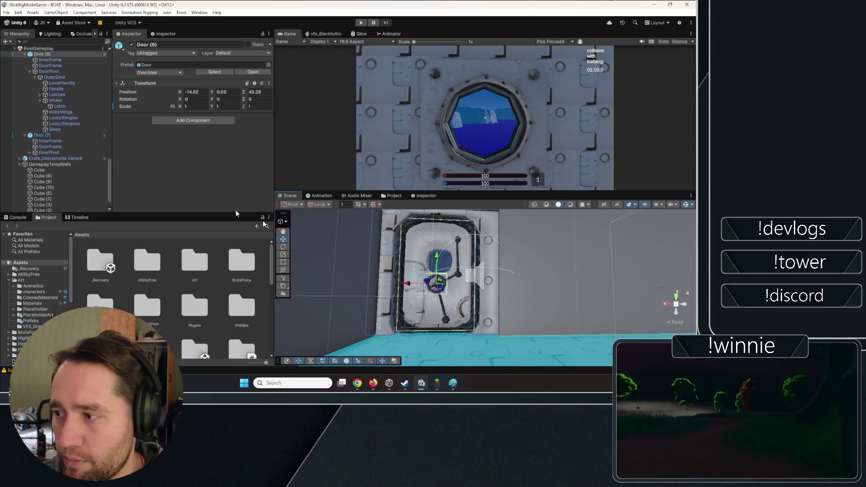
pyautogui.click(248, 72)
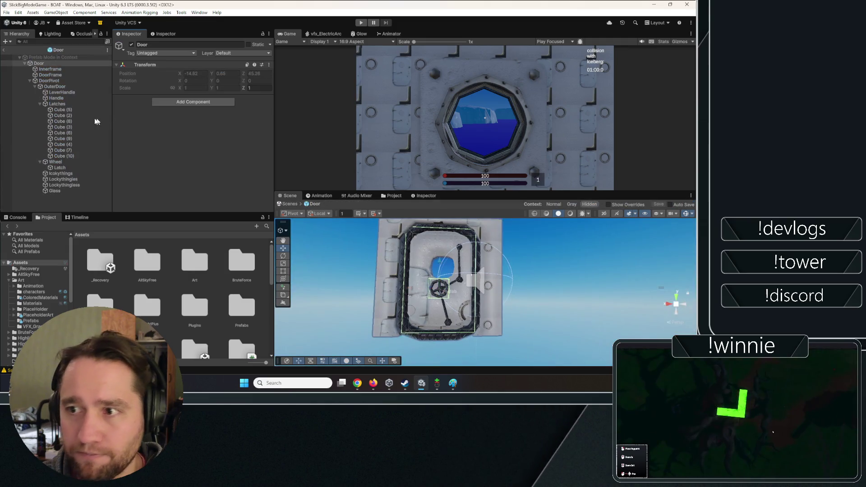
pyautogui.click(239, 52)
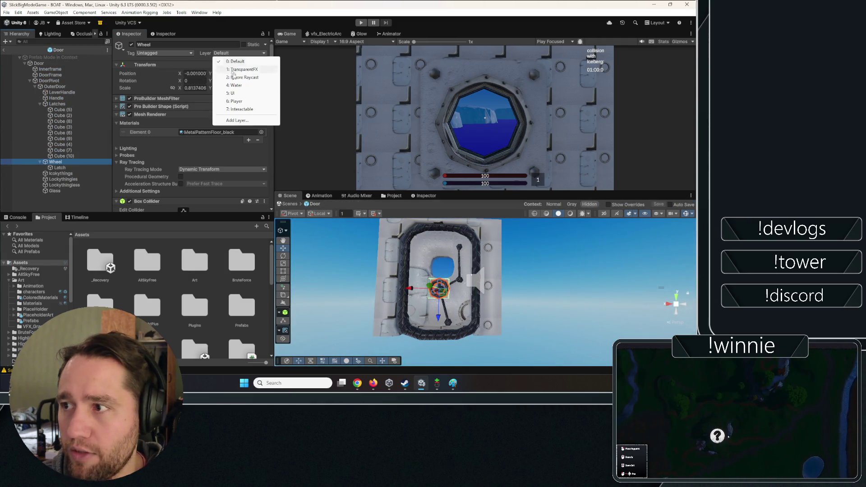
pyautogui.click(236, 109)
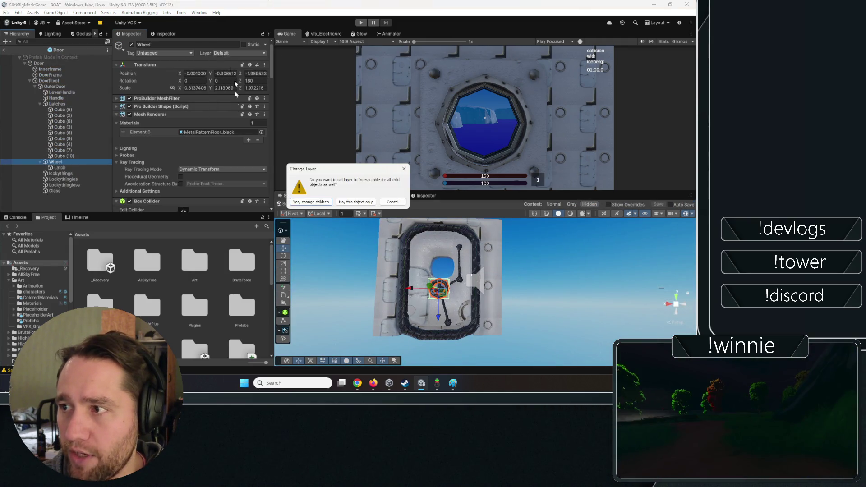
pyautogui.click(339, 202)
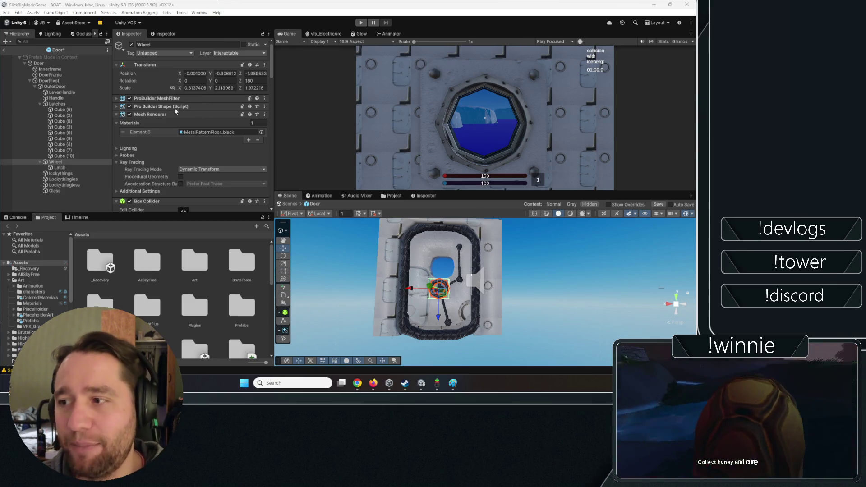
# - Collapse the Wheel's Ray Tracing, Box Collider, Highlight Effect, Interactable Visual and Mesh Renderer sections
pyautogui.scroll(-3, 174, 116)
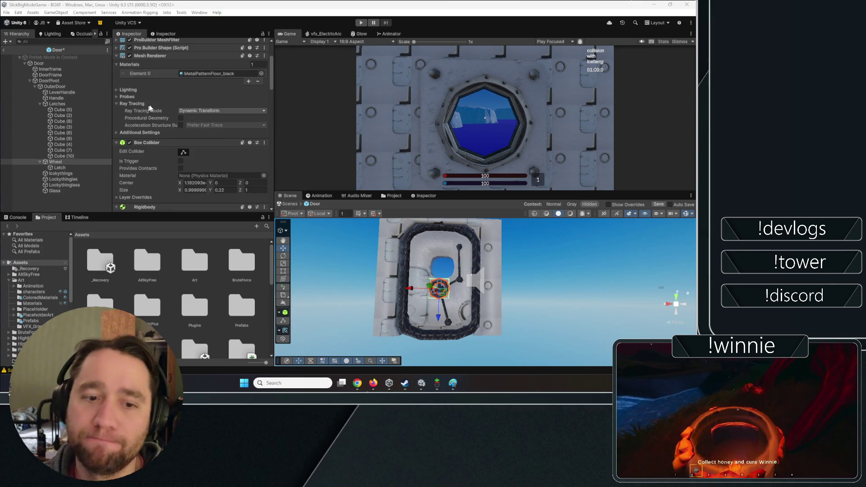
pyautogui.scroll(2, 151, 108)
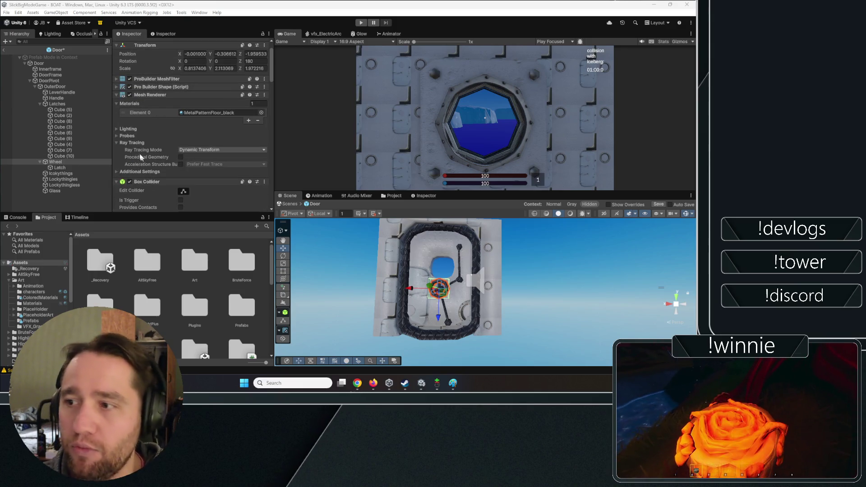
pyautogui.click(139, 143)
pyautogui.scroll(-4, 135, 153)
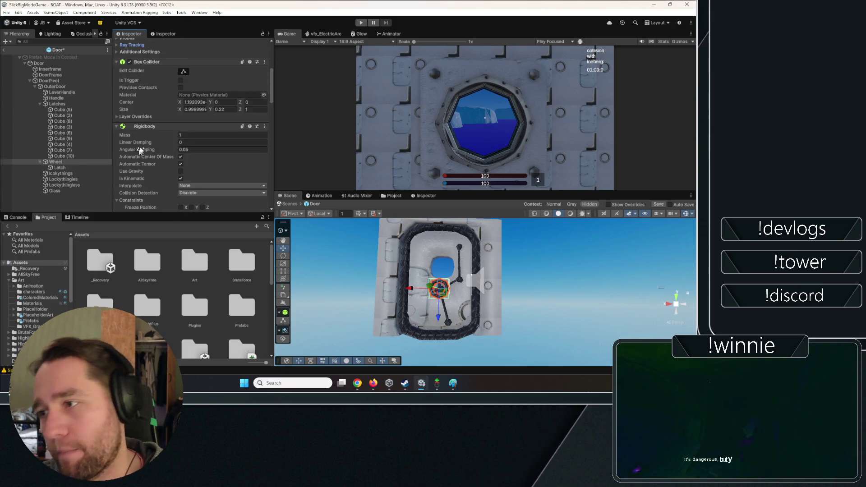
pyautogui.click(150, 82)
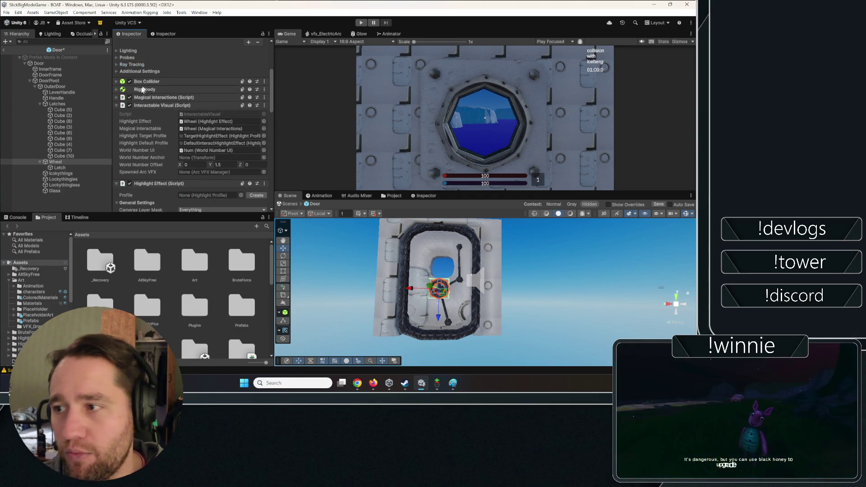
pyautogui.scroll(-3, 133, 146)
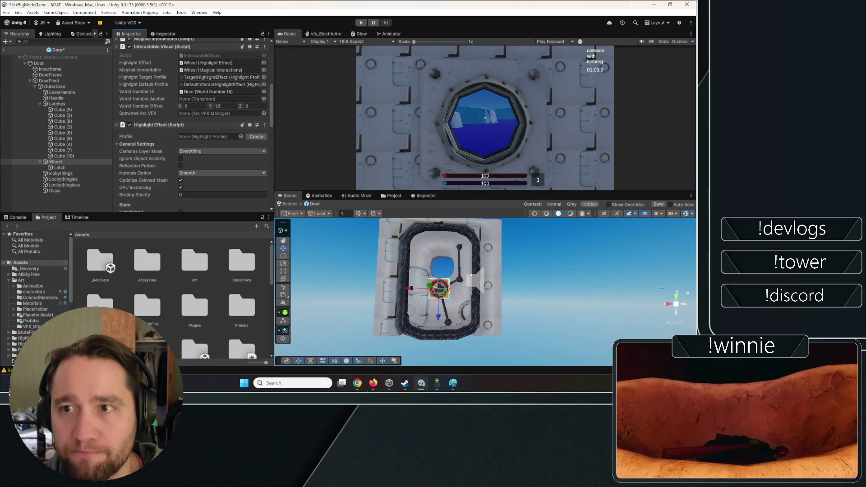
pyautogui.click(160, 125)
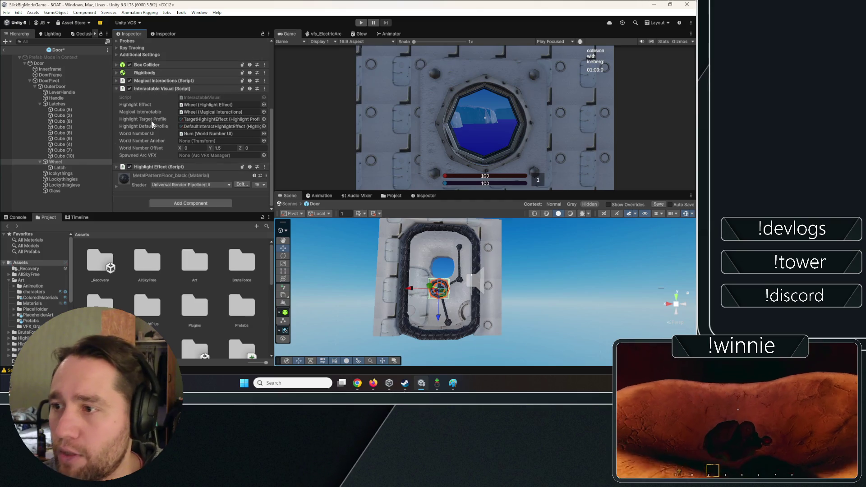
pyautogui.click(163, 89)
pyautogui.click(148, 71)
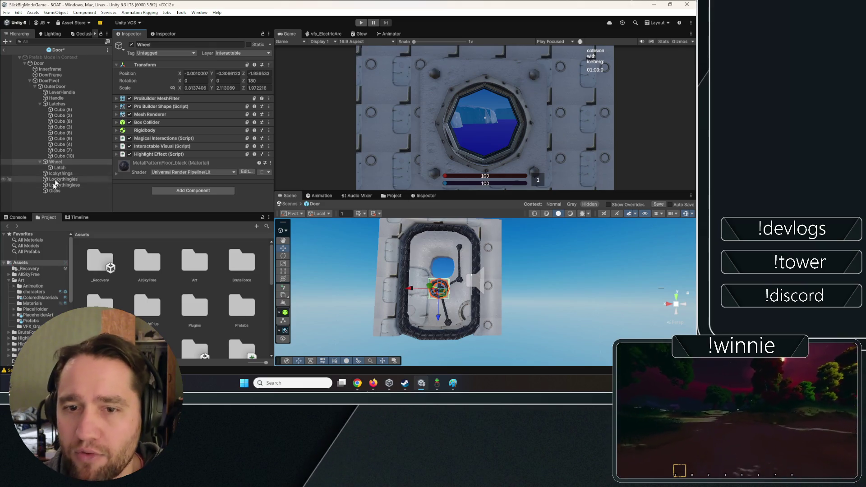
# - Check the Latch child, reselect the Wheel, and expand its Magical Interactions settings
pyautogui.click(60, 167)
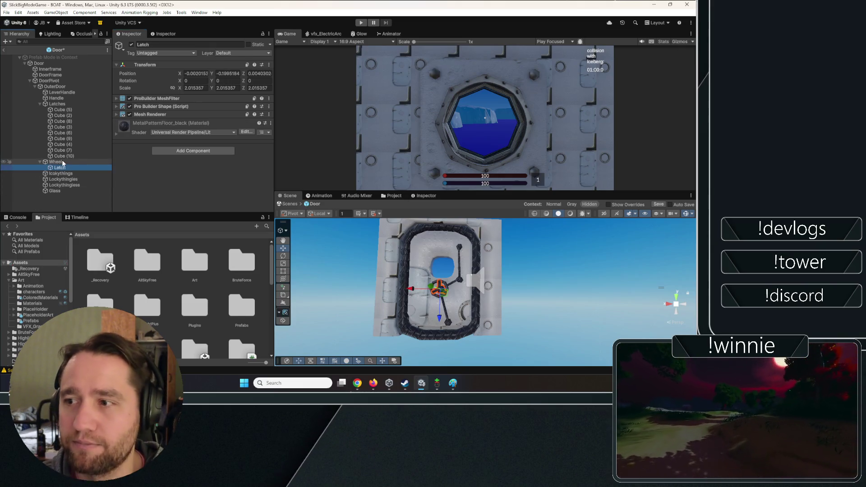
pyautogui.click(56, 161)
pyautogui.hotkey('alt', 'Tab')
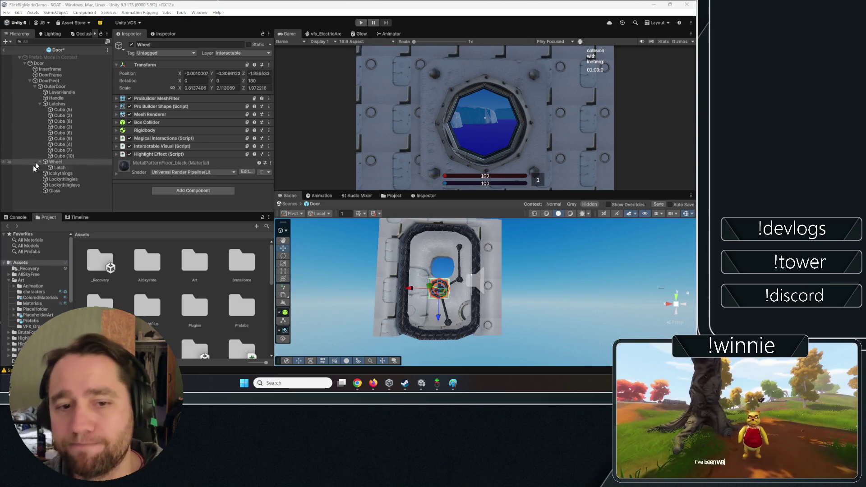
pyautogui.click(82, 162)
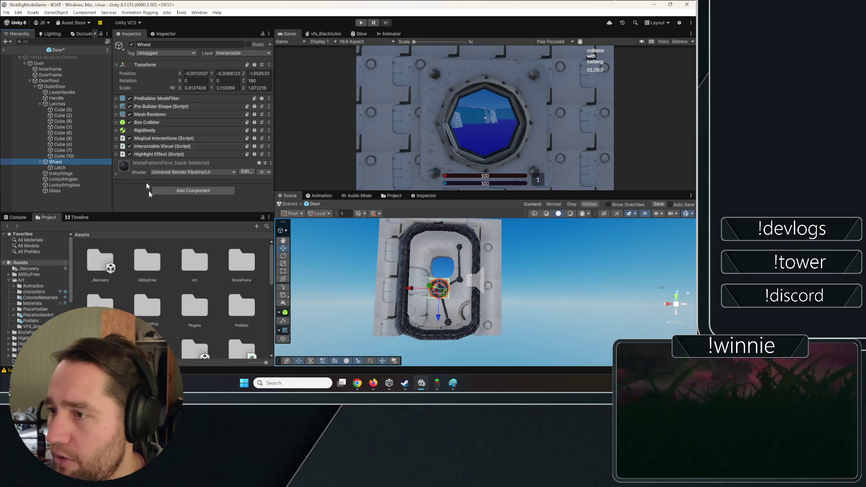
pyautogui.click(212, 138)
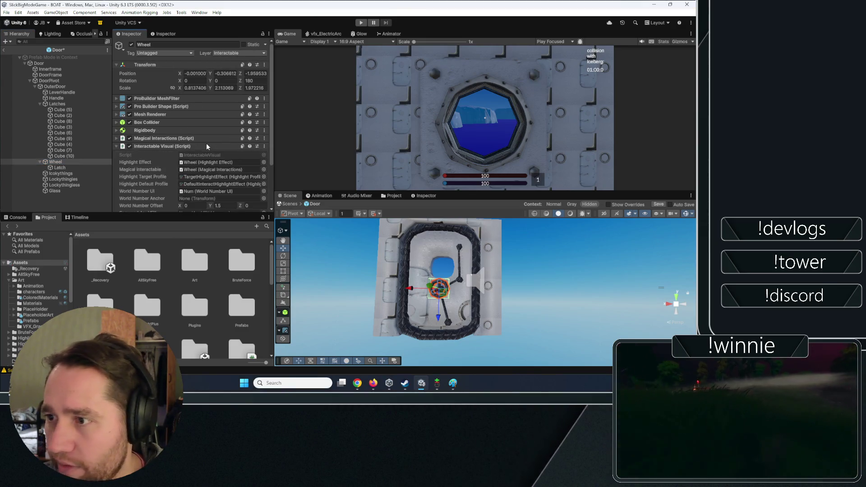
# - Browse the Scripts, Interaction and PuzzleParts folders looking for the MagicalInteractions script
pyautogui.click(215, 147)
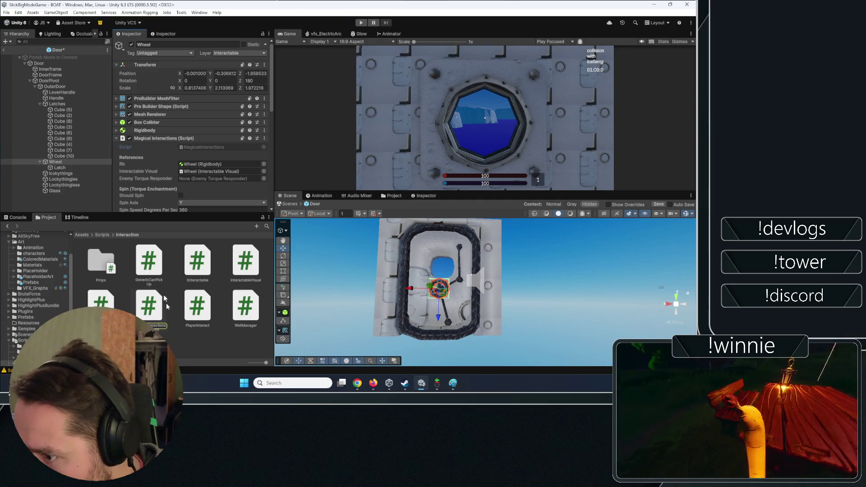
pyautogui.click(106, 234)
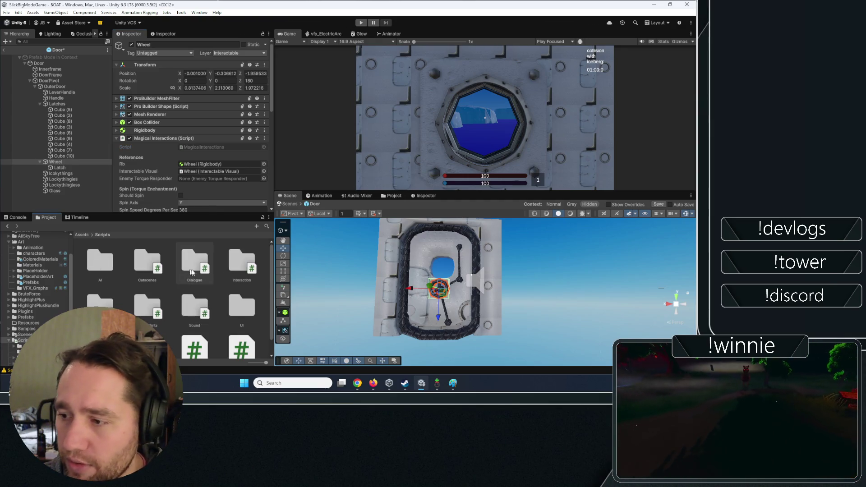
pyautogui.doubleClick(241, 262)
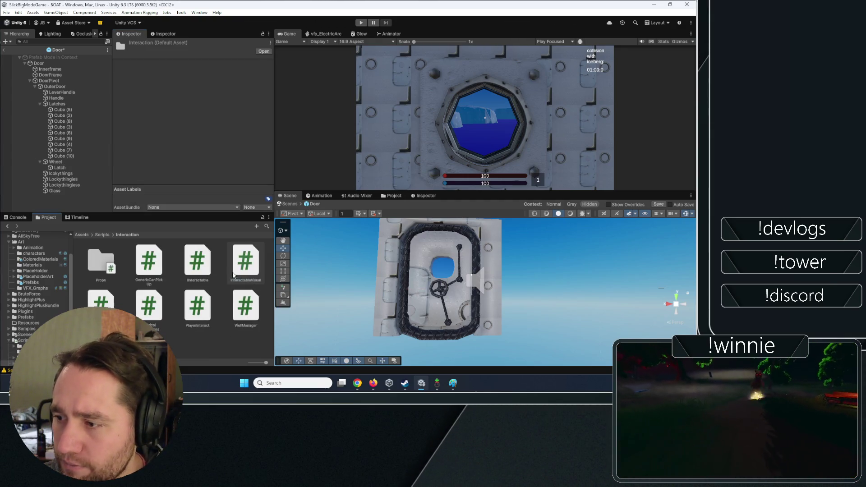
pyautogui.click(113, 235)
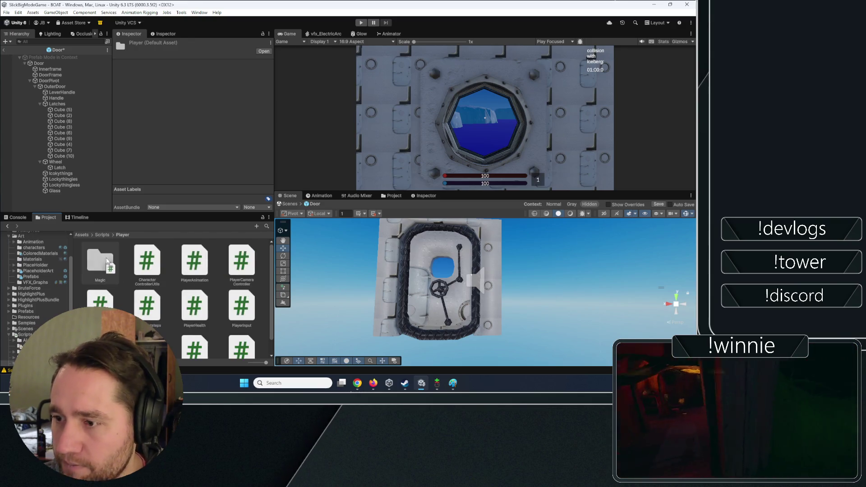
pyautogui.doubleClick(147, 306)
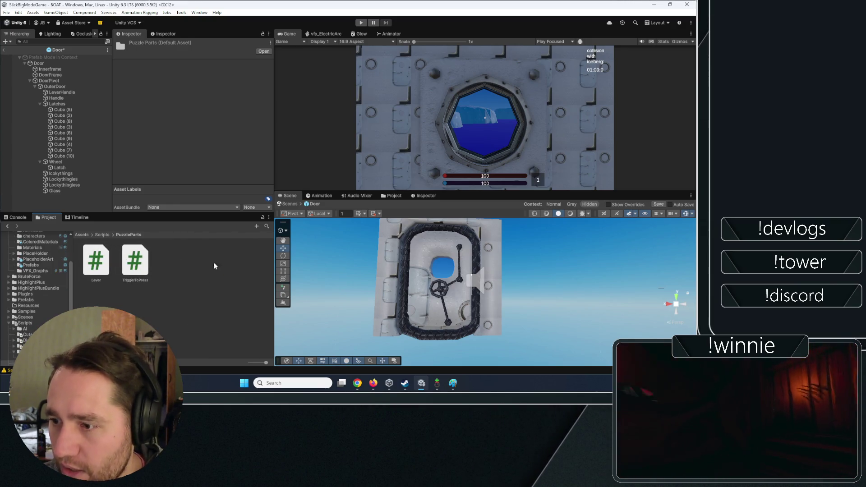
pyautogui.rightClick(202, 274)
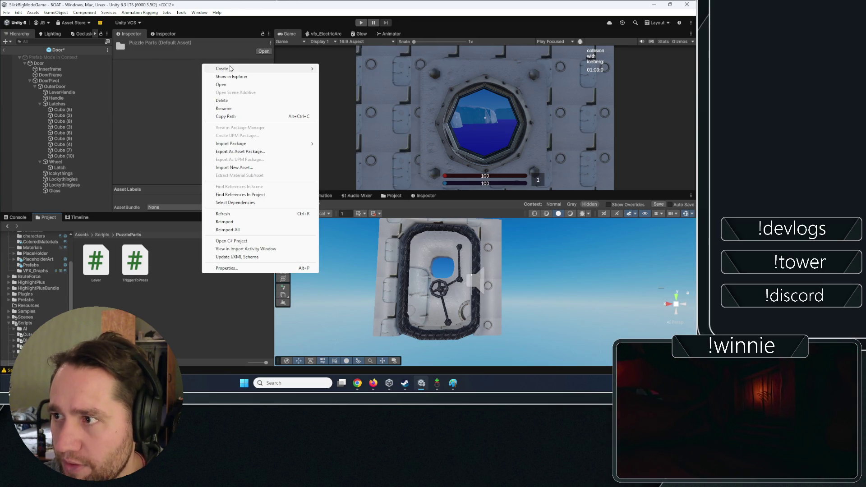
pyautogui.click(174, 291)
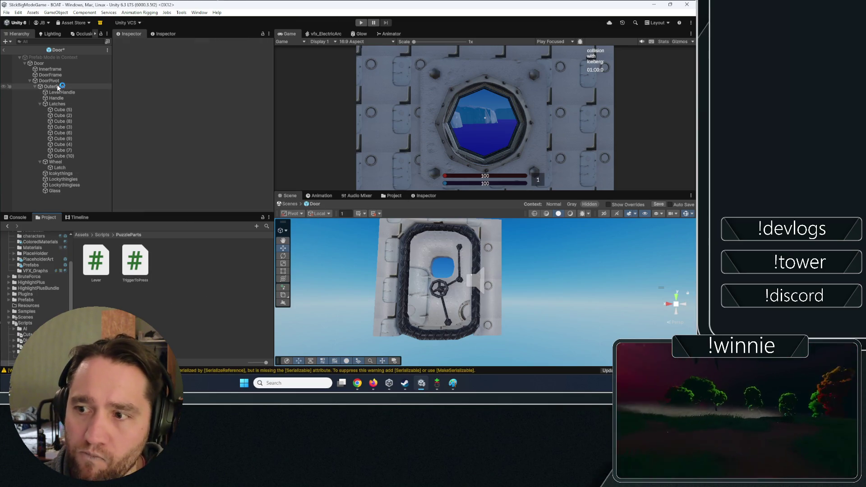
# - Reselect the Wheel and open MagicalInteractions.cs via the component's Edit Script option
pyautogui.click(61, 162)
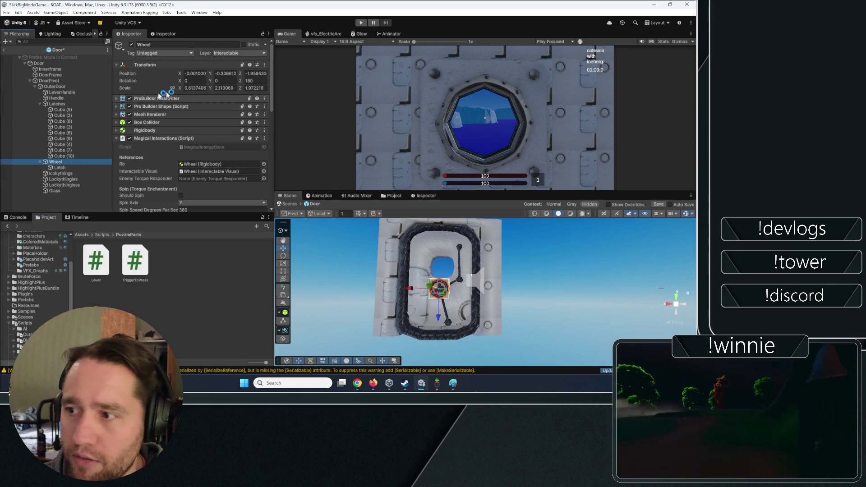
pyautogui.click(264, 138)
pyautogui.click(271, 243)
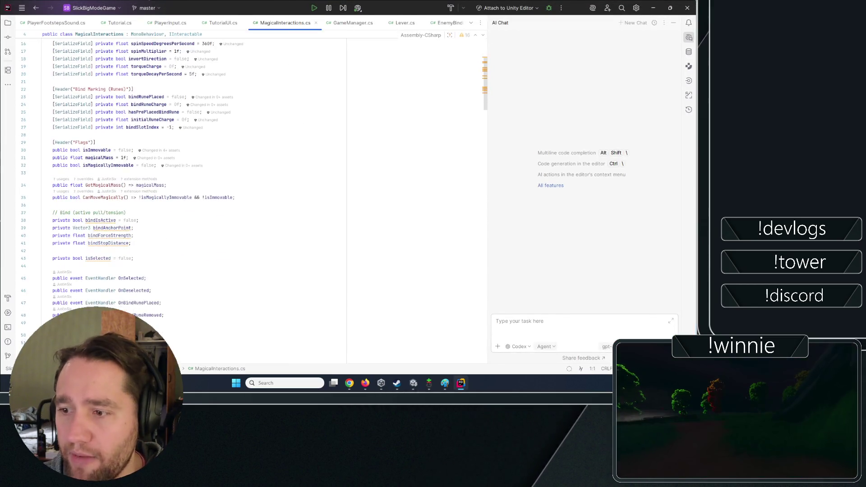
pyautogui.scroll(-3, 159, 178)
pyautogui.moveTo(165, 179)
pyautogui.mouseDown()
pyautogui.moveTo(18, 158)
pyautogui.moveTo(7, 144)
pyautogui.mouseUp()
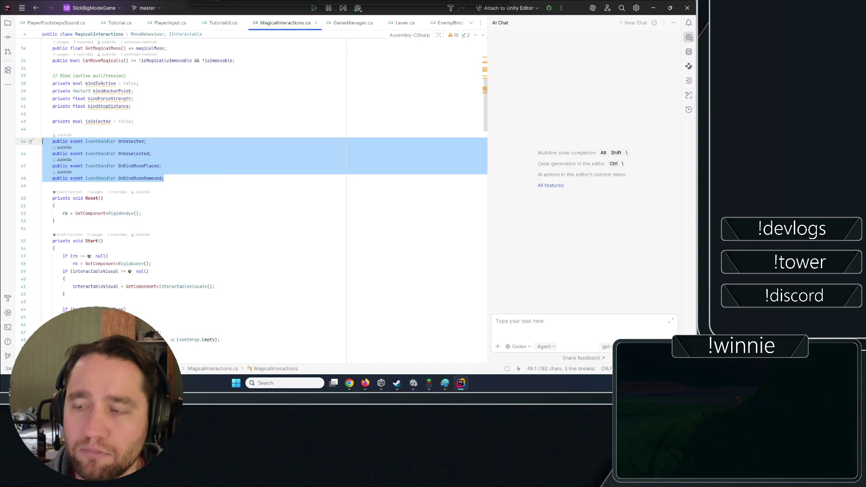
pyautogui.click(55, 205)
pyautogui.click(131, 166)
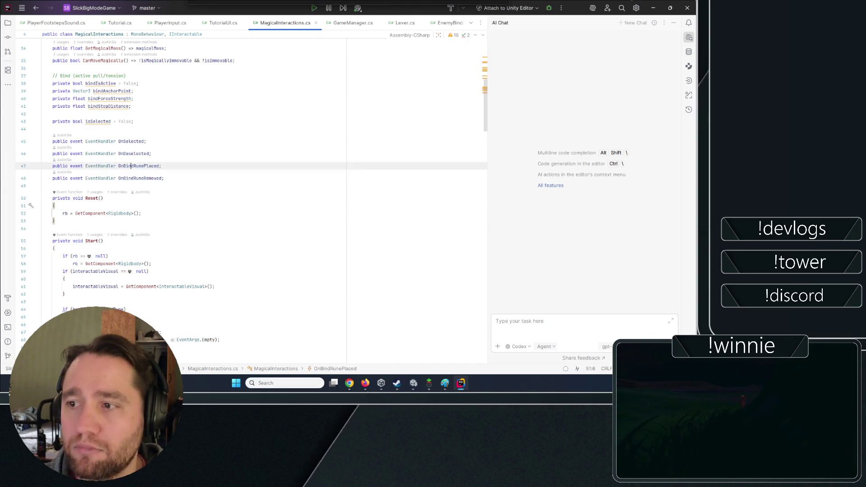
pyautogui.scroll(-12, 181, 198)
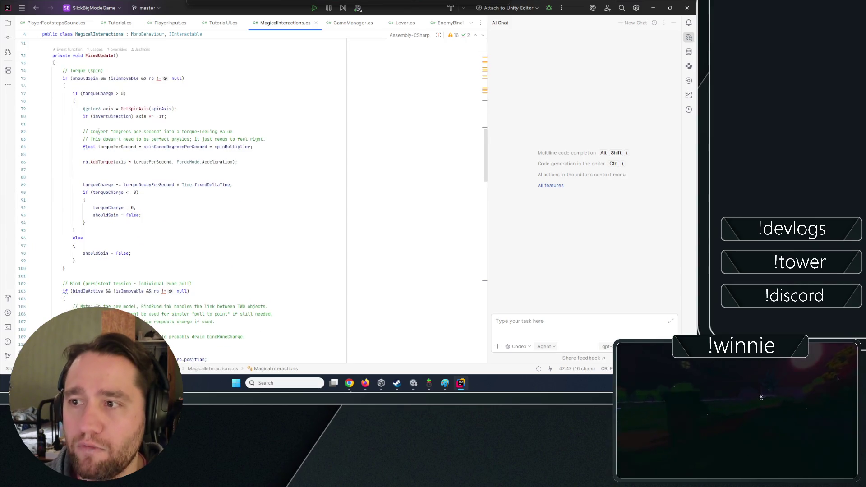
pyautogui.scroll(5, 99, 131)
pyautogui.doubleClick(90, 213)
pyautogui.scroll(14, 90, 213)
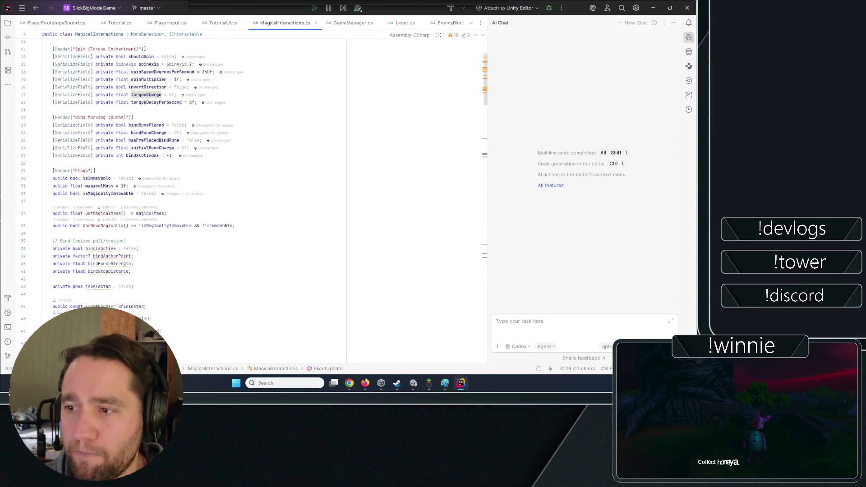
pyautogui.scroll(-9, 143, 228)
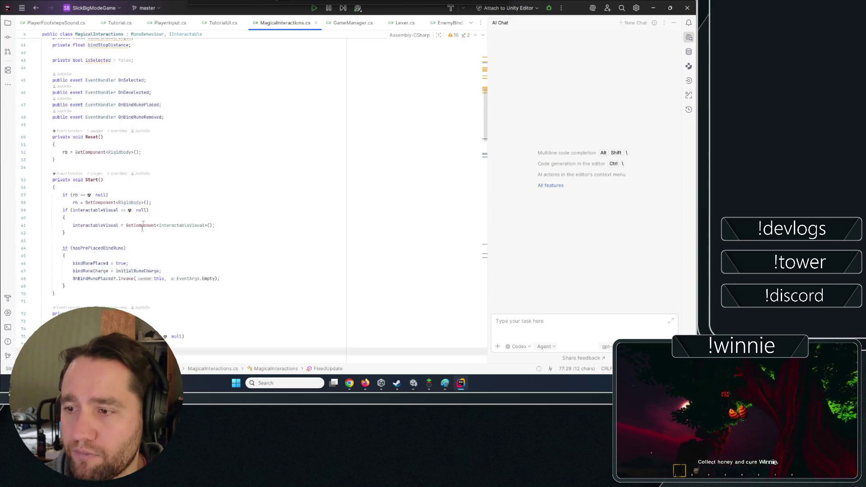
pyautogui.scroll(-20, 143, 228)
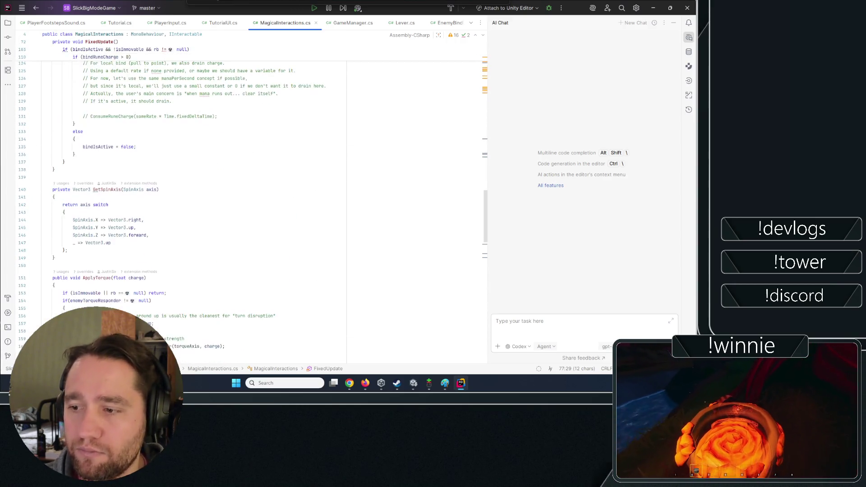
pyautogui.scroll(-6, 109, 142)
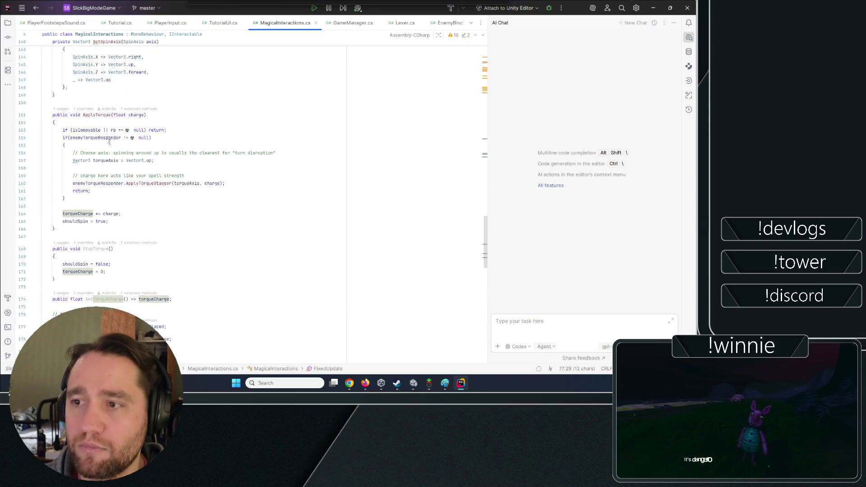
pyautogui.scroll(1, 109, 142)
pyautogui.click(98, 141)
pyautogui.scroll(-4, 100, 145)
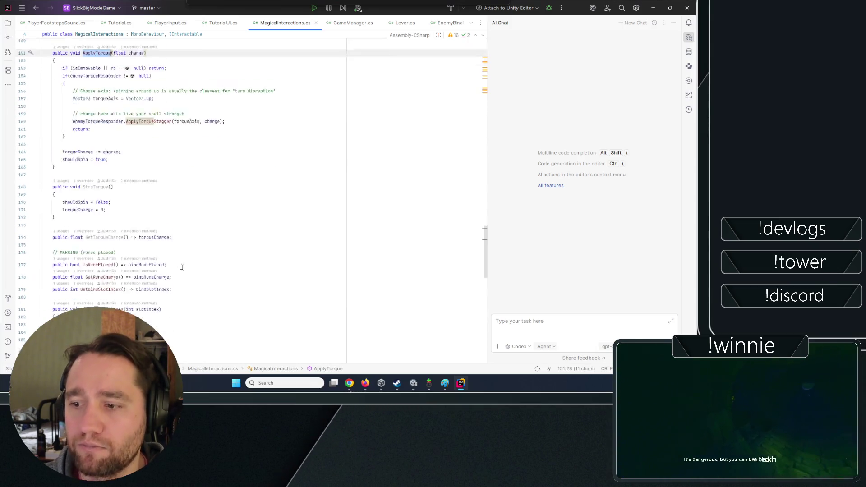
pyautogui.scroll(4, 163, 222)
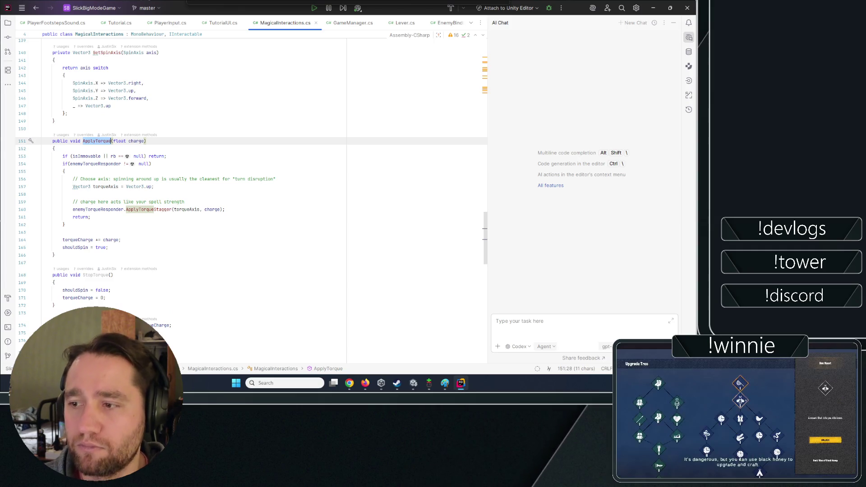
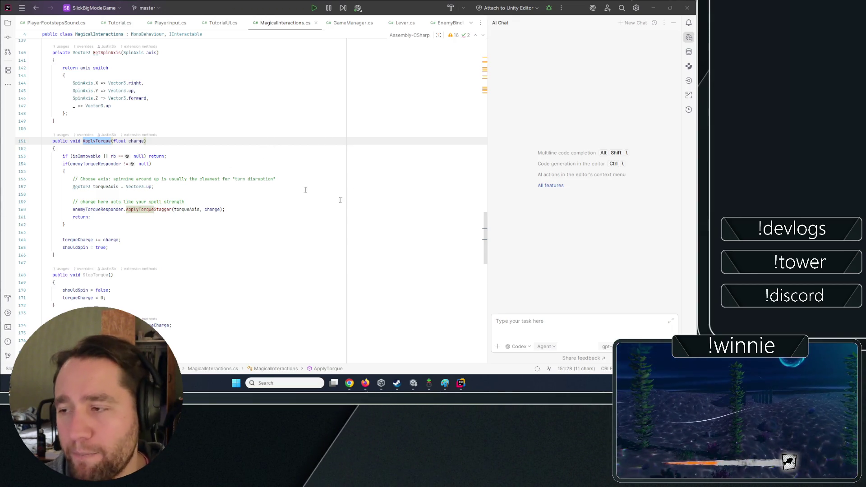
# - Declare 'public event EventHandler OnTorqueRunePlaced;' below the existing events in MagicalInteractions
pyautogui.moveTo(485, 233); pyautogui.dragTo(485, 60)
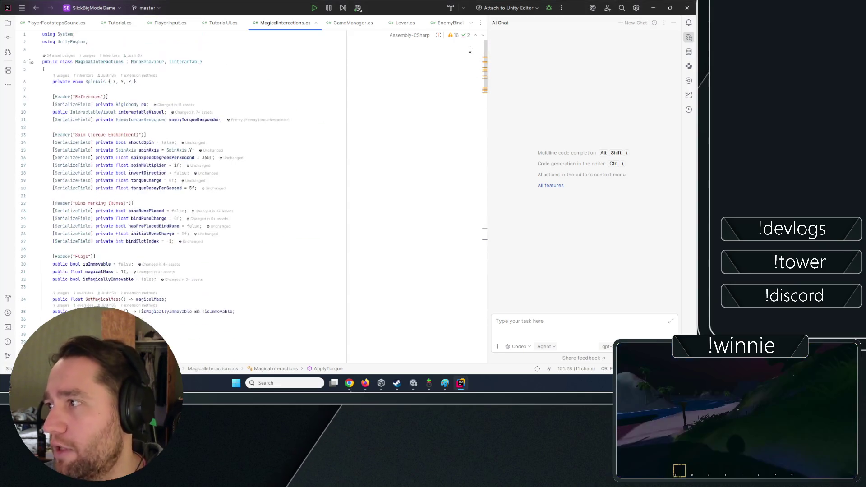
pyautogui.click(212, 158)
pyautogui.scroll(-10, 252, 236)
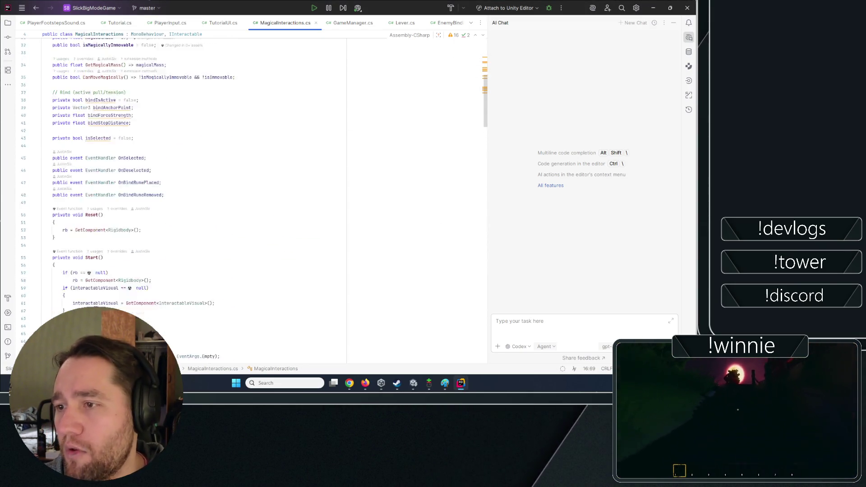
pyautogui.click(43, 140)
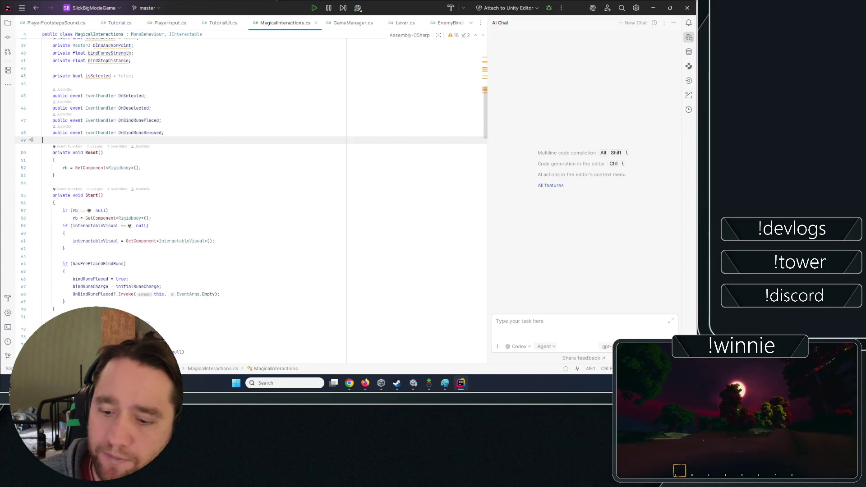
pyautogui.press('Return')
pyautogui.press('Return')
pyautogui.press('Up')
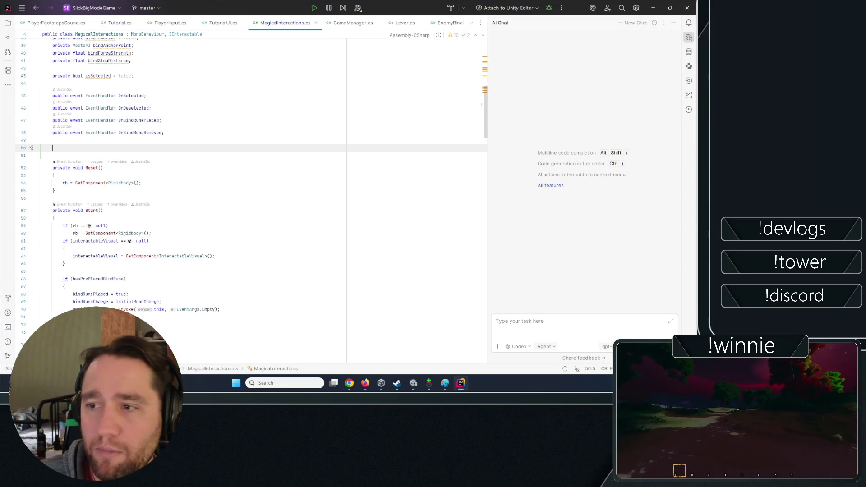
pyautogui.write('public event ')
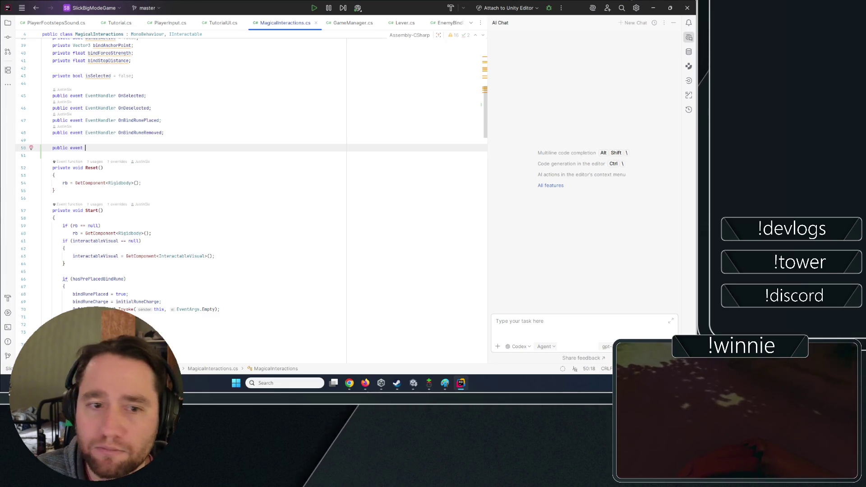
pyautogui.write('EventH')
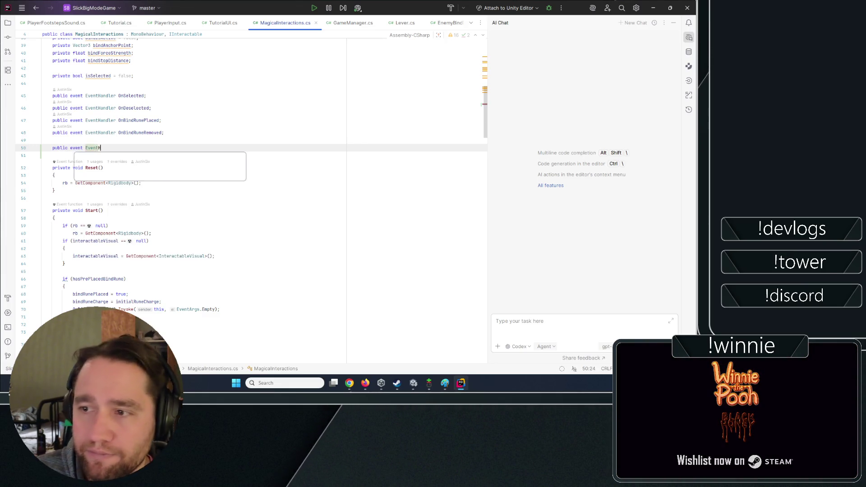
pyautogui.press('Tab')
pyautogui.write('O')
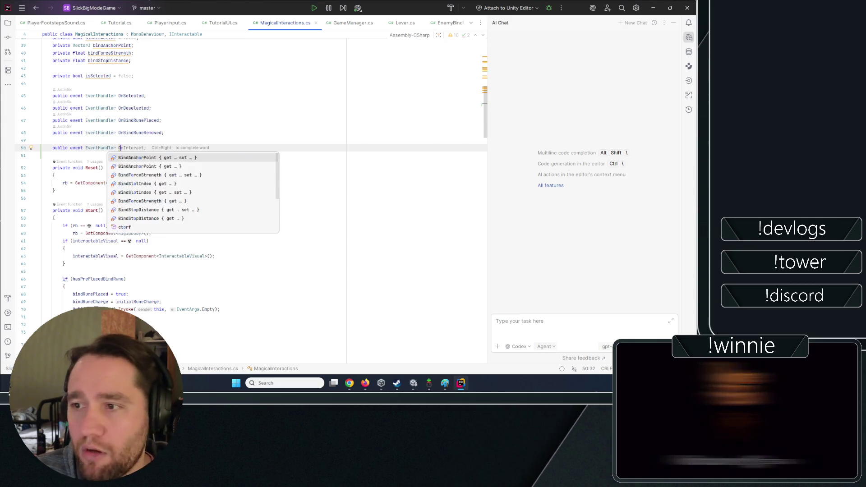
pyautogui.write('nTorqueRu')
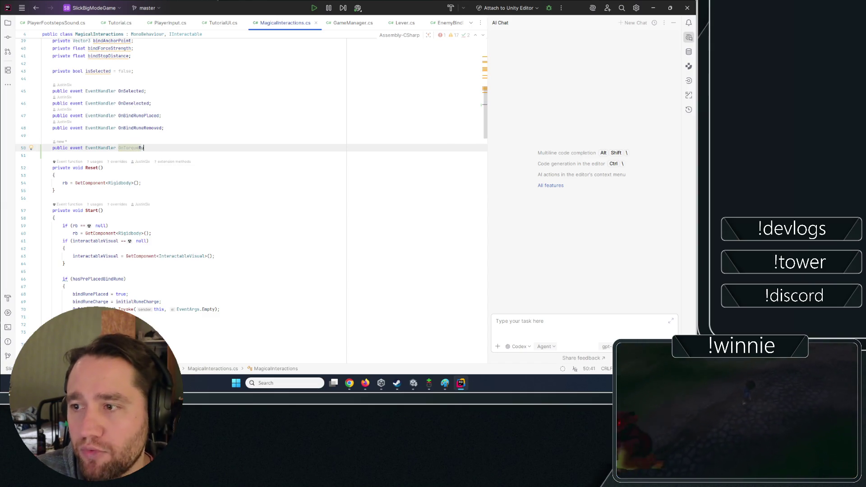
pyautogui.write('nepl')
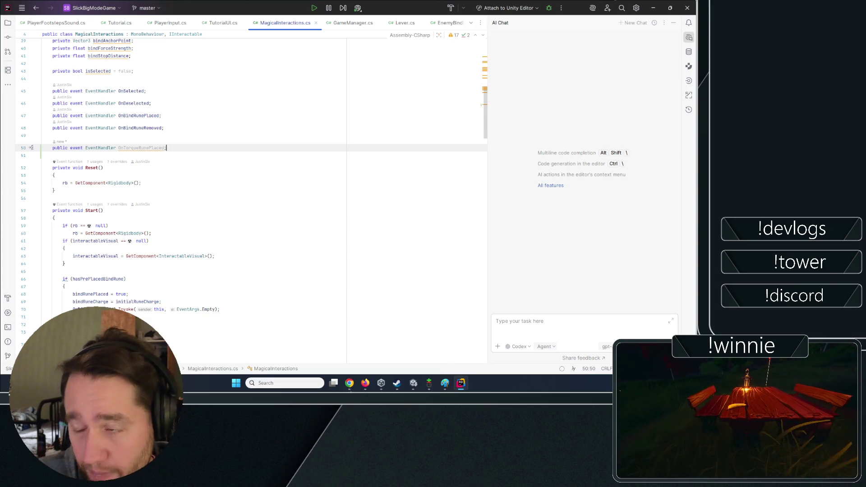
pyautogui.press('Left')
pyautogui.hotkey('ctrl', 'w')
# - Add 'OnTorqueRunePlaced?.Invoke(this, EventArgs.Empty);' at the end of ApplyTorque
pyautogui.scroll(-6, 248, 203)
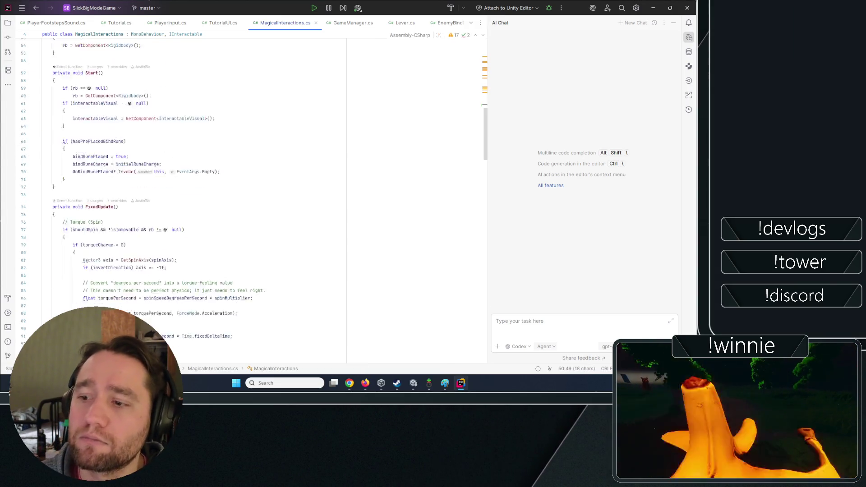
pyautogui.scroll(-5, 194, 203)
pyautogui.scroll(3, 194, 203)
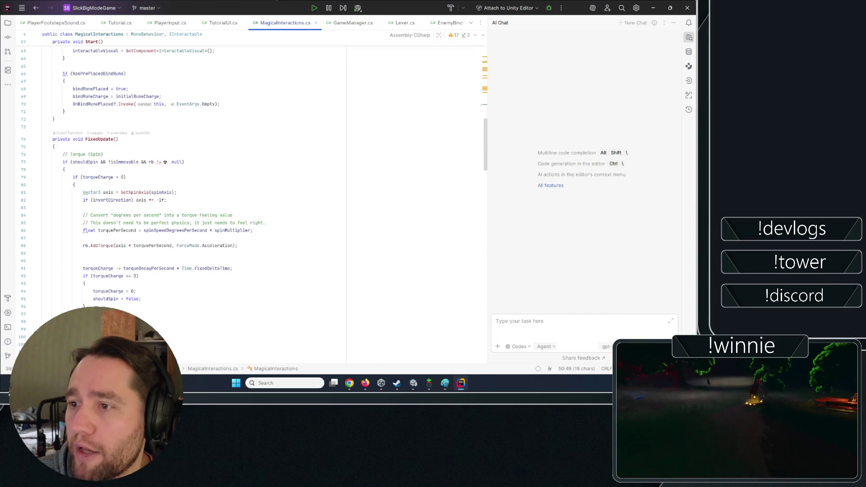
pyautogui.scroll(-20, 248, 128)
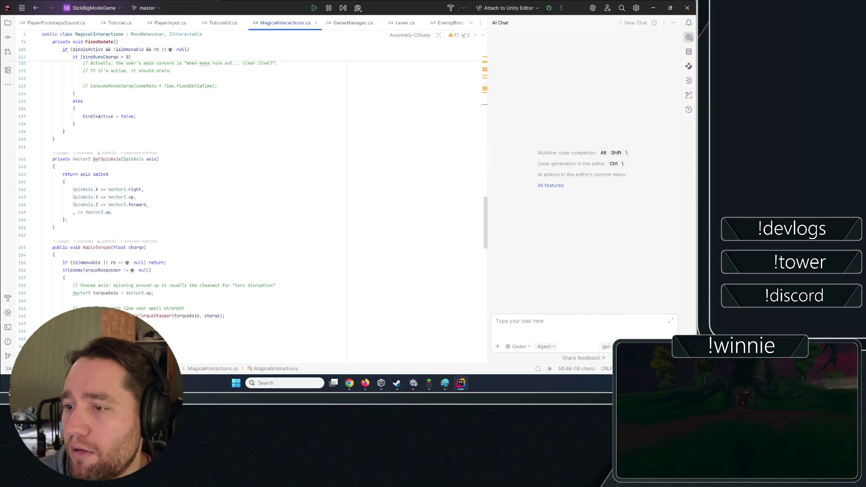
pyautogui.scroll(-4, 226, 203)
pyautogui.click(224, 255)
pyautogui.press('Down')
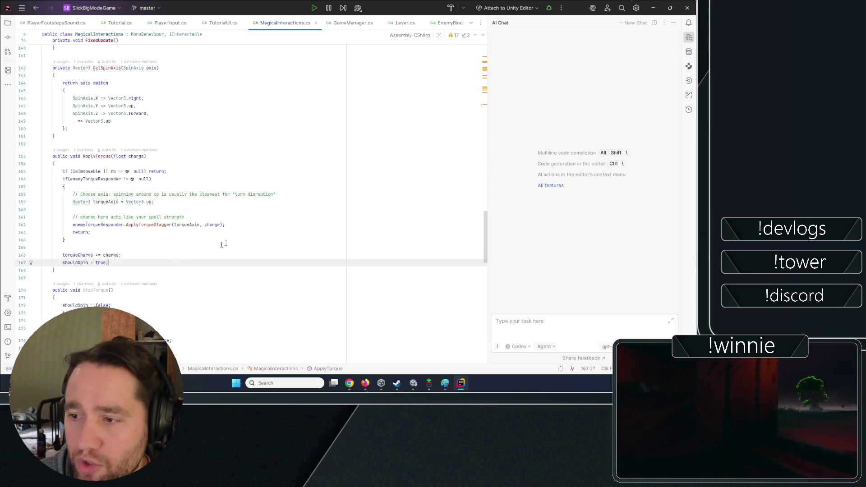
pyautogui.press('Return')
pyautogui.press('Return')
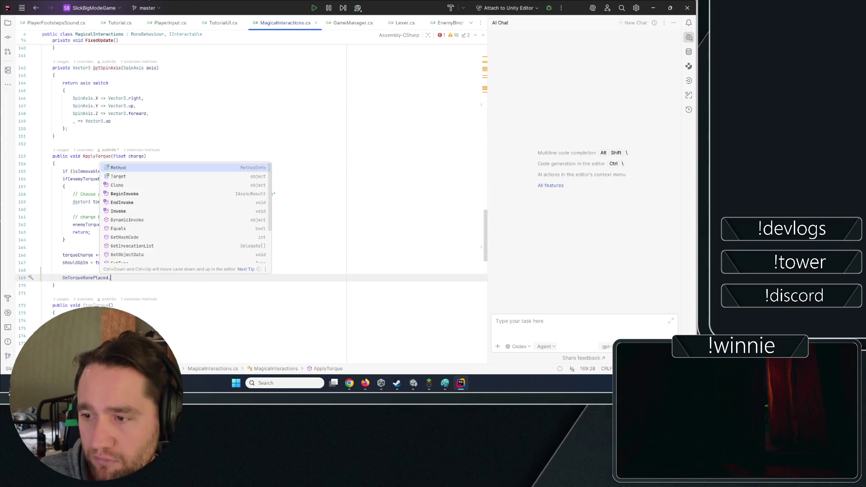
pyautogui.write('?.Invoke(this, EventArgs.Empty);')
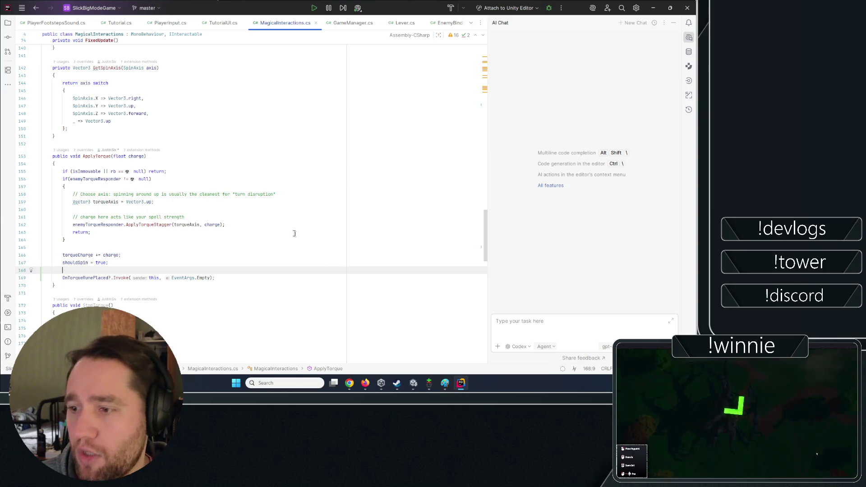
pyautogui.doubleClick(86, 278)
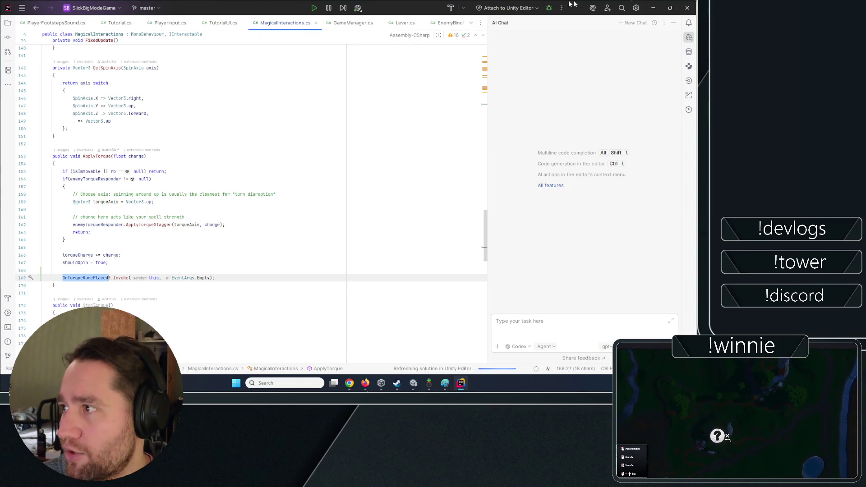
pyautogui.hotkey('alt', 'Tab')
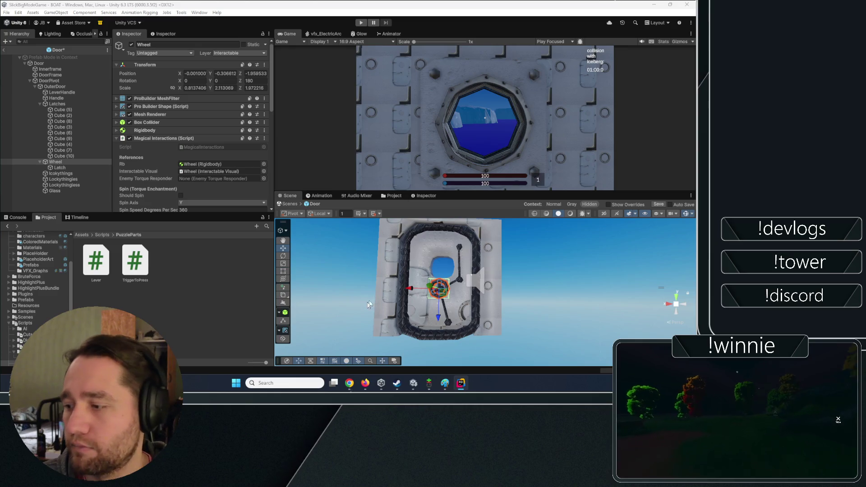
# - Back in Unity, check the Console, then return to the Assets/Scripts/PuzzleParts folder
pyautogui.click(461, 383)
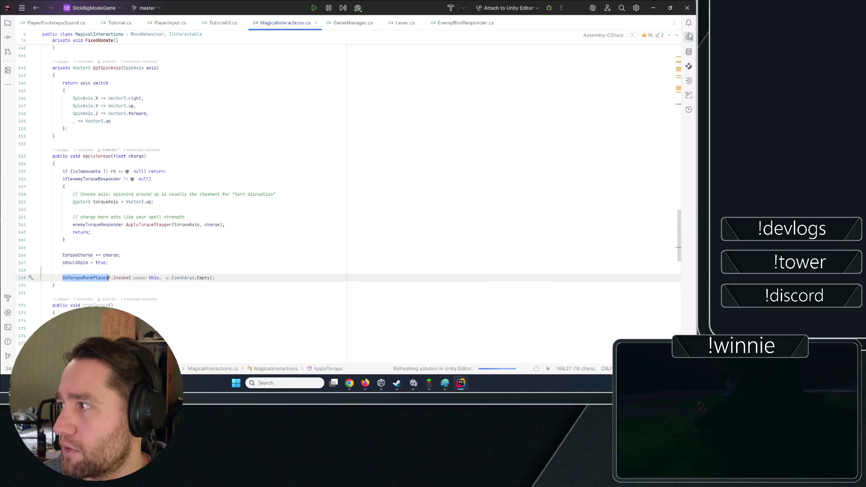
pyautogui.hotkey('alt', 'Tab')
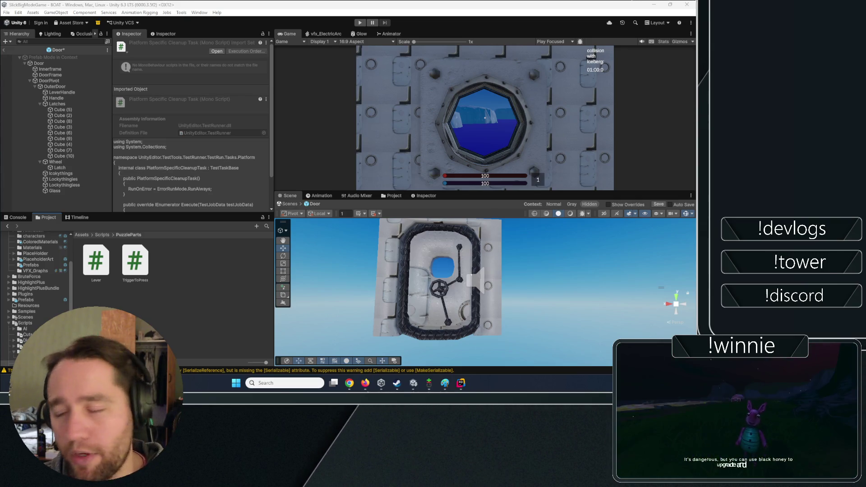
pyautogui.click(17, 217)
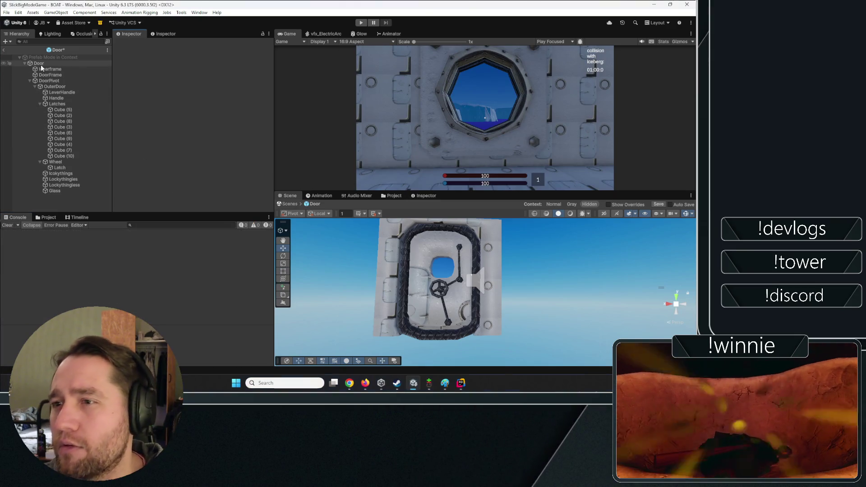
pyautogui.click(49, 217)
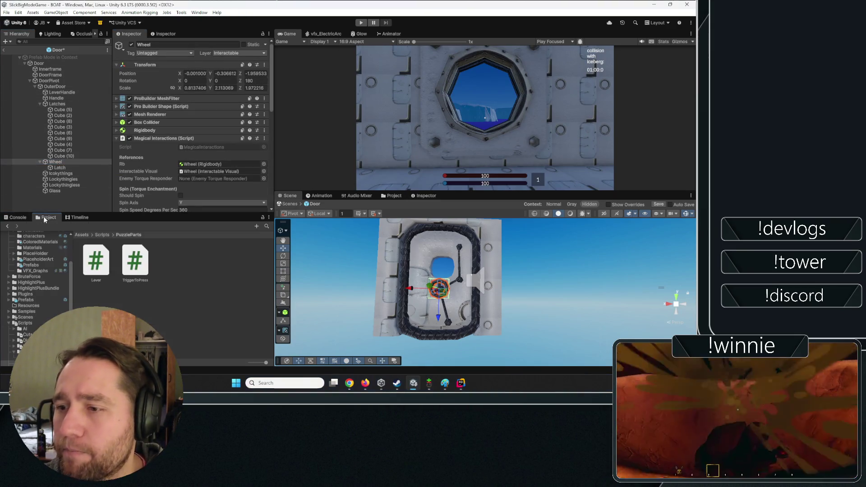
pyautogui.rightClick(199, 267)
# - Create a MonoBehaviour script named TorqueEventResponder in PuzzleParts and open it in Rider
pyautogui.moveTo(216, 63)
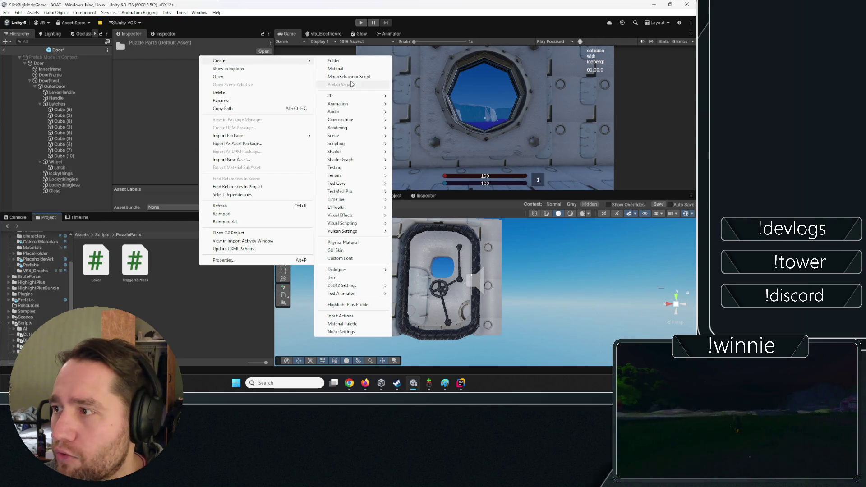
pyautogui.click(348, 77)
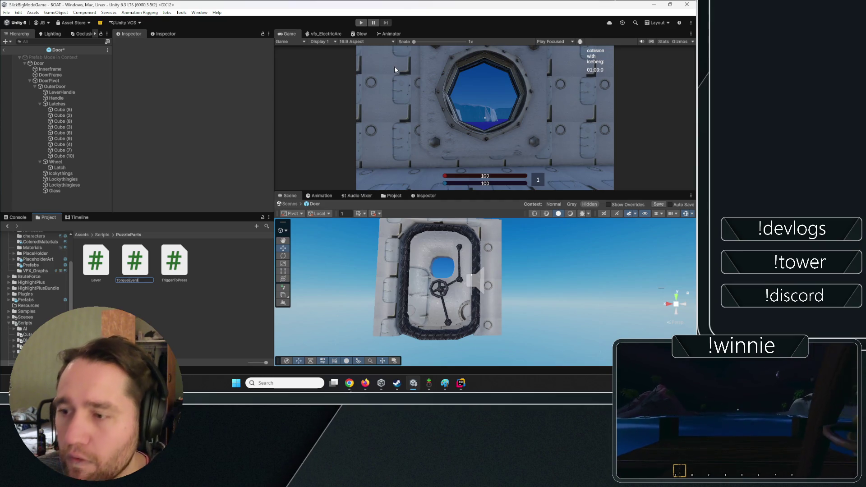
pyautogui.write('ponder')
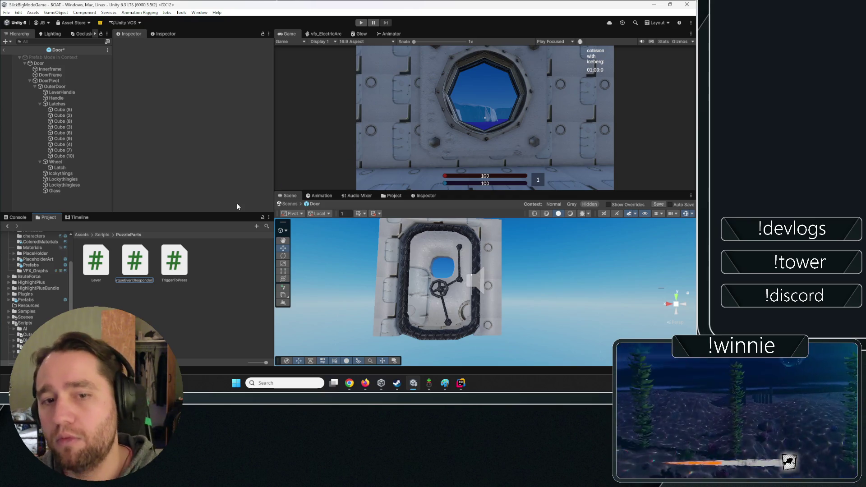
pyautogui.press('Return')
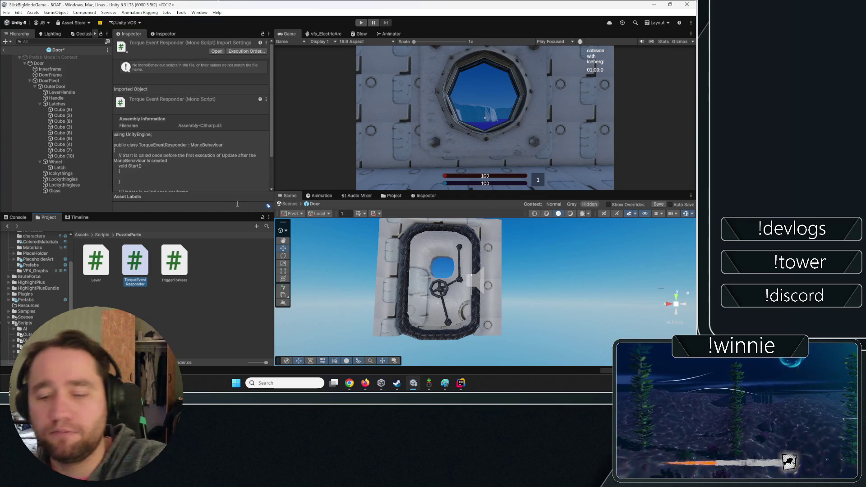
pyautogui.doubleClick(135, 261)
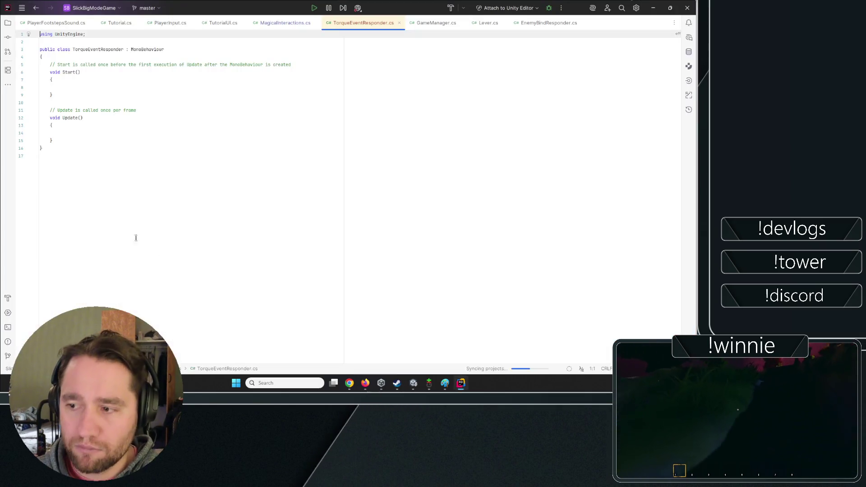
# - Declare UnityEvent fields torqueStartedEvent and torqueStoppedEvent at the top of the TorqueEventResponder class
pyautogui.press('Return')
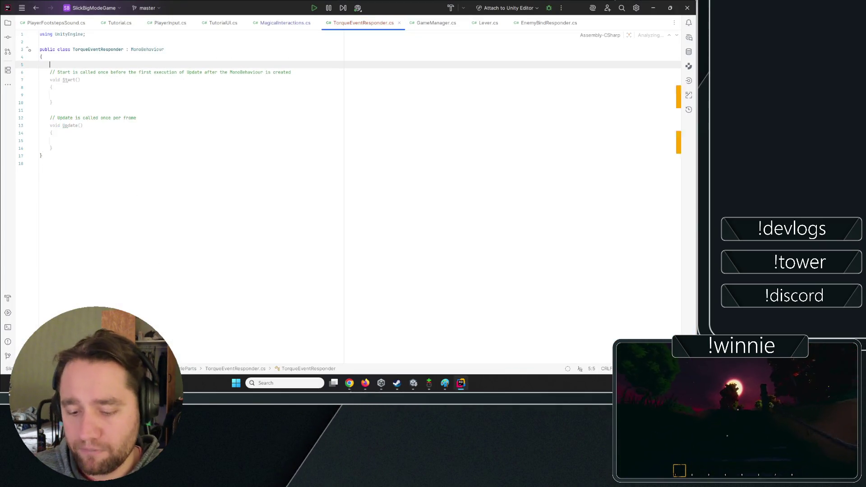
pyautogui.write('UnityEvent tor')
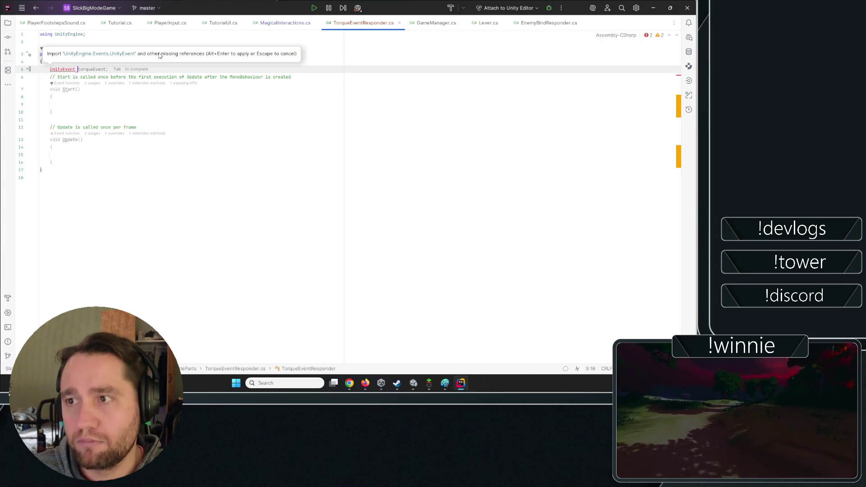
pyautogui.press('Tab')
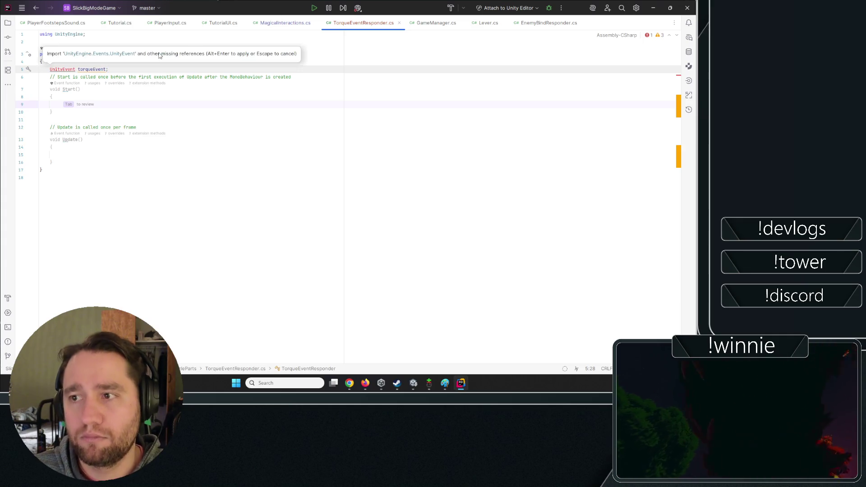
pyautogui.click(92, 69)
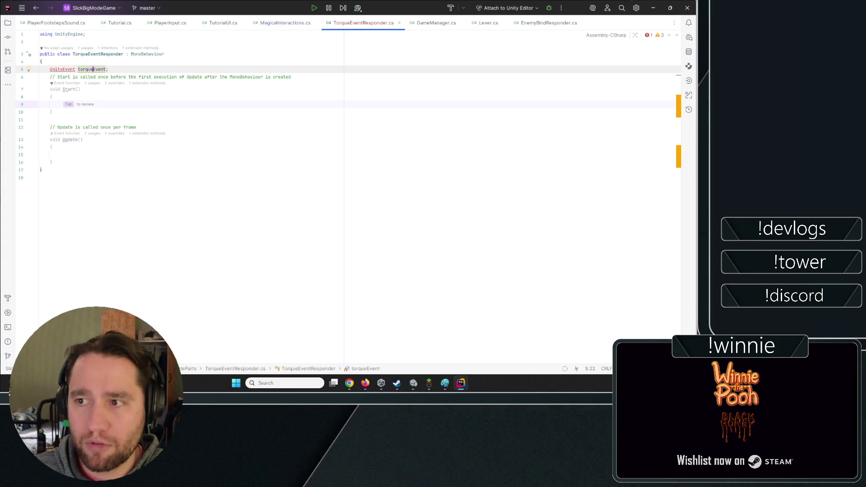
pyautogui.write('Started')
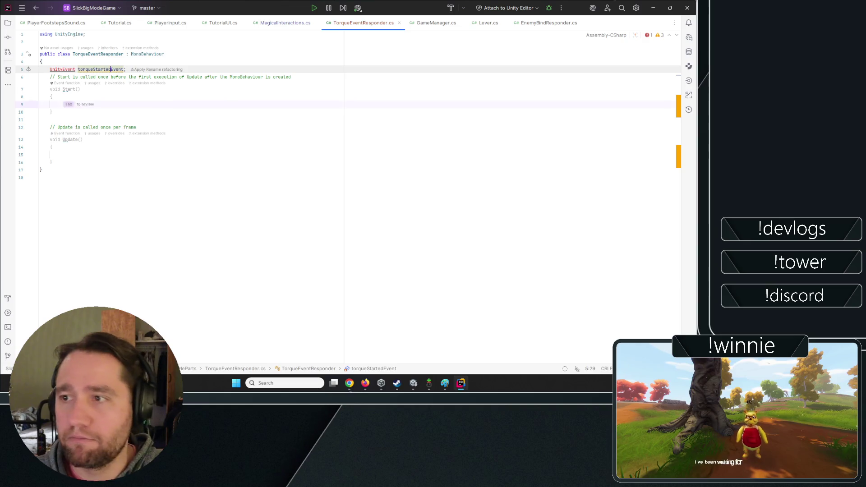
pyautogui.moveTo(125, 69); pyautogui.dragTo(32, 64)
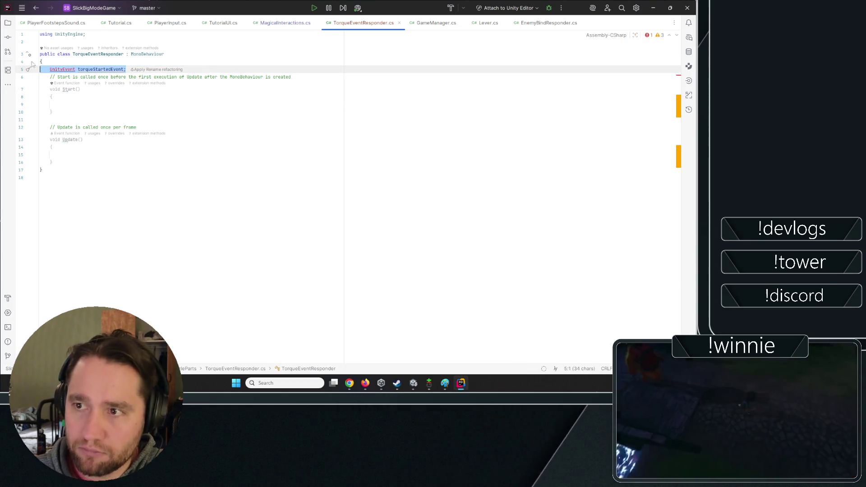
pyautogui.click(227, 71)
pyautogui.hotkey('ctrl', 'd')
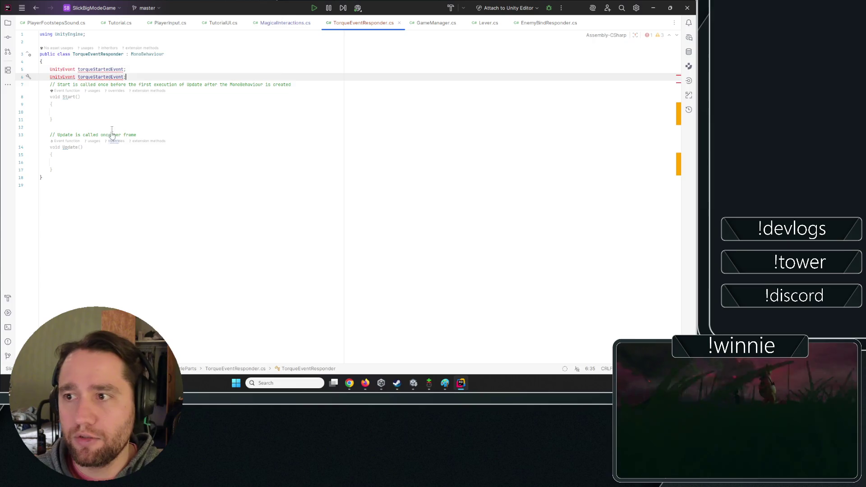
pyautogui.press('Left')
pyautogui.press('Left')
pyautogui.press('Left')
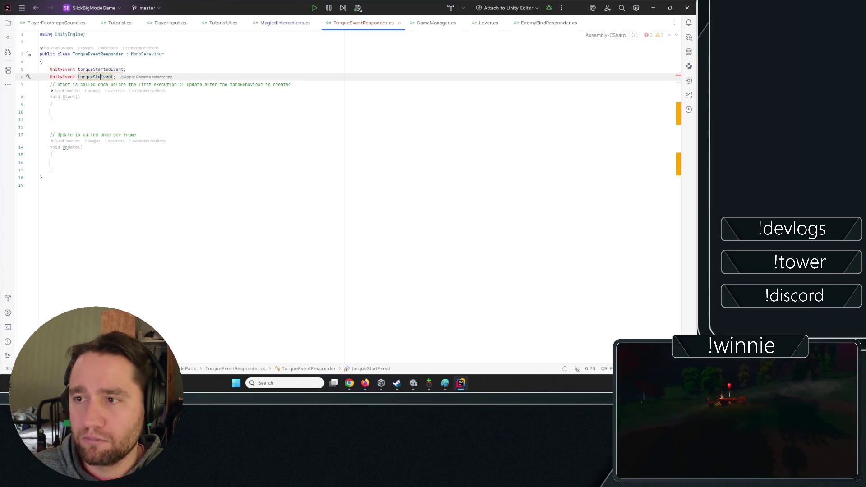
pyautogui.press('BackSpace')
pyautogui.press('BackSpace')
pyautogui.write('opped')
# - Add 'using UnityEngine.Events;' at the top of the file
pyautogui.click(185, 120)
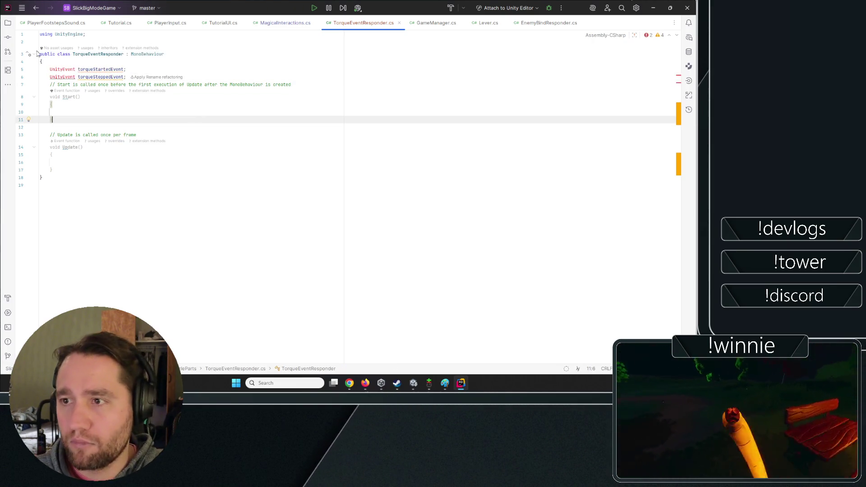
pyautogui.click(40, 41)
pyautogui.write('using Unit')
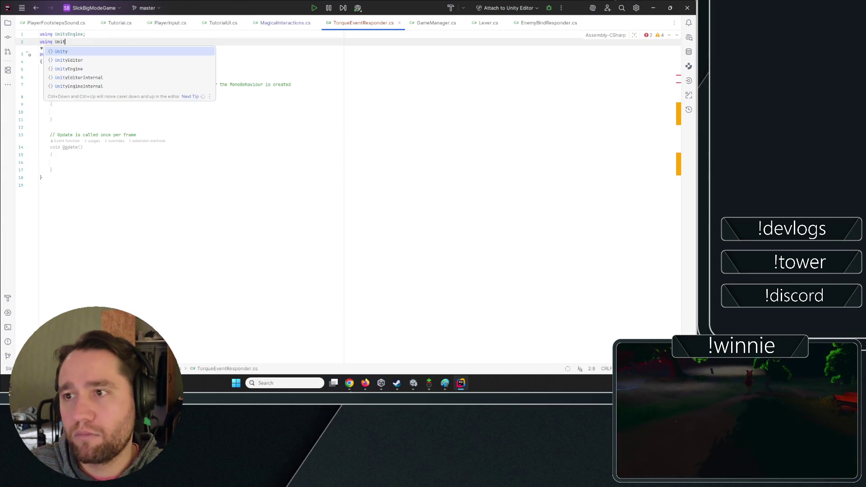
pyautogui.write('yE')
pyautogui.press('Return')
pyautogui.write('.Unity')
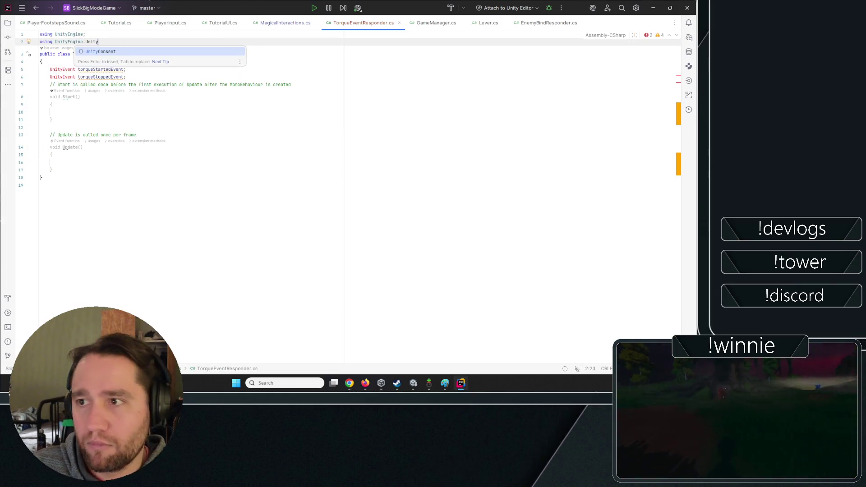
pyautogui.write('Ev')
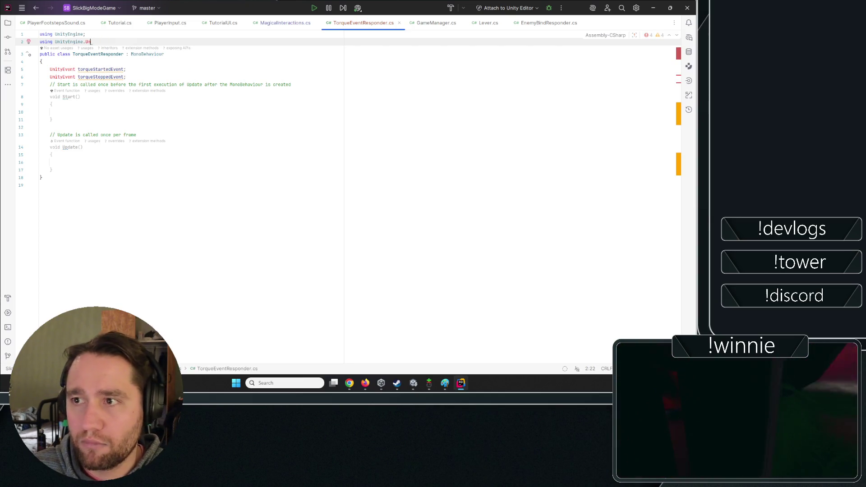
pyautogui.press('BackSpace')
pyautogui.press('BackSpace')
pyautogui.write('Ev')
pyautogui.press('Return')
pyautogui.write(';')
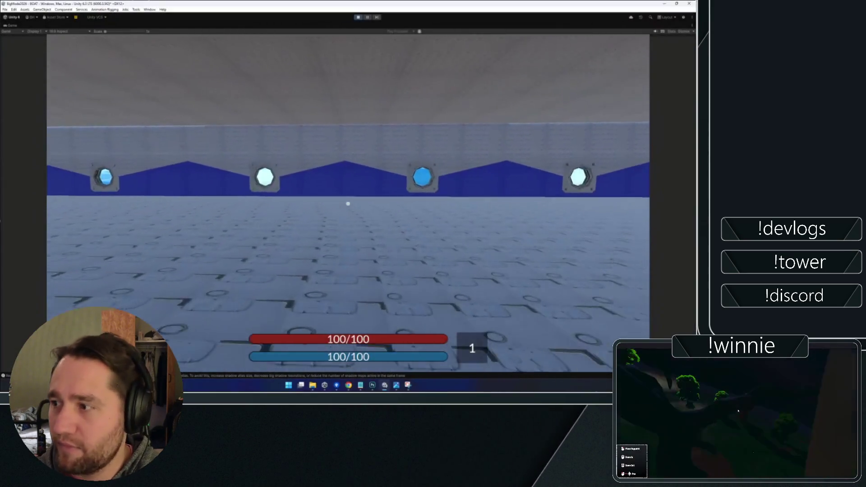
# - Stop Play mode, select the Lobby hull wall, and pick a wall face in ProBuilder face mode
pyautogui.press('w')
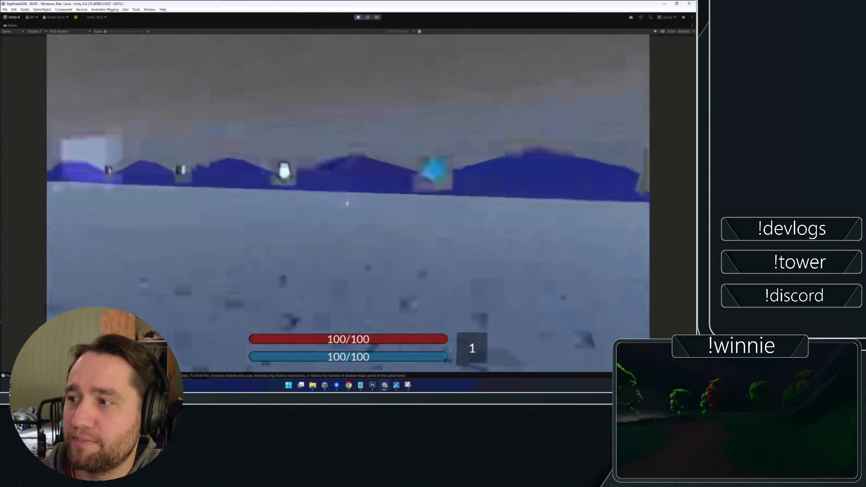
pyautogui.press('super')
pyautogui.click(341, 95)
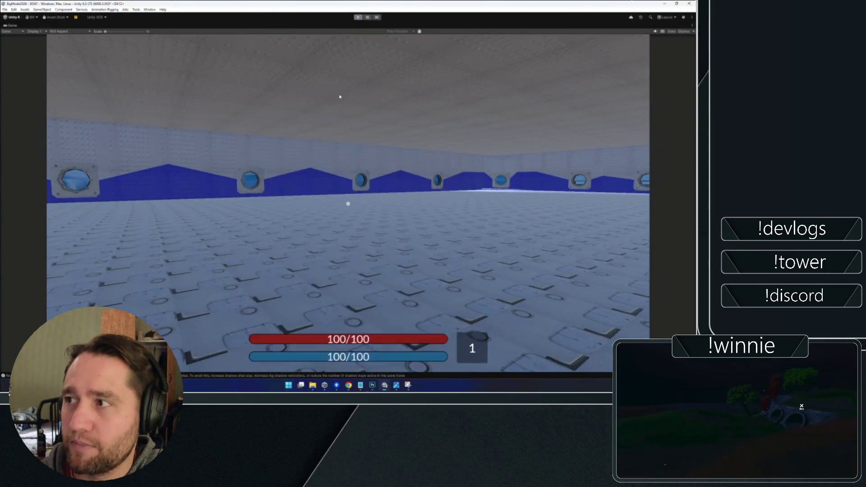
pyautogui.hotkey('ctrl', 'p')
pyautogui.moveTo(374, 159)
pyautogui.mouseDown()
pyautogui.moveTo(417, 154)
pyautogui.moveTo(399, 141)
pyautogui.moveTo(447, 130)
pyautogui.moveTo(206, 24)
pyautogui.mouseUp()
pyautogui.click(447, 130)
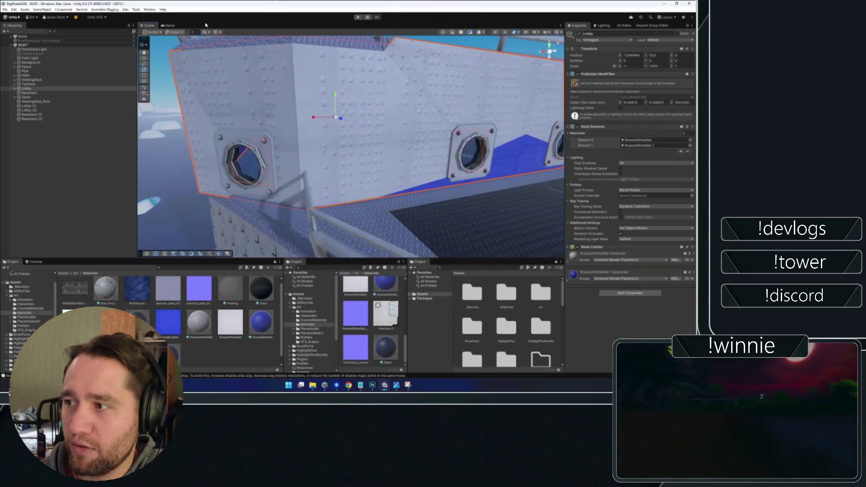
pyautogui.click(152, 45)
pyautogui.click(167, 66)
pyautogui.click(408, 176)
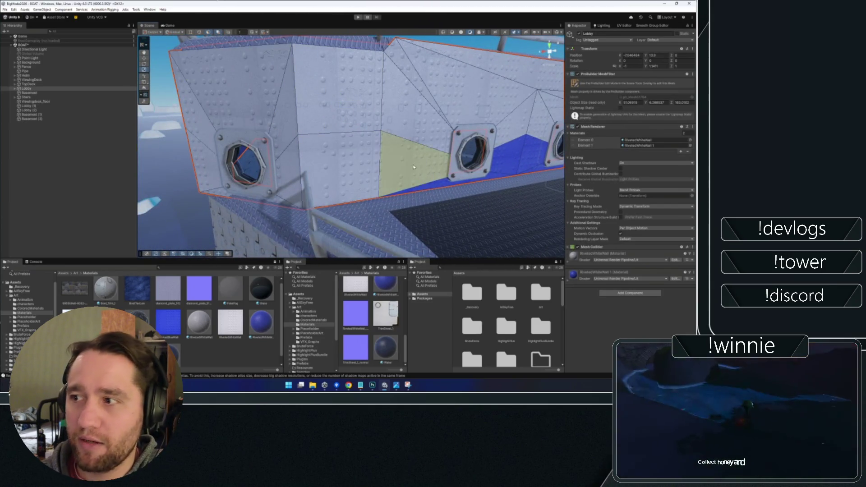
# - Fly to the porthole wall, reselect Lobby, and pick its yellow face in ProBuilder face mode
pyautogui.moveTo(369, 183)
pyautogui.mouseDown()
pyautogui.moveTo(273, 166)
pyautogui.moveTo(335, 174)
pyautogui.moveTo(297, 163)
pyautogui.mouseUp()
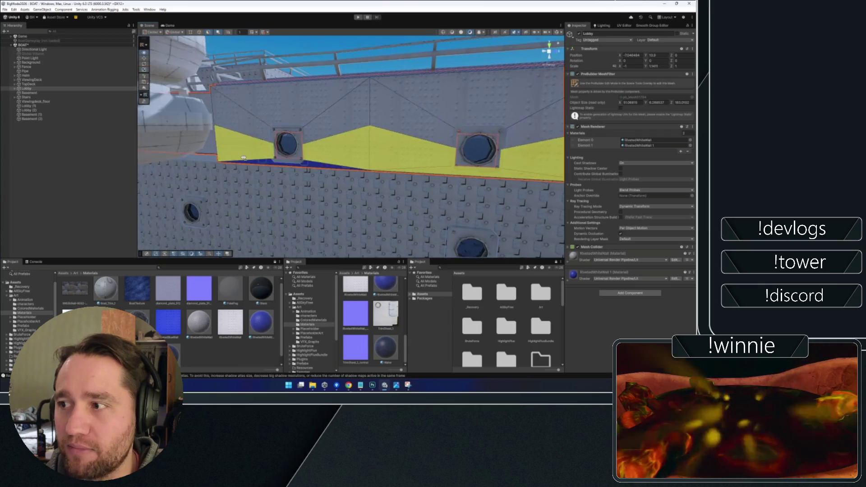
pyautogui.moveTo(244, 158); pyautogui.dragTo(419, 181)
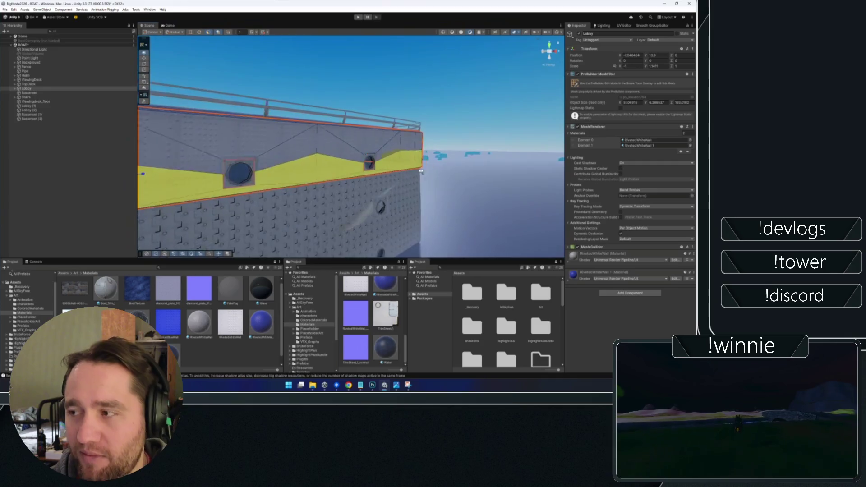
pyautogui.moveTo(365, 173); pyautogui.dragTo(343, 180)
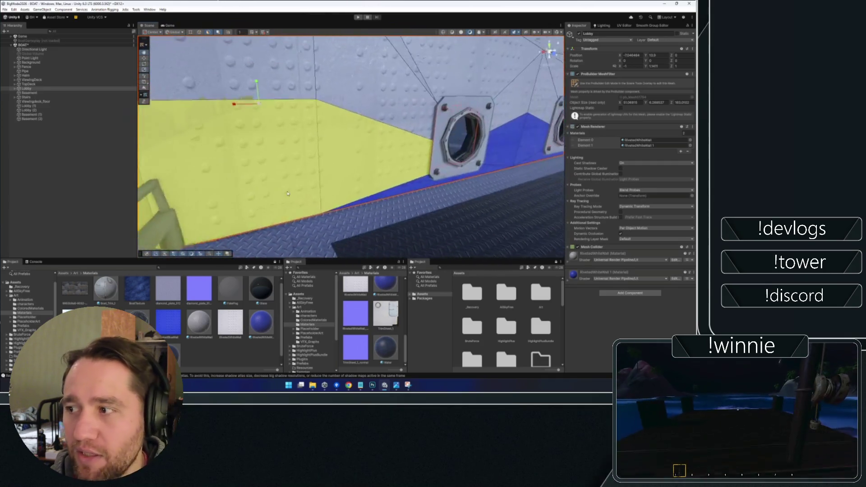
pyautogui.moveTo(261, 322)
pyautogui.mouseDown()
pyautogui.moveTo(265, 305)
pyautogui.moveTo(370, 176)
pyautogui.moveTo(392, 180)
pyautogui.moveTo(381, 178)
pyautogui.moveTo(420, 157)
pyautogui.moveTo(343, 157)
pyautogui.mouseUp()
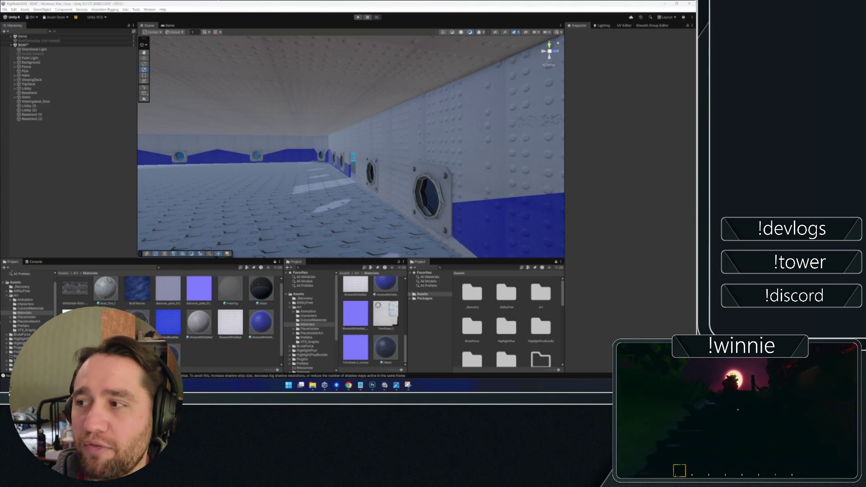
pyautogui.moveTo(343, 157)
pyautogui.mouseDown()
pyautogui.moveTo(484, 173)
pyautogui.moveTo(519, 151)
pyautogui.mouseUp()
pyautogui.click(521, 150)
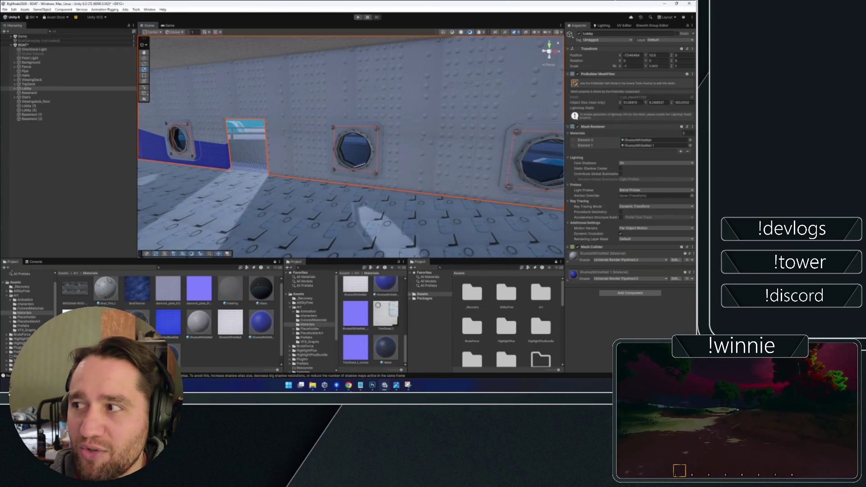
pyautogui.moveTo(374, 143); pyautogui.dragTo(253, 99)
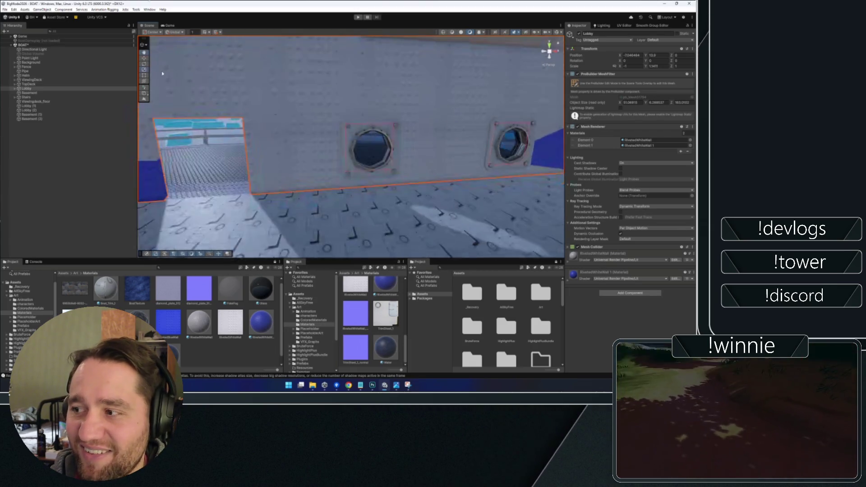
pyautogui.click(144, 45)
pyautogui.click(201, 52)
pyautogui.moveTo(200, 52); pyautogui.dragTo(315, 172)
pyautogui.click(298, 167)
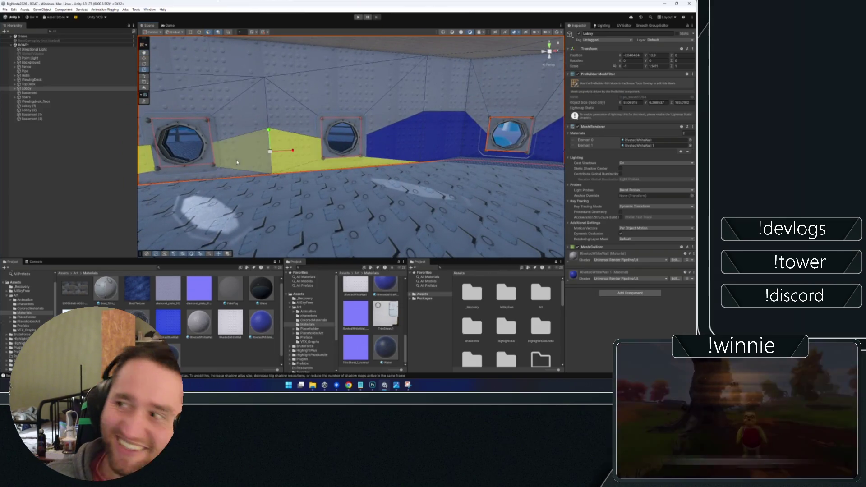
pyautogui.moveTo(255, 176); pyautogui.dragTo(358, 165)
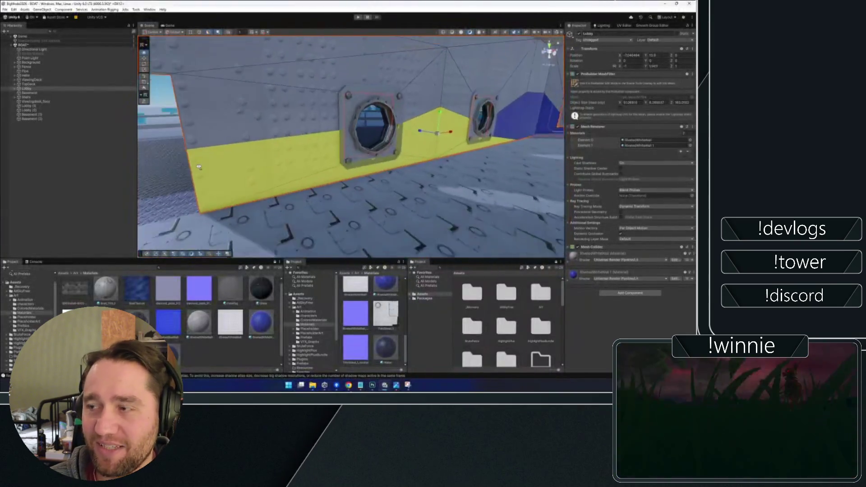
pyautogui.click(382, 175)
pyautogui.click(367, 135)
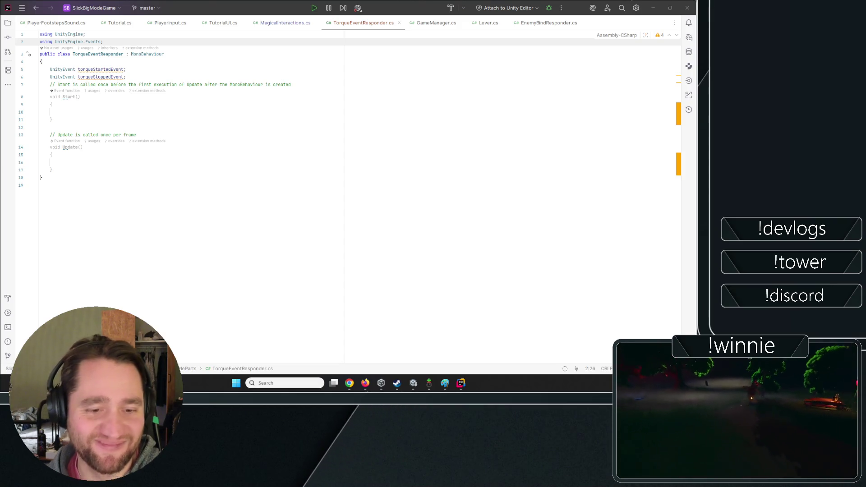
# - Add a [SerializeField] private MagicalInteractions magicalInteractions field below the event fields
pyautogui.click(51, 170)
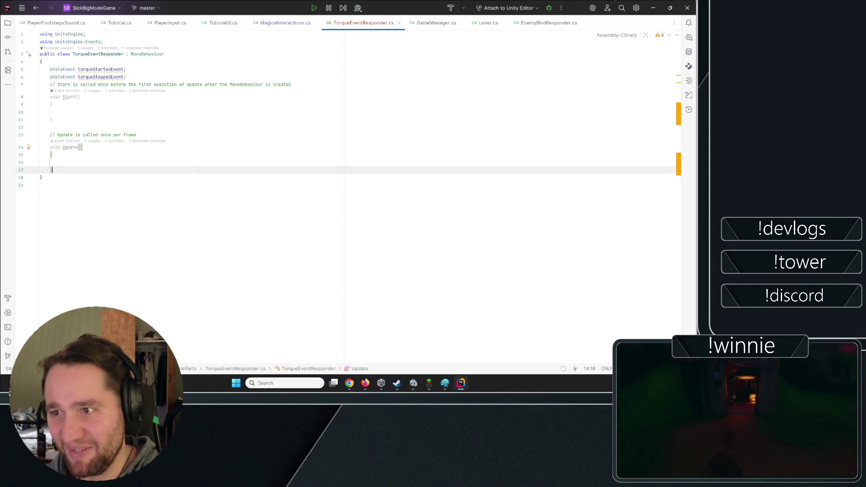
pyautogui.click(100, 112)
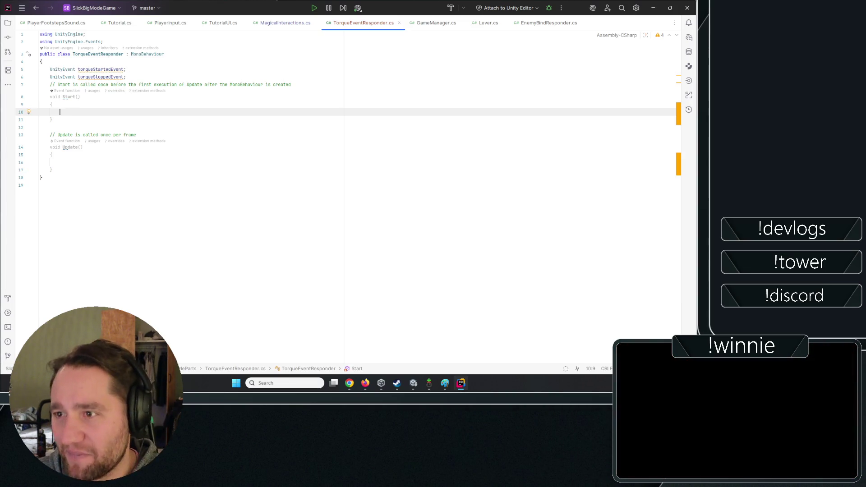
pyautogui.click(223, 69)
pyautogui.press('Down')
pyautogui.press('Return')
pyautogui.write('[Seri')
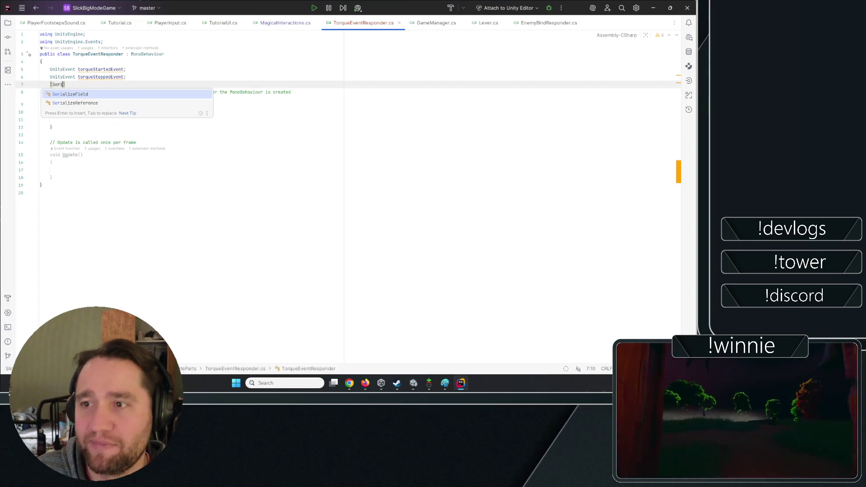
pyautogui.press('Return')
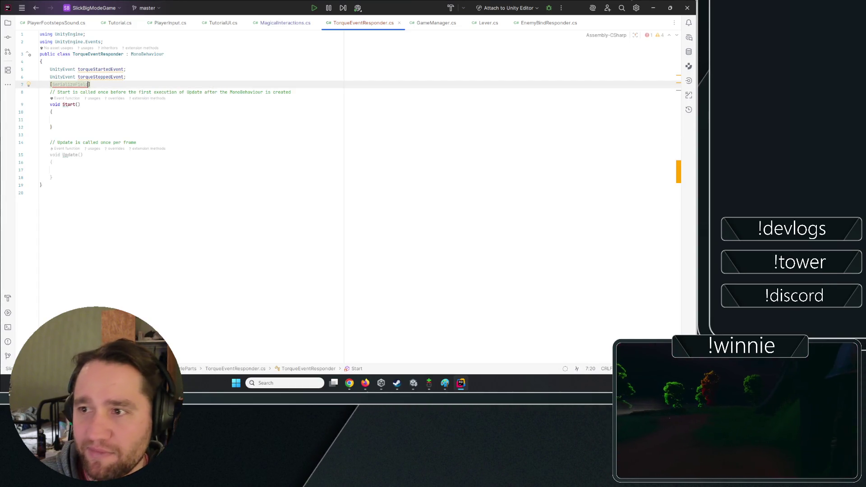
pyautogui.write('private ')
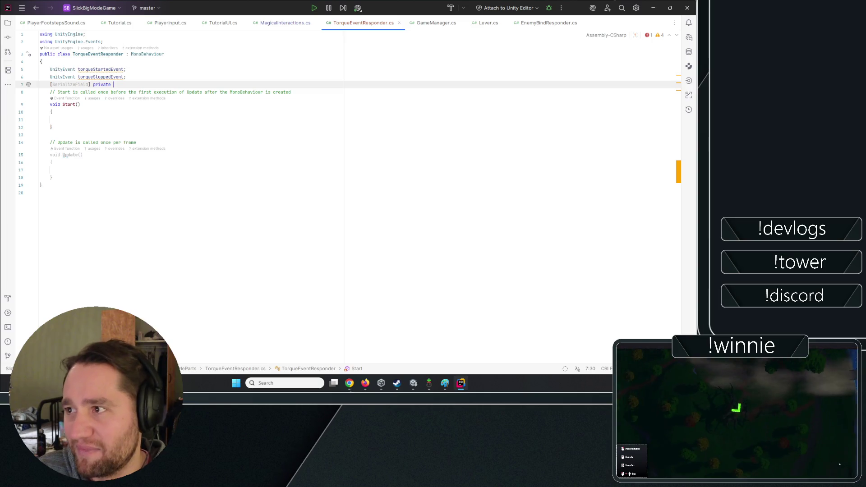
pyautogui.write('Magic')
pyautogui.press('Return')
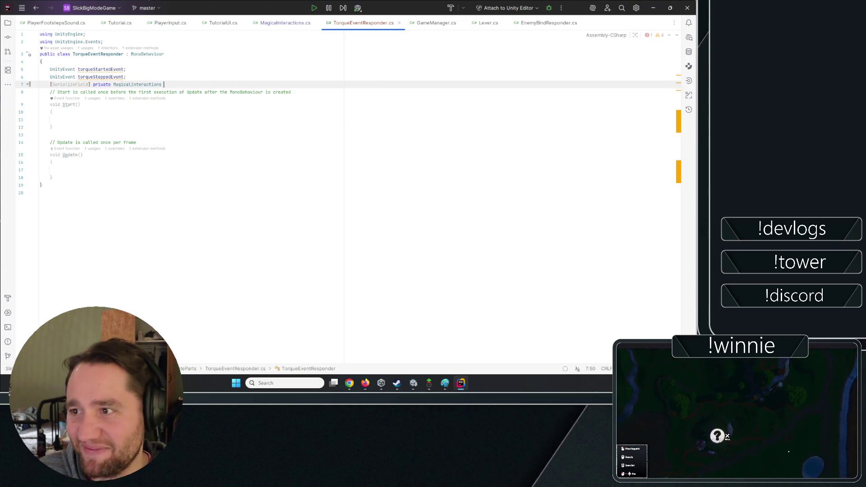
pyautogui.write('mag')
pyautogui.press('Tab')
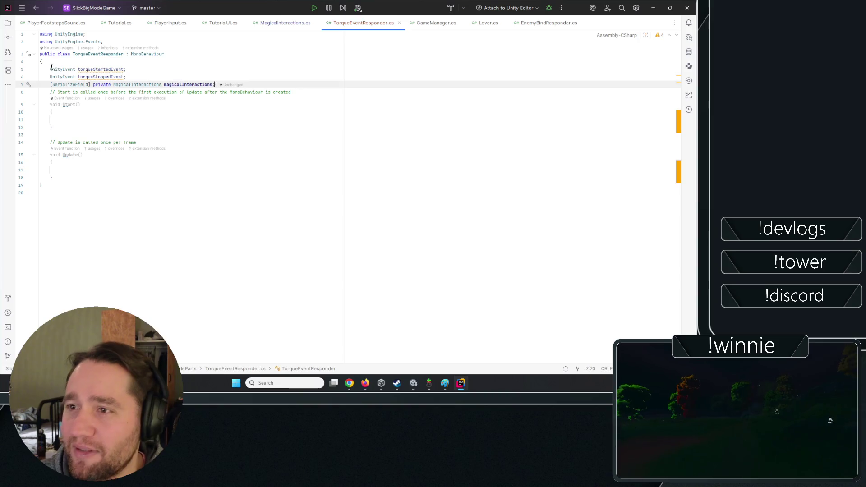
# - Make the torqueStartedEvent and torqueStoppedEvent declarations public
pyautogui.click(51, 67)
pyautogui.write('public')
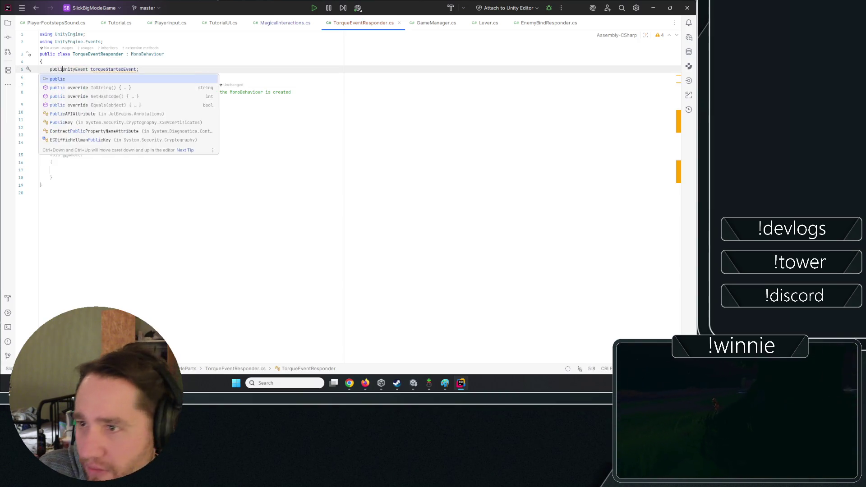
pyautogui.click(51, 77)
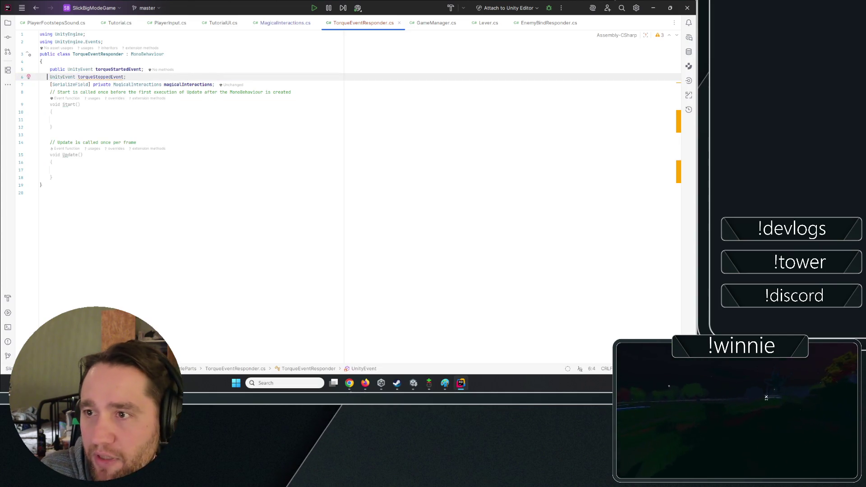
pyautogui.press('Right')
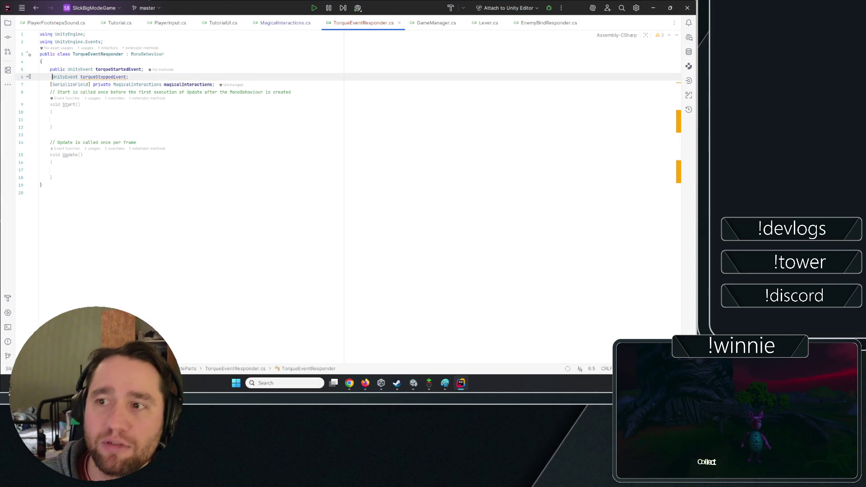
pyautogui.press('Left')
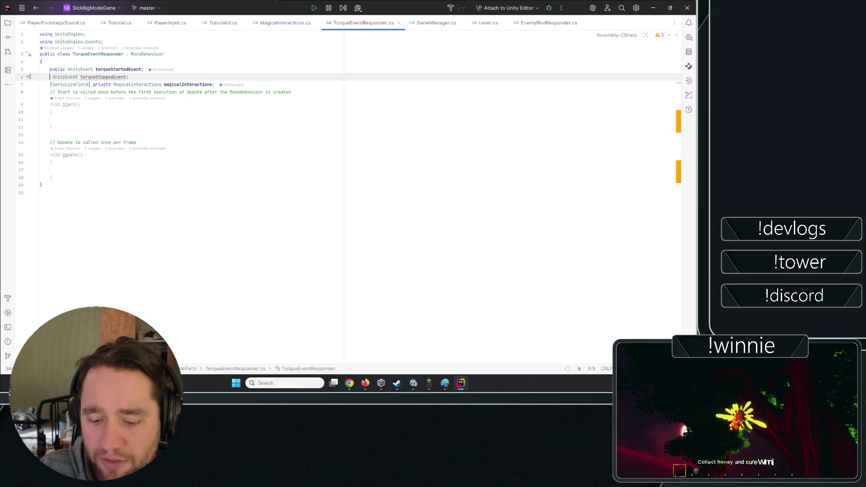
pyautogui.write('public')
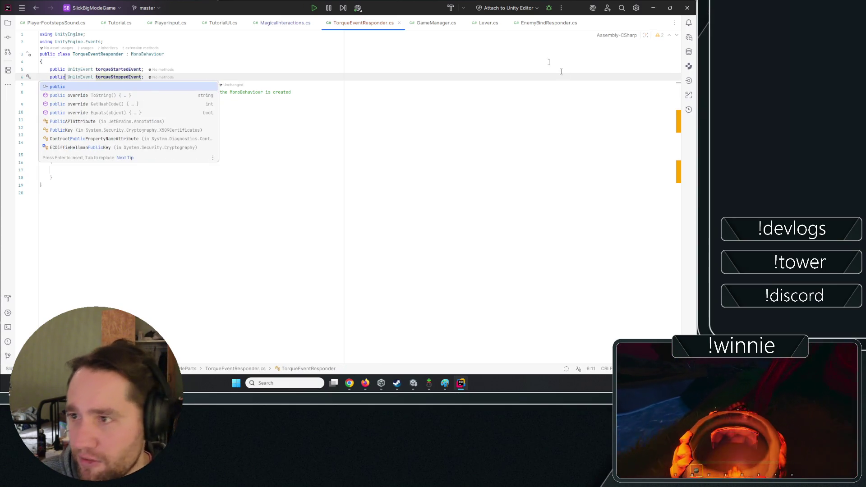
pyautogui.press('Escape')
pyautogui.click(178, 128)
pyautogui.press('Up')
pyautogui.press('Up')
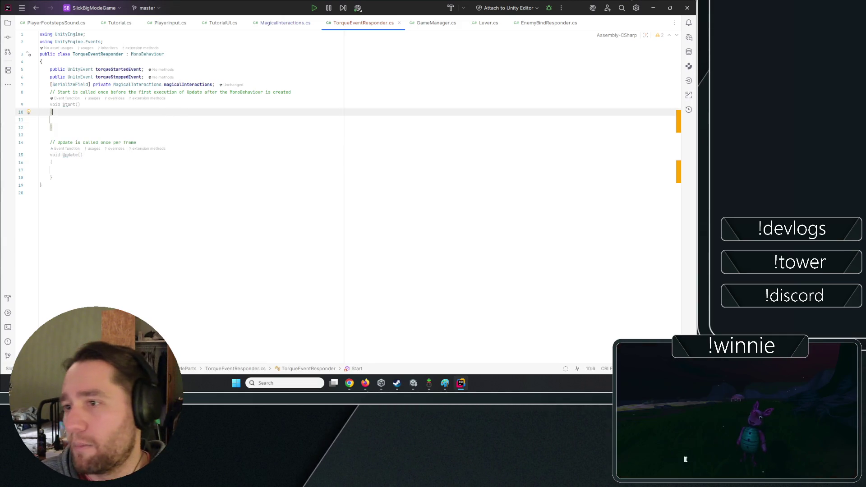
# - Subscribe Start to magicalInteractions.OnTorqueRunePlaced with a generated handler, and delete the empty Update method
pyautogui.press('Down')
pyautogui.write('magi')
pyautogui.press('Return')
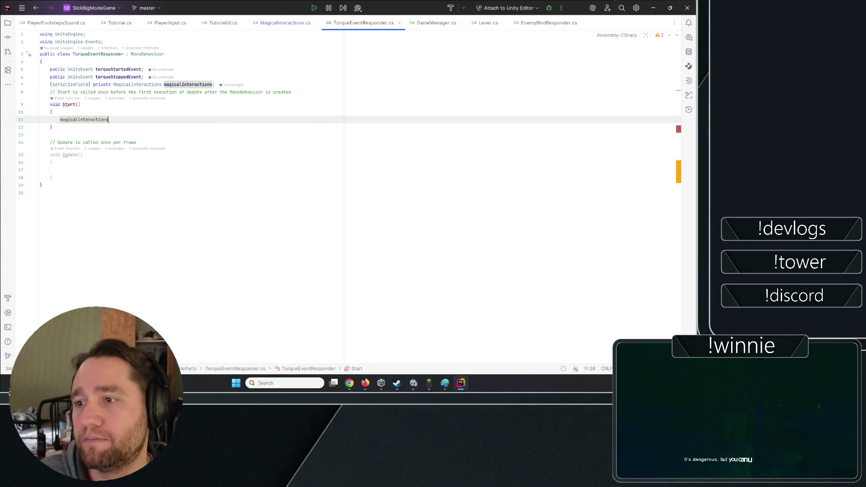
pyautogui.write('.on')
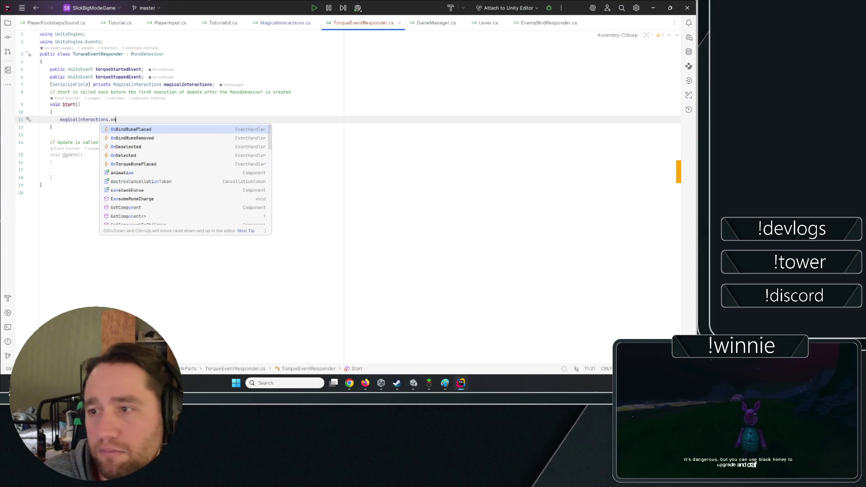
pyautogui.press('Down')
pyautogui.press('Down')
pyautogui.press('Down')
pyautogui.press('Return')
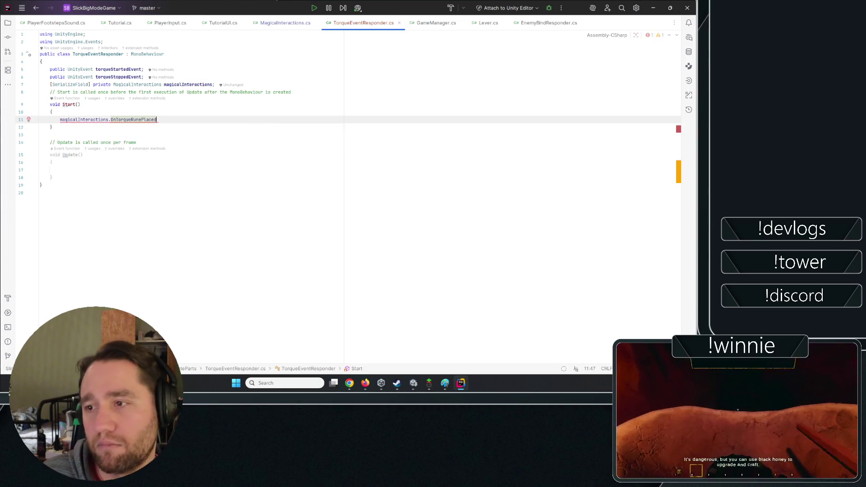
pyautogui.press('Tab')
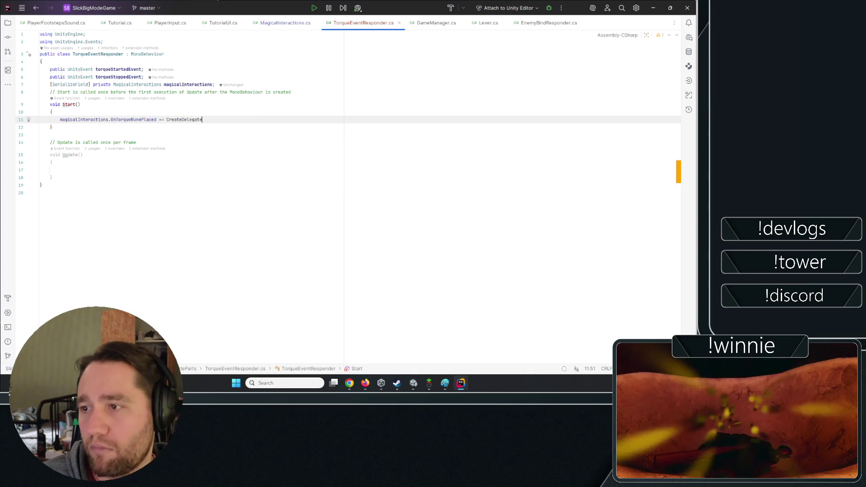
pyautogui.click(156, 236)
pyautogui.moveTo(63, 227); pyautogui.dragTo(40, 193)
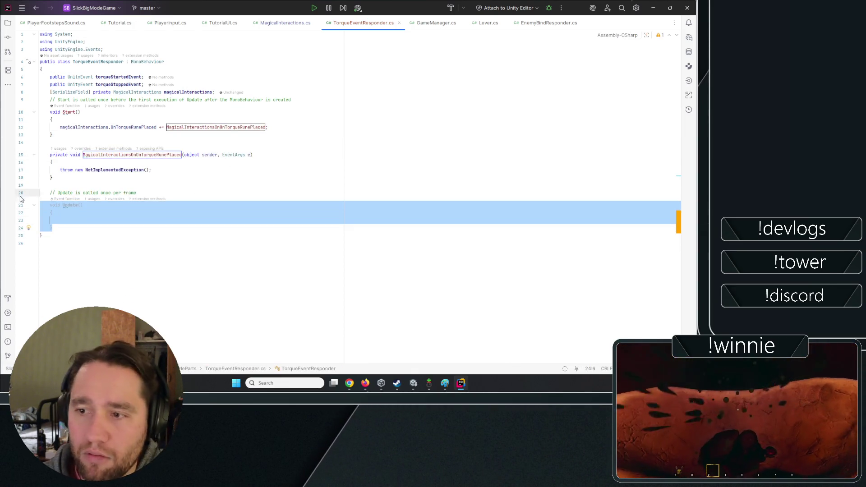
pyautogui.press('BackSpace')
pyautogui.press('BackSpace')
# - Make the handler call torqueStartedEvent.Invoke() and remove the extra blank lines
pyautogui.click(134, 169)
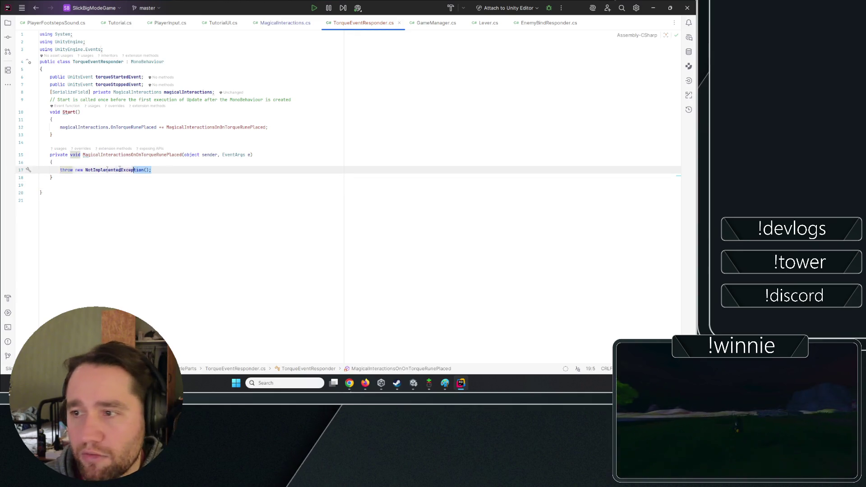
pyautogui.click(80, 169)
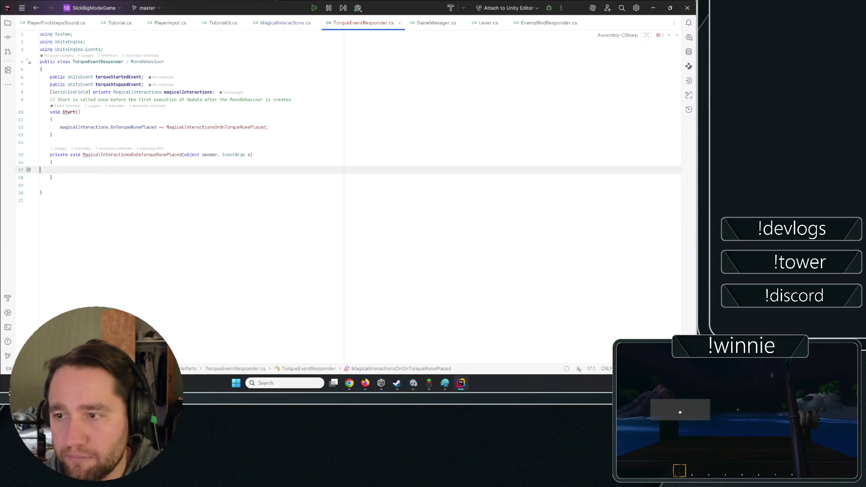
pyautogui.press('Return')
pyautogui.press('Up')
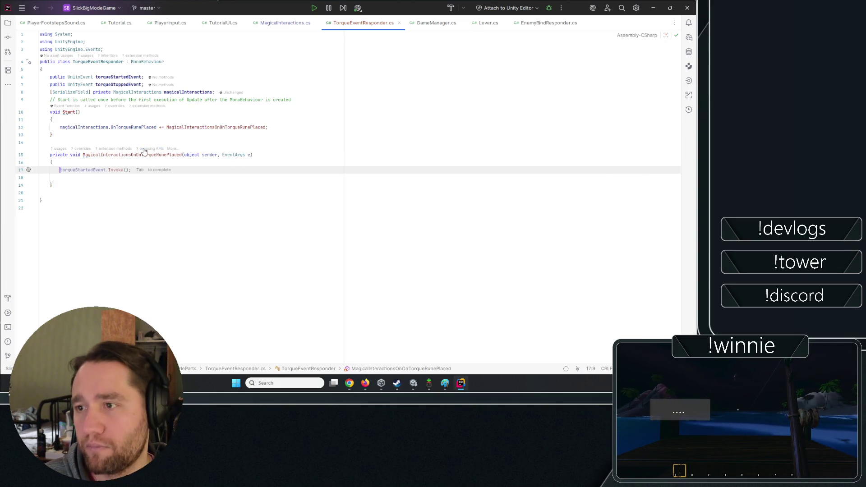
pyautogui.press('Tab')
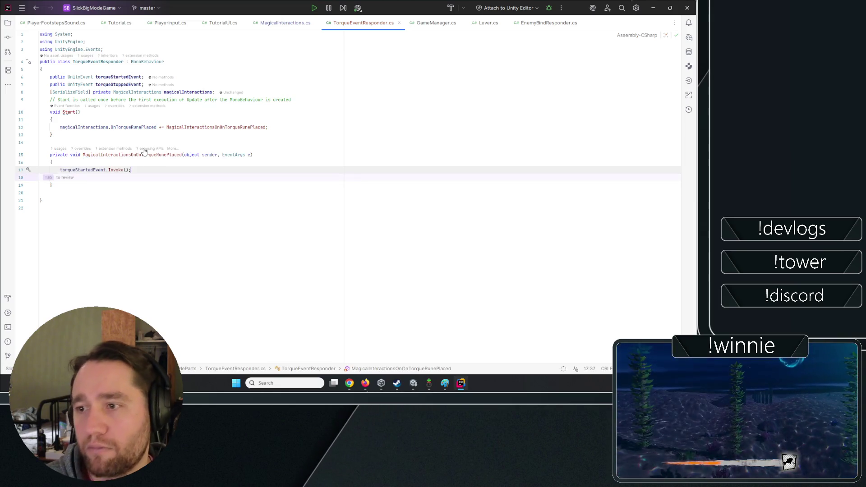
pyautogui.click(97, 200)
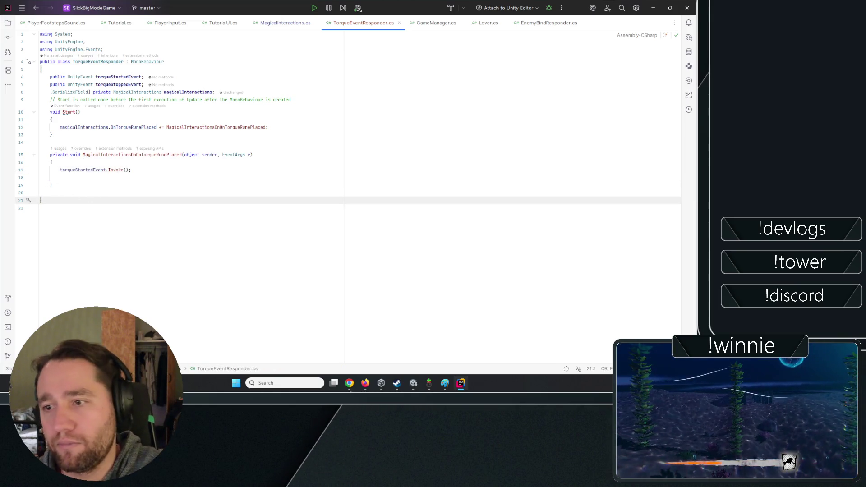
pyautogui.press('BackSpace')
pyautogui.press('Up')
pyautogui.press('Up')
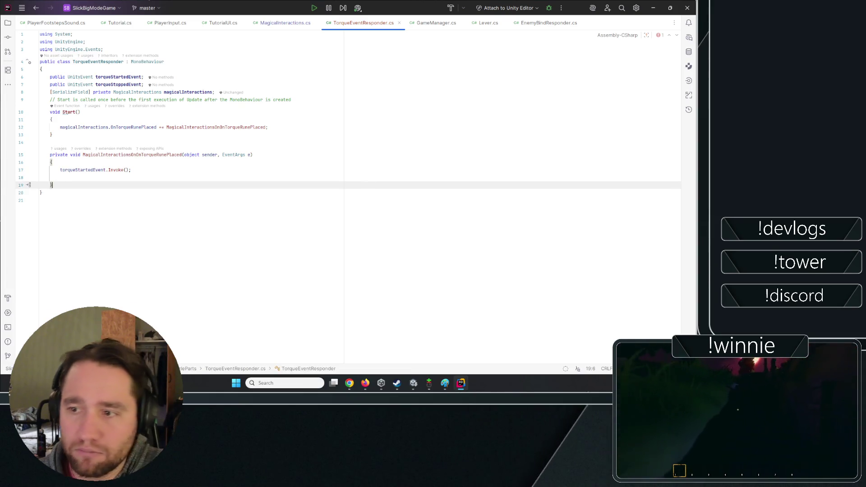
pyautogui.press('BackSpace')
pyautogui.press('Down')
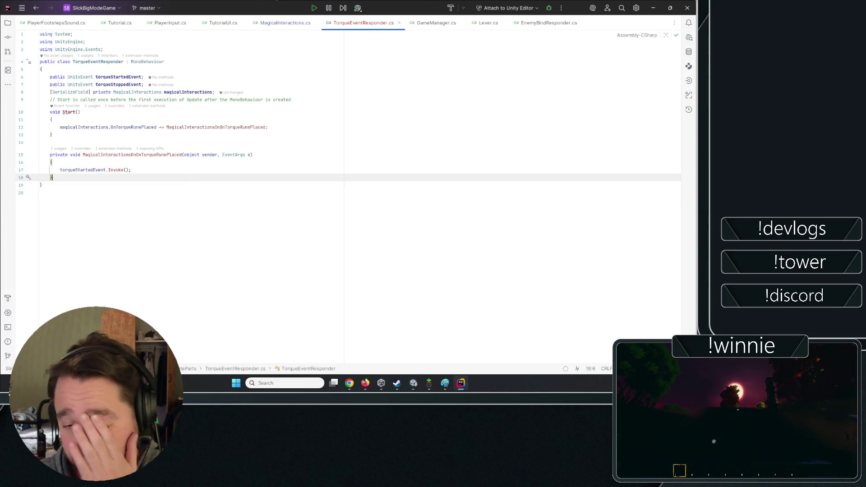
# - Add a Torque Event Responder to the Door prefab's Wheel, linked to its Magical Interactions component
pyautogui.click(648, 4)
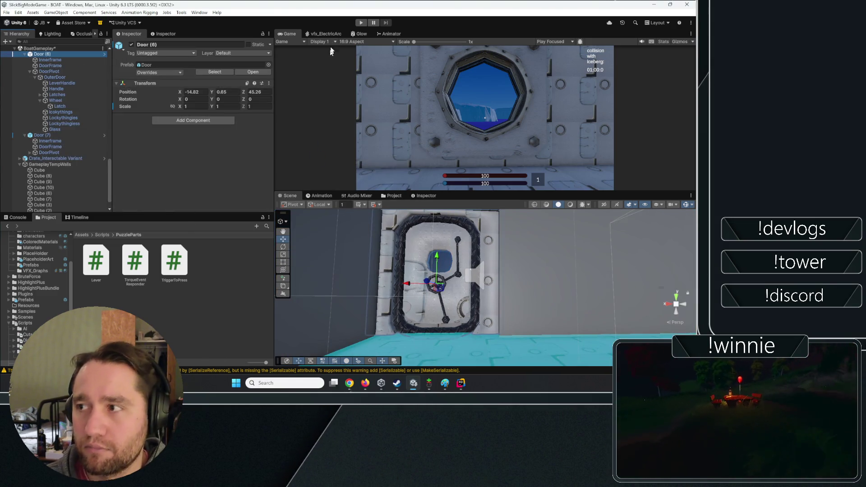
pyautogui.click(104, 54)
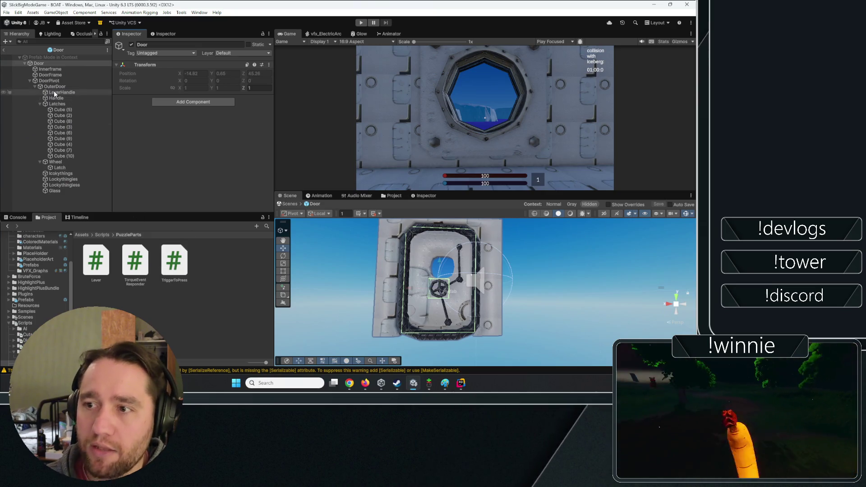
pyautogui.click(55, 162)
pyautogui.scroll(-2, 122, 133)
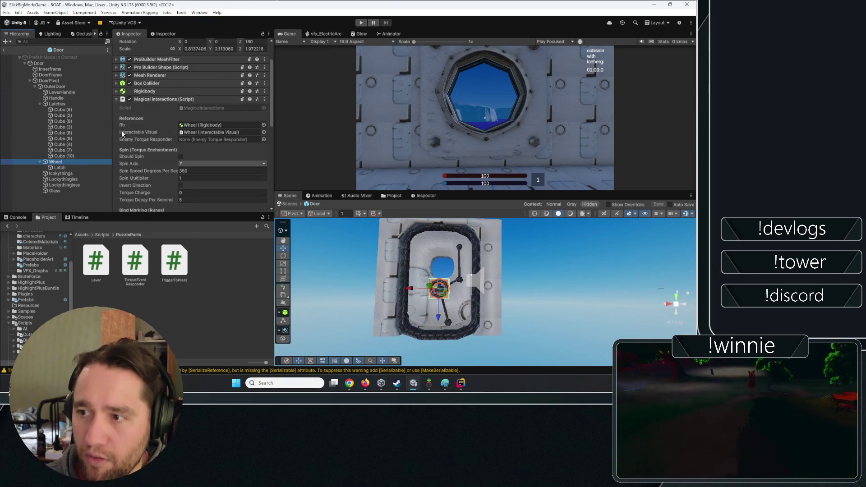
pyautogui.click(156, 101)
pyautogui.click(150, 108)
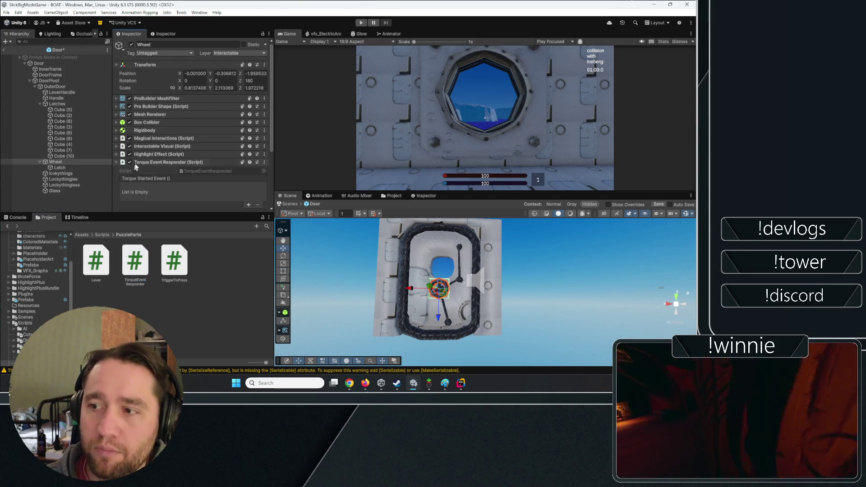
pyautogui.moveTo(135, 261); pyautogui.dragTo(71, 162)
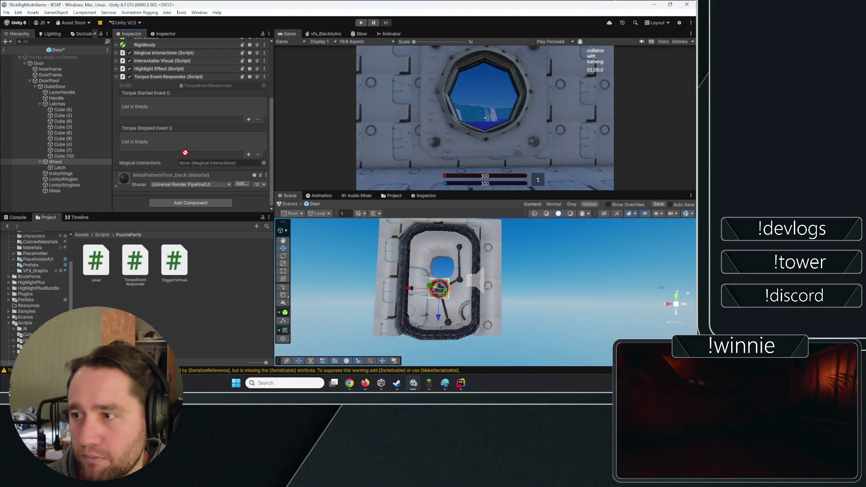
pyautogui.moveTo(185, 153); pyautogui.dragTo(197, 165)
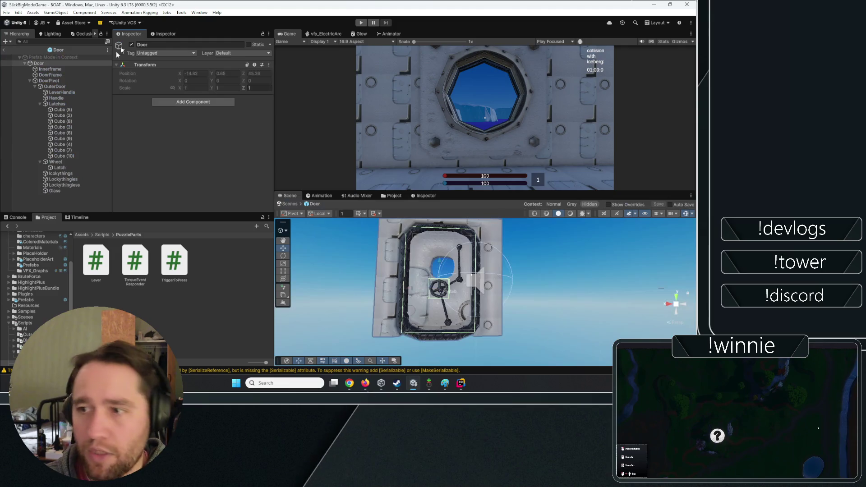
# - Reselect the Wheel and search Add Component for 'animator'
pyautogui.click(56, 161)
pyautogui.scroll(-3, 152, 165)
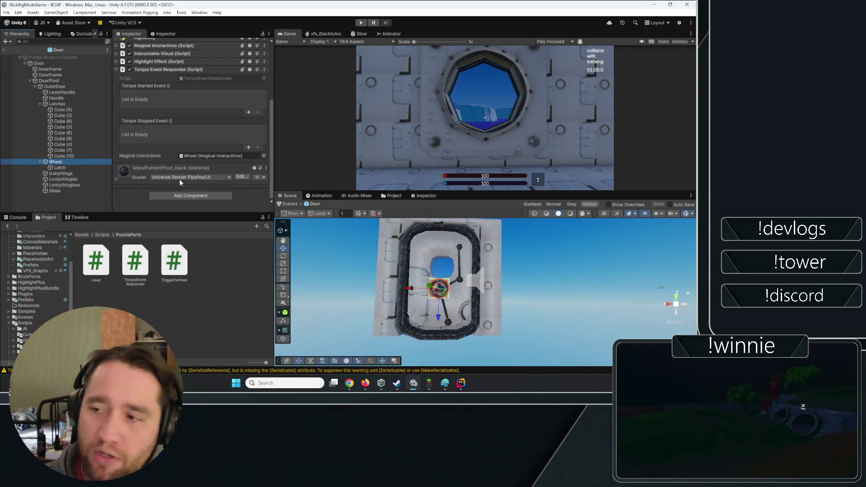
pyautogui.click(185, 196)
pyautogui.write('anim')
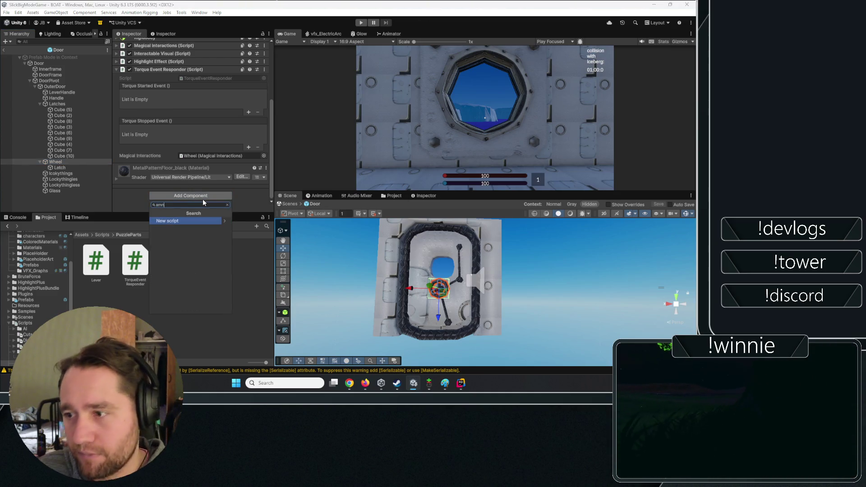
pyautogui.write('ator')
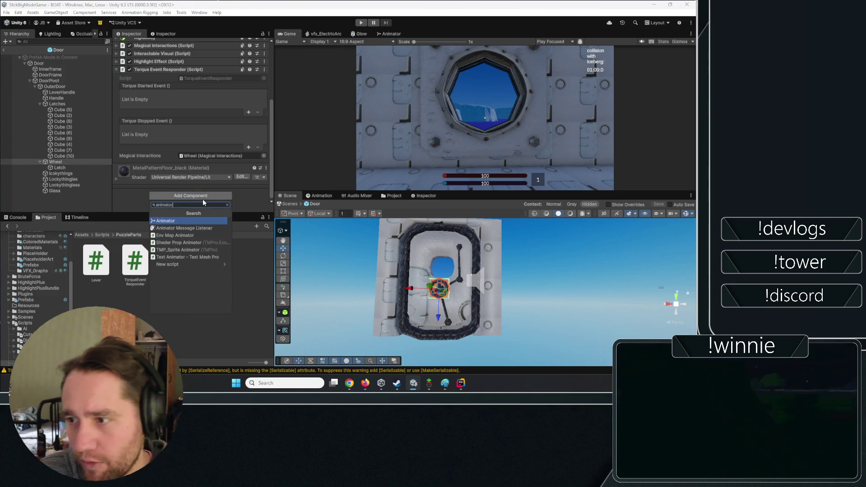
# - Add an Animator to the Wheel, show the Animation timeline, and dock the Scene view above it
pyautogui.press('Return')
pyautogui.scroll(-3, 214, 89)
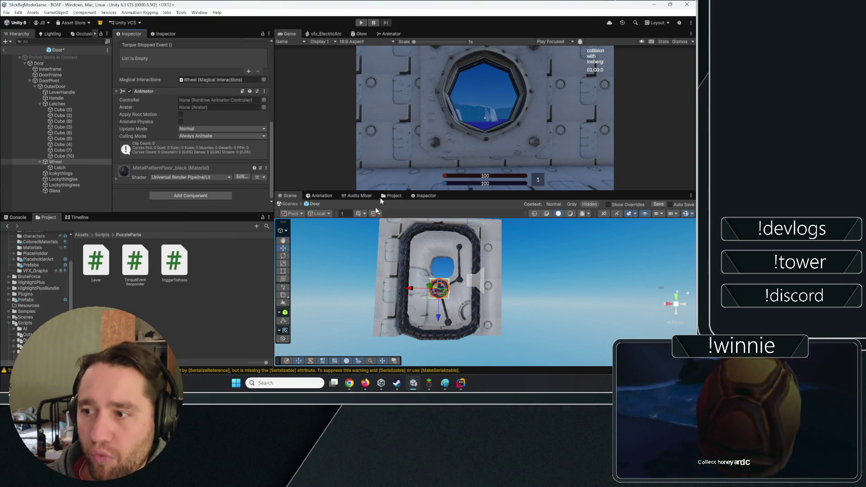
pyautogui.click(329, 199)
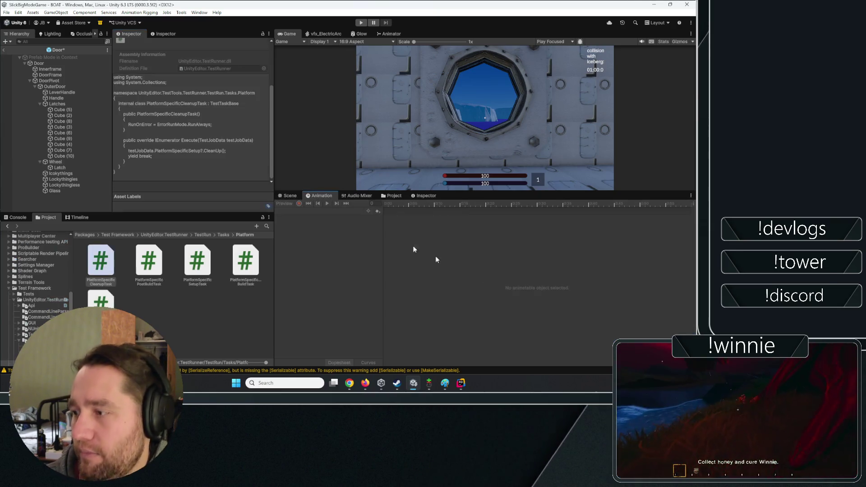
pyautogui.moveTo(288, 196); pyautogui.dragTo(289, 34)
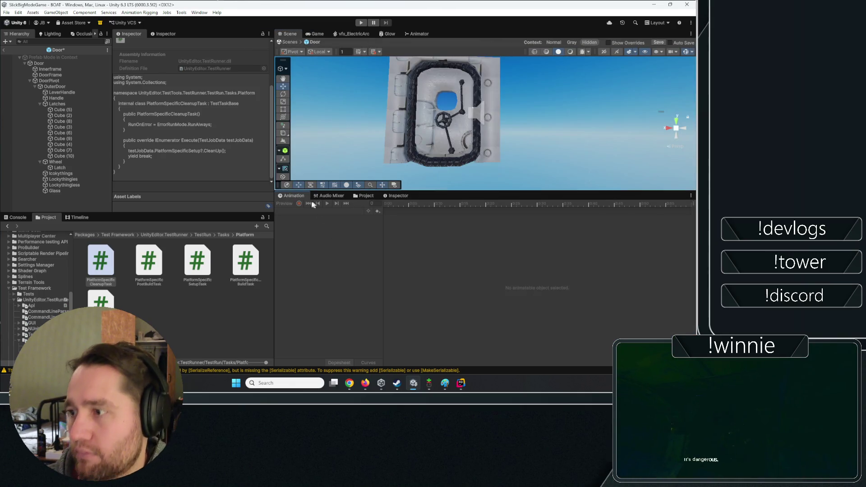
pyautogui.click(74, 161)
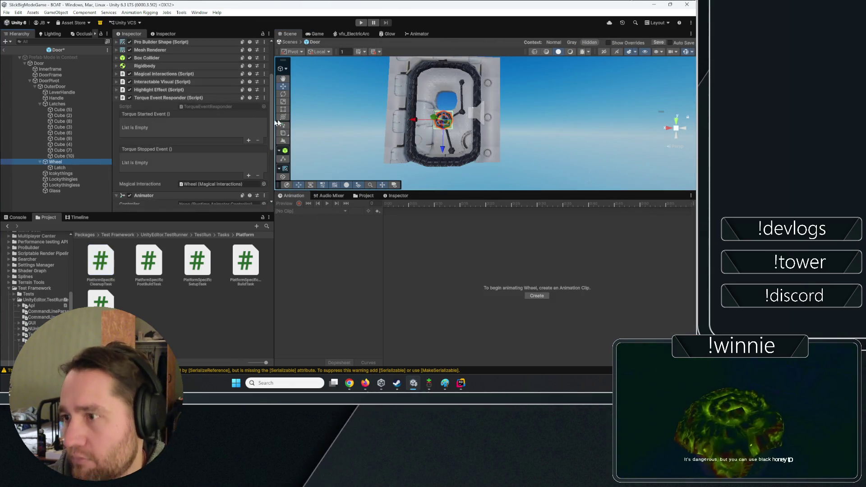
# - Start a new animation clip for the Wheel, browse the save location, then cancel
pyautogui.click(539, 296)
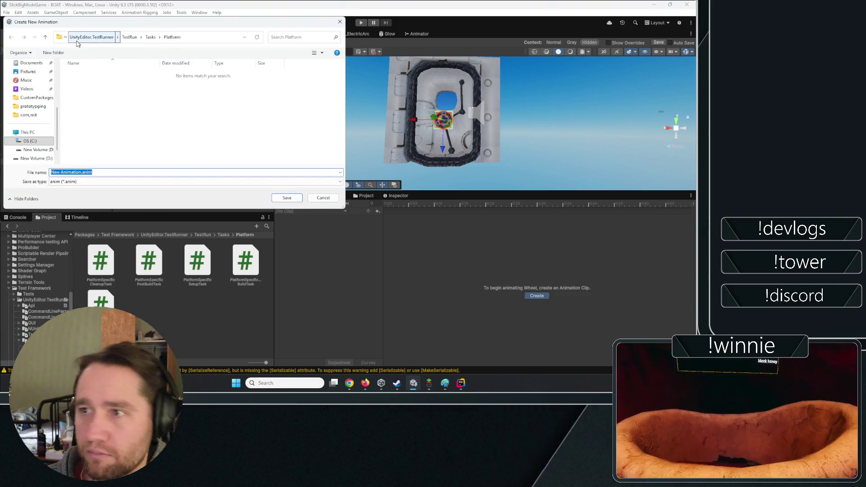
pyautogui.click(77, 40)
pyautogui.click(122, 39)
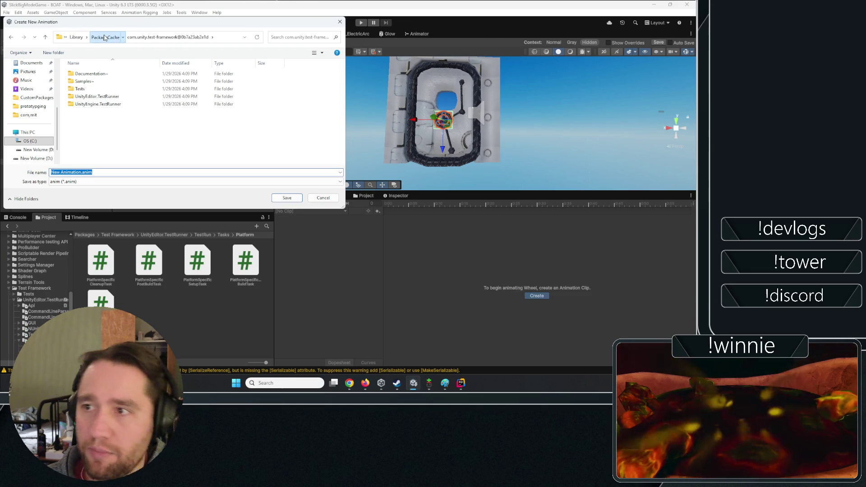
pyautogui.click(105, 37)
pyautogui.click(98, 38)
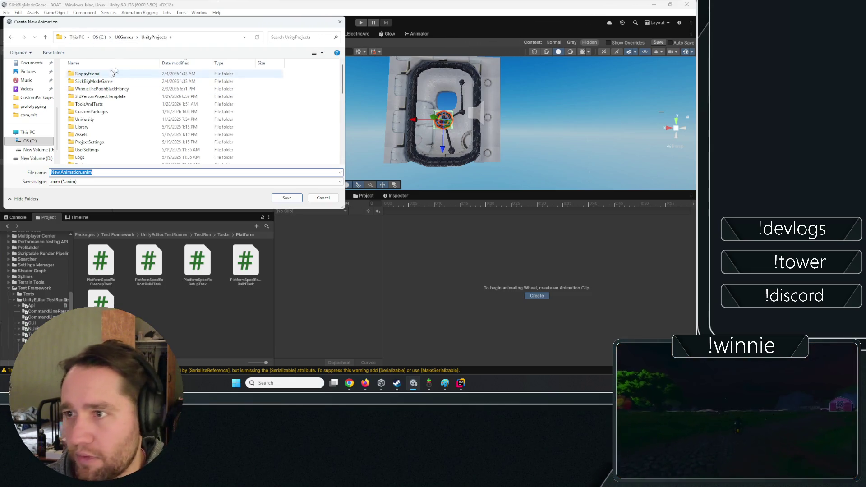
pyautogui.click(323, 198)
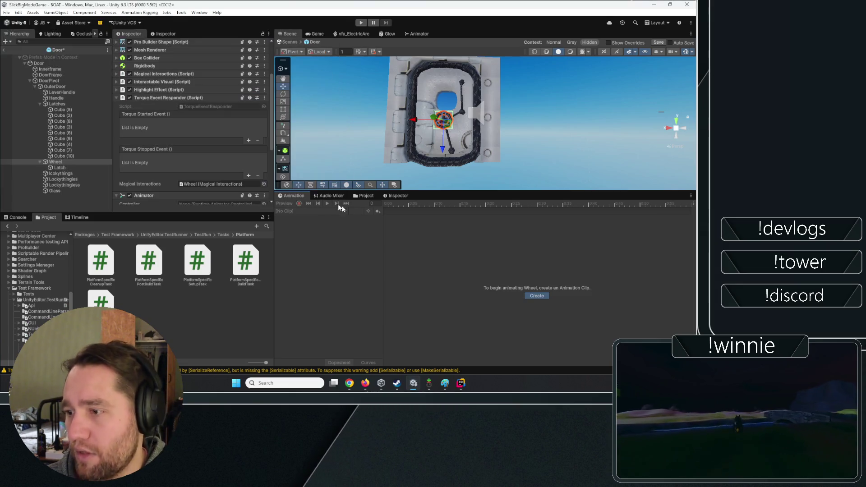
# - Create a new folder named 'Props' inside Assets/Art/Animation
pyautogui.scroll(10, 42, 268)
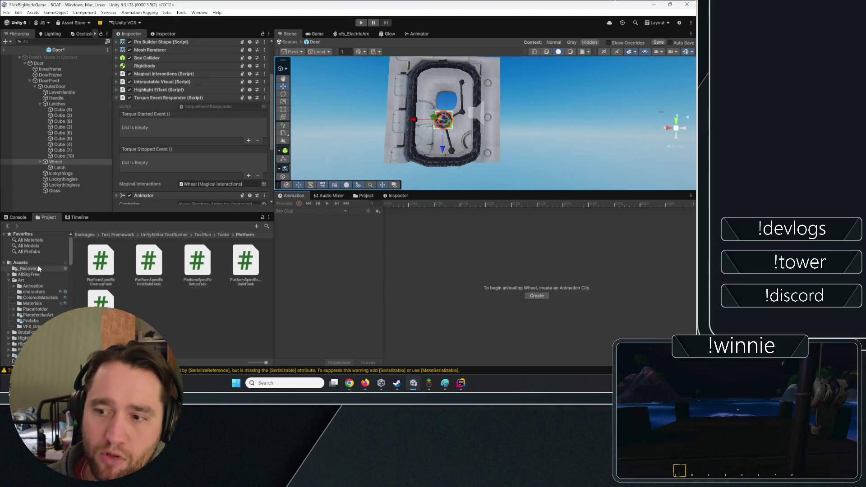
pyautogui.click(20, 281)
pyautogui.doubleClick(100, 267)
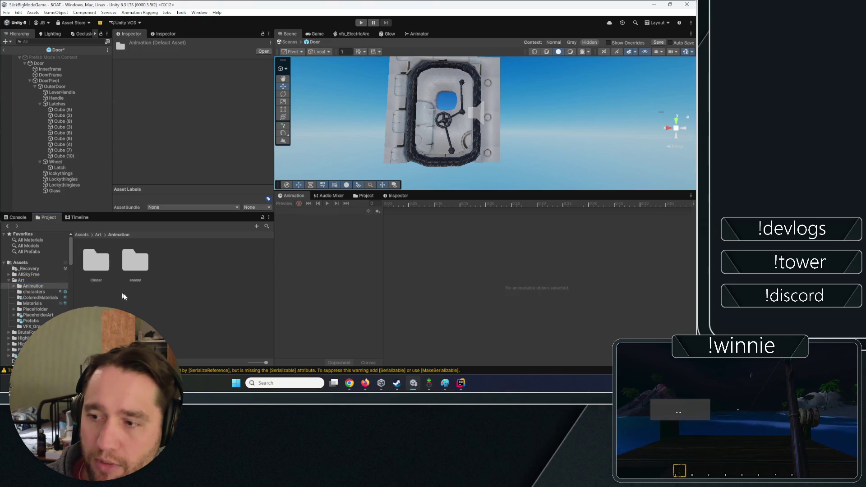
pyautogui.rightClick(177, 300)
pyautogui.moveTo(208, 96)
pyautogui.click(336, 95)
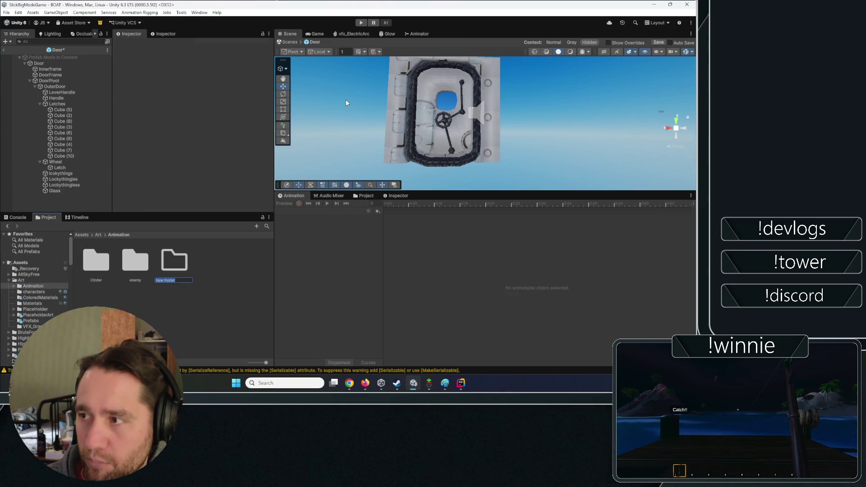
pyautogui.write('Props')
pyautogui.press('Return')
pyautogui.press('Return')
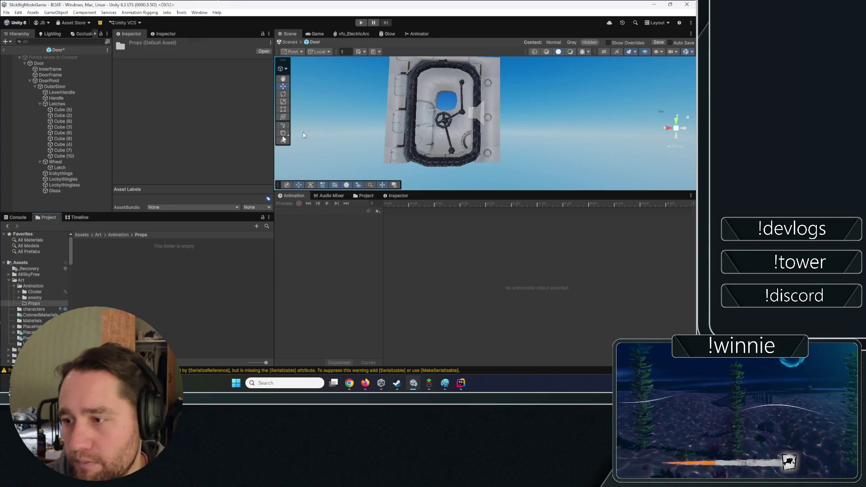
# - Reveal the Props folder in File Explorer and copy its full path
pyautogui.rightClick(200, 254)
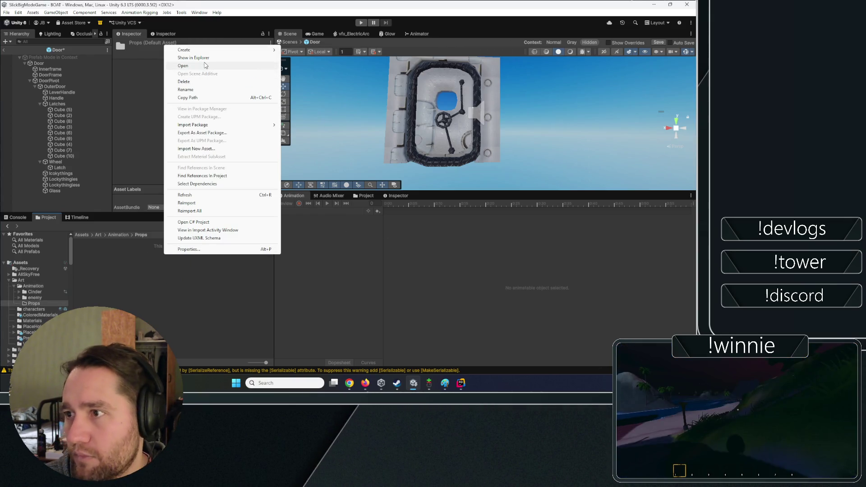
pyautogui.click(244, 57)
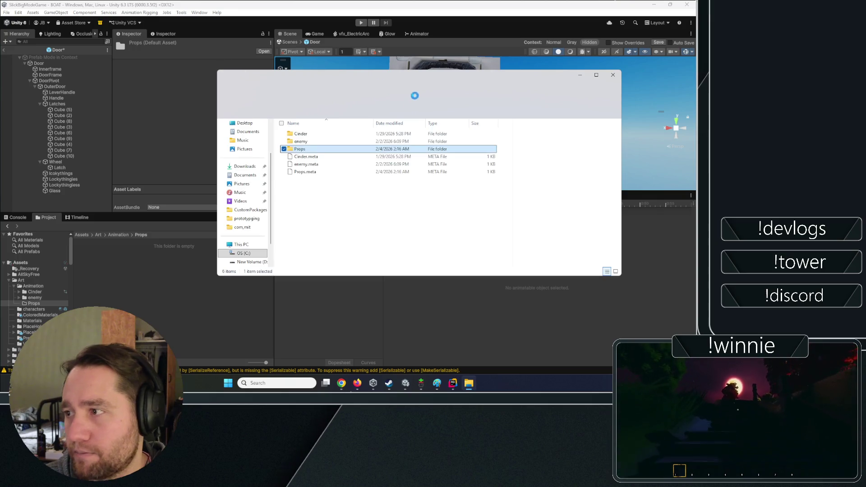
pyautogui.press('Return')
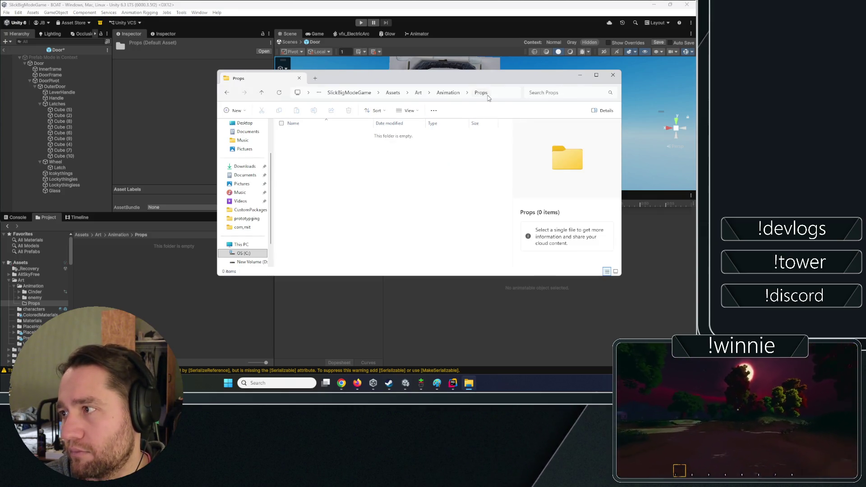
pyautogui.click(500, 92)
pyautogui.click(612, 76)
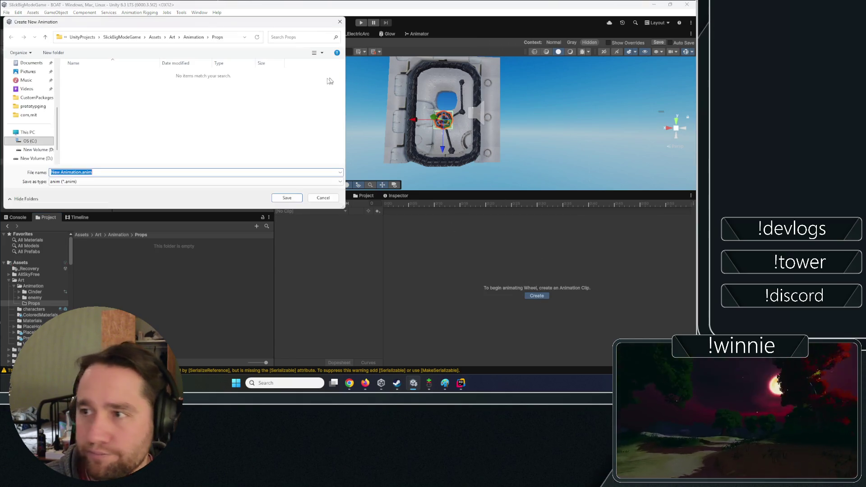
# - Create the Wheel's animation clip and save it as 'WheelSpin' in the Props folder
pyautogui.click(226, 37)
pyautogui.click(209, 132)
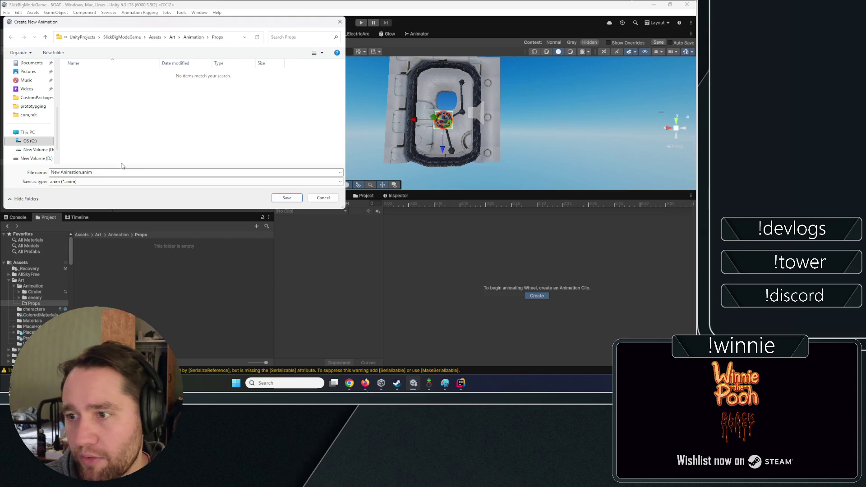
pyautogui.click(81, 172)
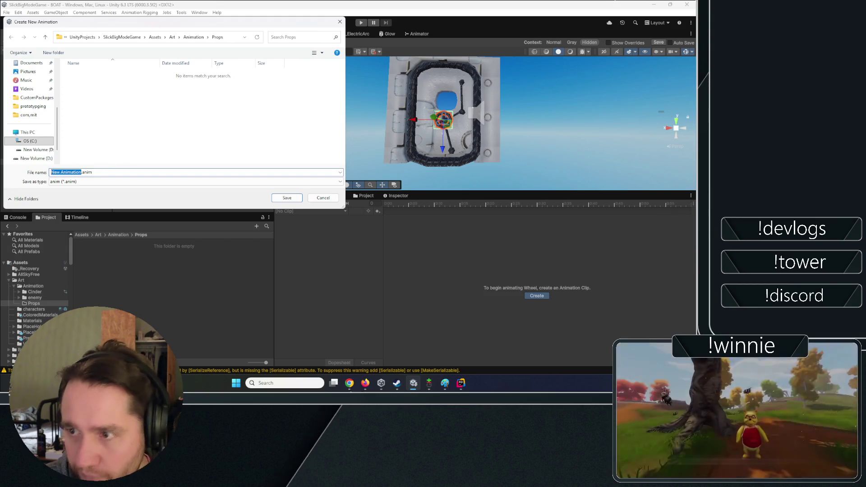
pyautogui.write('WheelSp')
pyautogui.write('in')
pyautogui.press('Return')
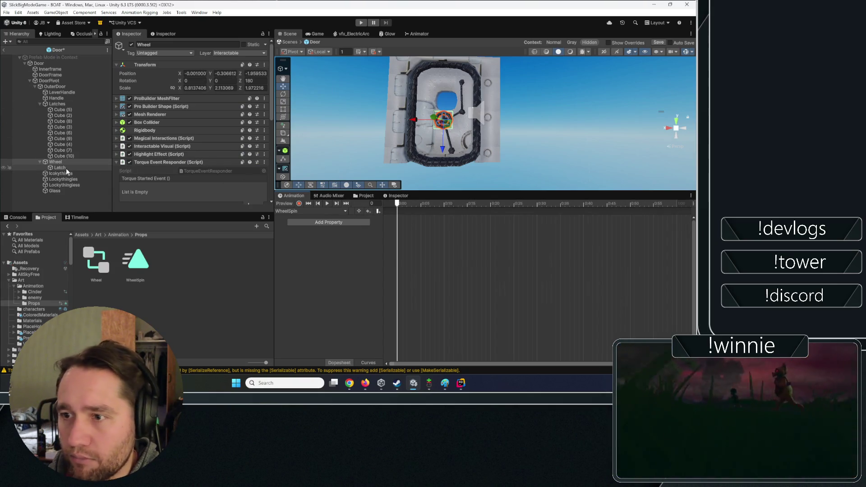
# - Check the Latch child, then select the Wheel object in the Hierarchy
pyautogui.click(65, 169)
pyautogui.click(66, 162)
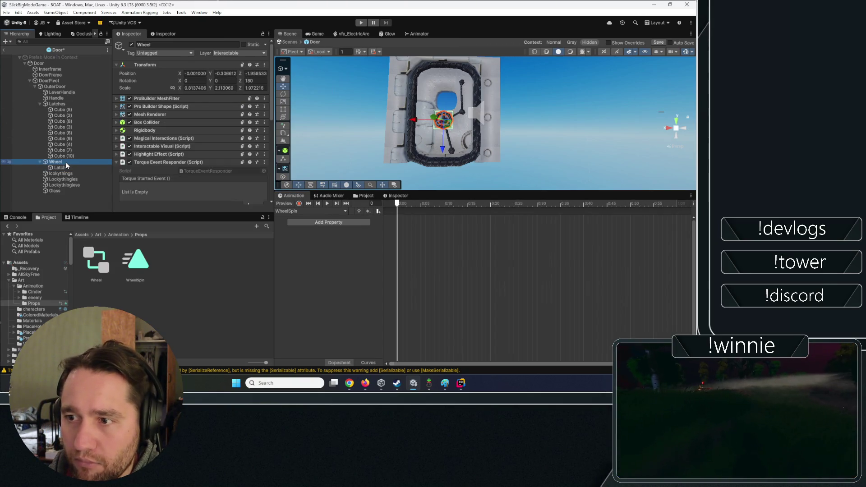
pyautogui.click(59, 168)
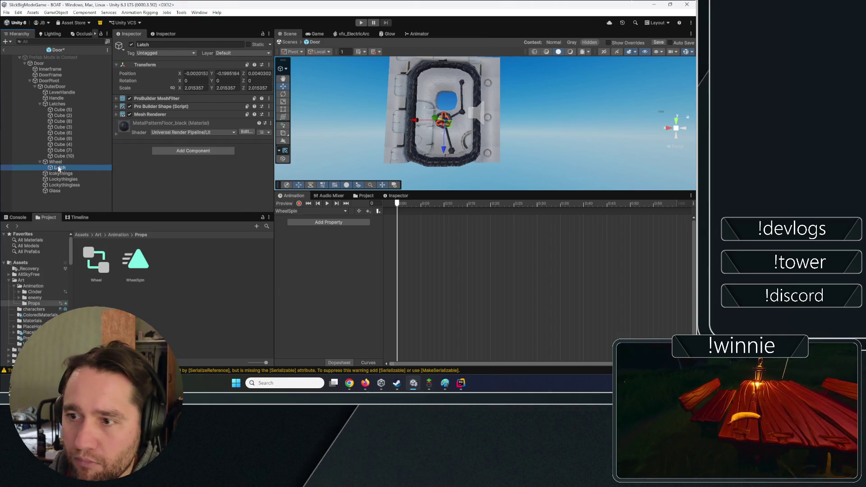
pyautogui.click(64, 161)
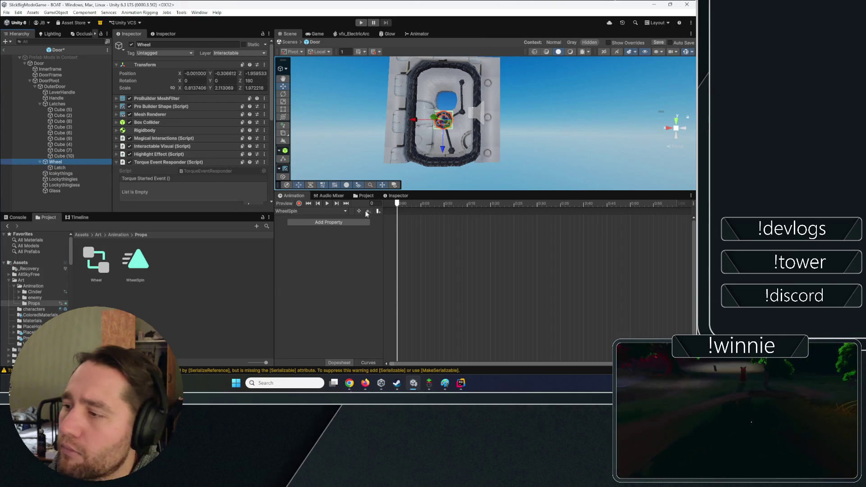
# - In record mode, key Rotation X at 2.91, nudged negative, then 0.72 at a later frame
pyautogui.click(300, 203)
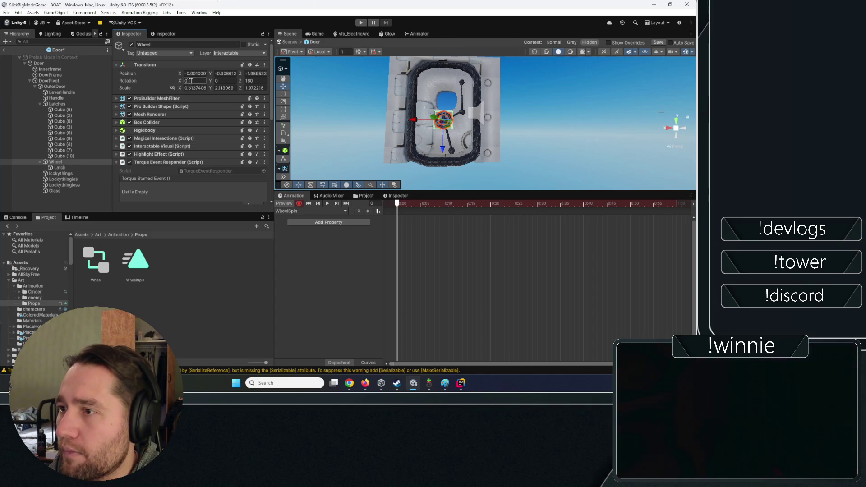
pyautogui.write('2.91')
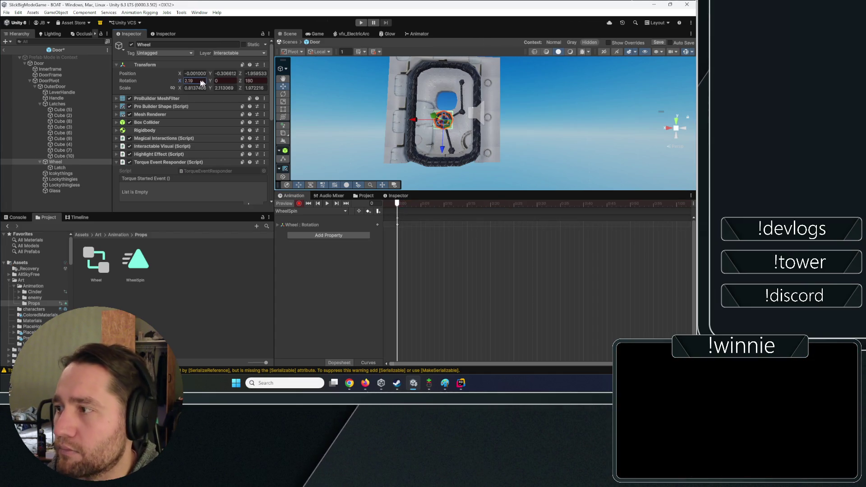
pyautogui.moveTo(201, 82); pyautogui.dragTo(173, 81)
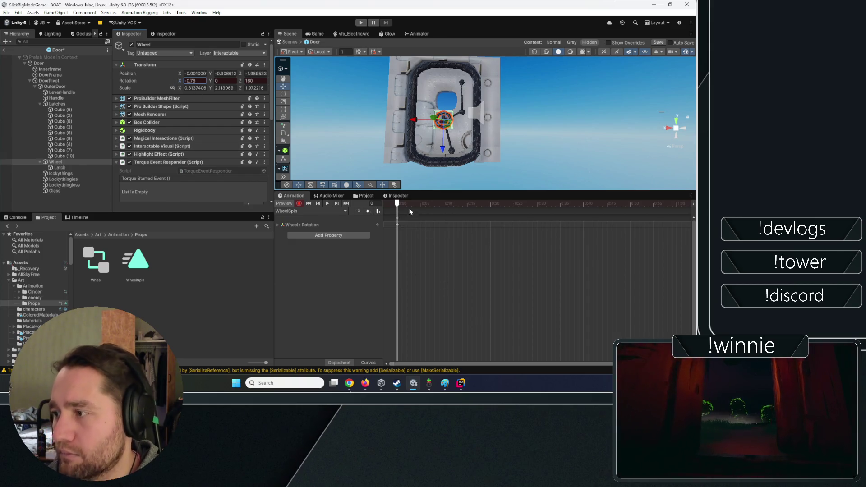
pyautogui.moveTo(425, 204)
pyautogui.mouseDown()
pyautogui.moveTo(555, 206)
pyautogui.moveTo(612, 220)
pyautogui.moveTo(676, 209)
pyautogui.mouseUp()
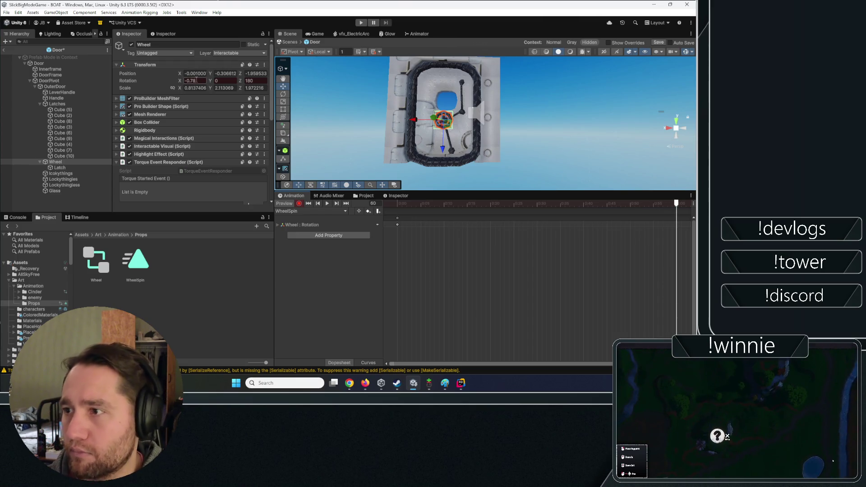
pyautogui.write('0.72')
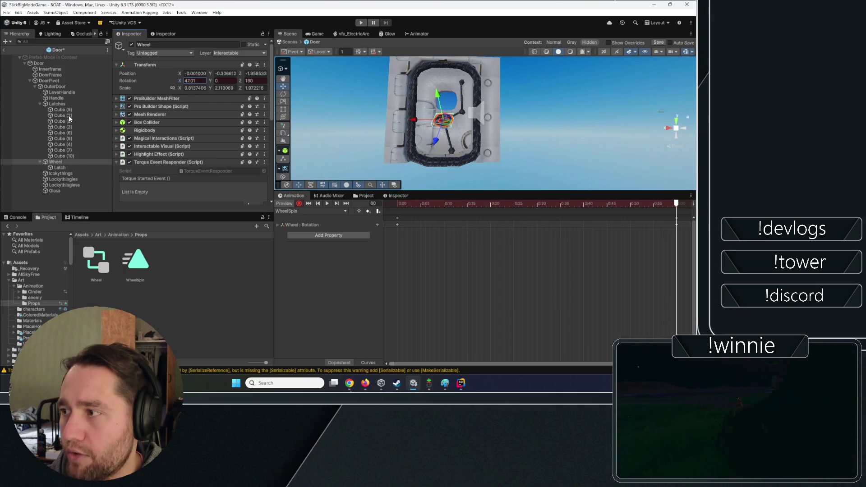
# - Back at frame 0, zero the Wheel's X rotation, enter 180, and ready the Rotate tool
pyautogui.moveTo(456, 123); pyautogui.dragTo(564, 132)
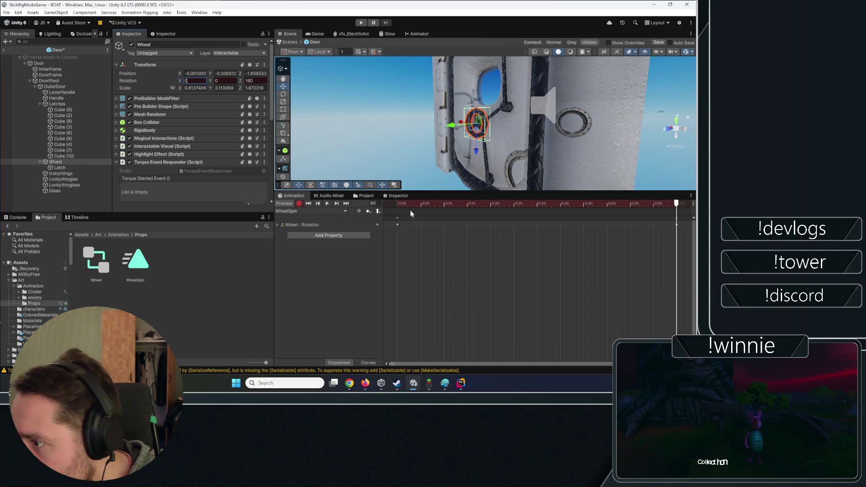
pyautogui.moveTo(410, 206)
pyautogui.mouseDown()
pyautogui.moveTo(397, 204)
pyautogui.moveTo(625, 204)
pyautogui.moveTo(359, 195)
pyautogui.mouseUp()
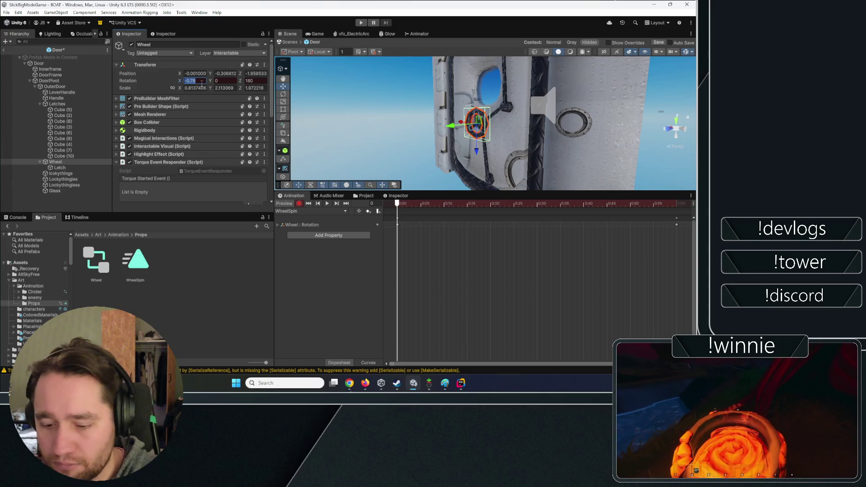
pyautogui.moveTo(405, 205)
pyautogui.mouseDown()
pyautogui.moveTo(625, 202)
pyautogui.moveTo(385, 201)
pyautogui.mouseUp()
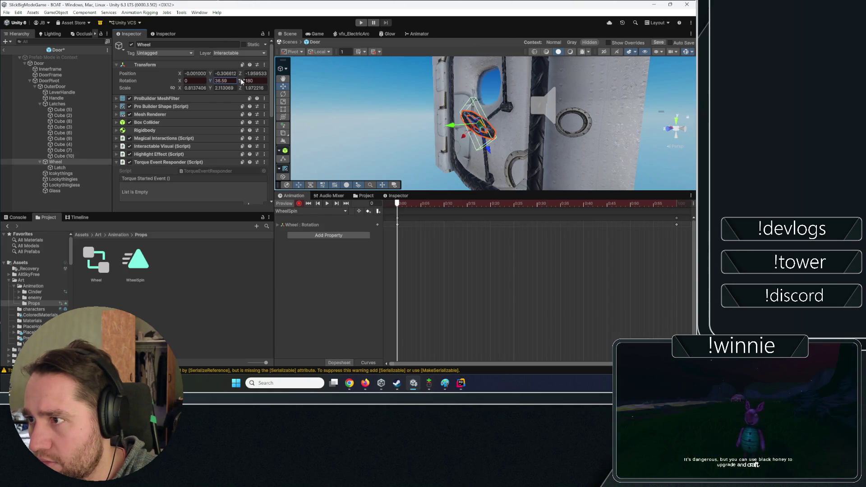
pyautogui.moveTo(242, 81); pyautogui.dragTo(379, 157)
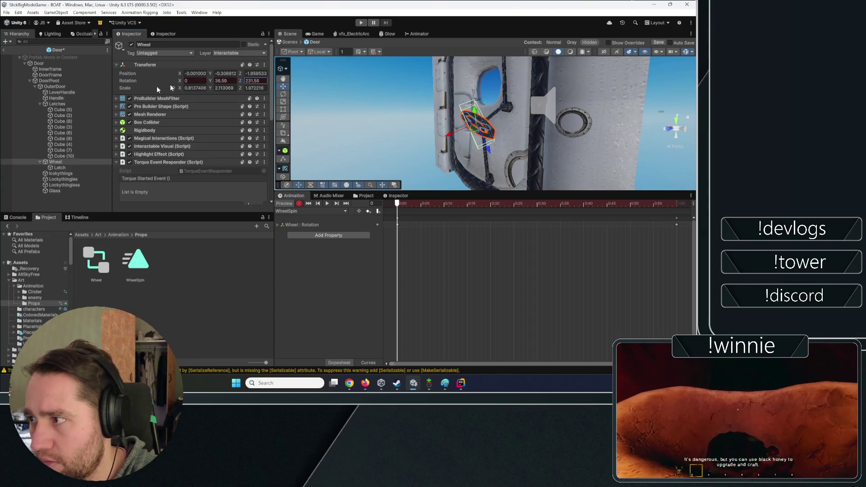
pyautogui.write('0')
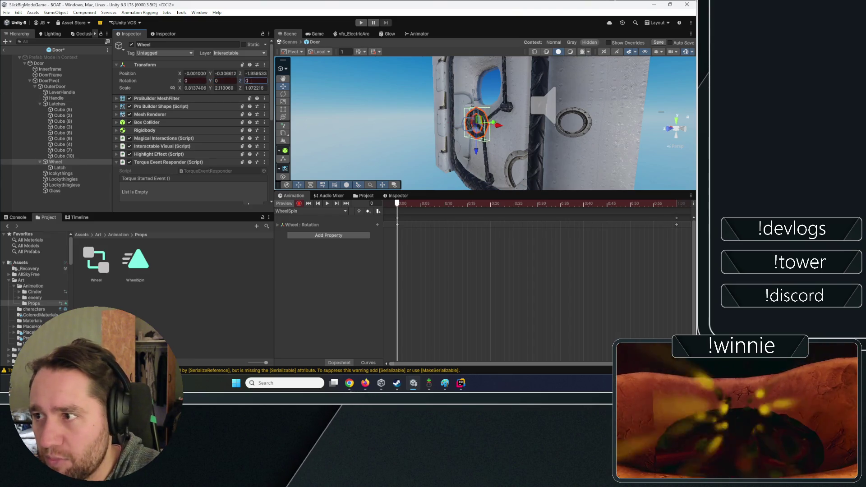
pyautogui.write('180')
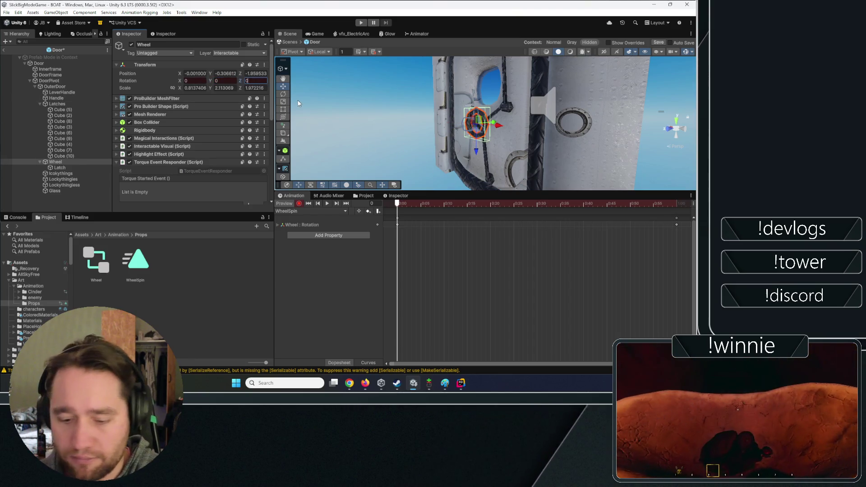
pyautogui.moveTo(298, 103)
pyautogui.mouseDown()
pyautogui.moveTo(407, 109)
pyautogui.moveTo(509, 97)
pyautogui.moveTo(567, 111)
pyautogui.moveTo(582, 163)
pyautogui.moveTo(568, 136)
pyautogui.moveTo(573, 112)
pyautogui.mouseUp()
pyautogui.press('e')
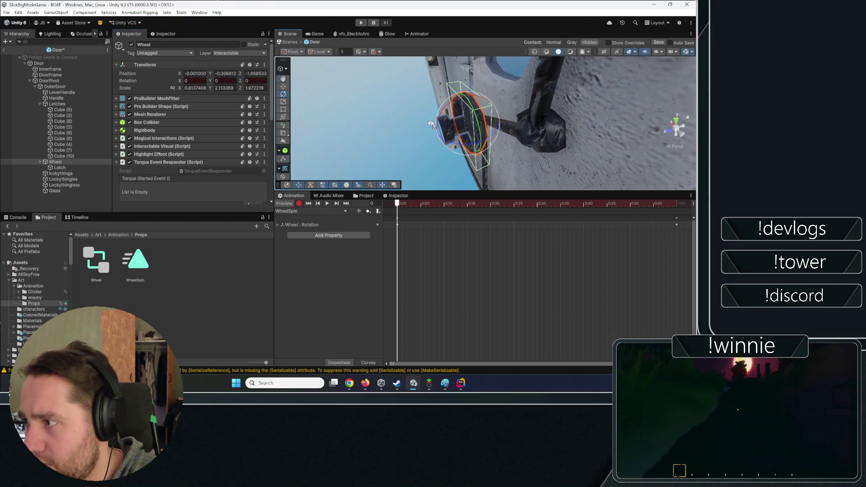
# - Orbit around the wheel, test a Y rotation, undo it, and expand its ProBuilder shape settings
pyautogui.moveTo(431, 125); pyautogui.dragTo(369, 103)
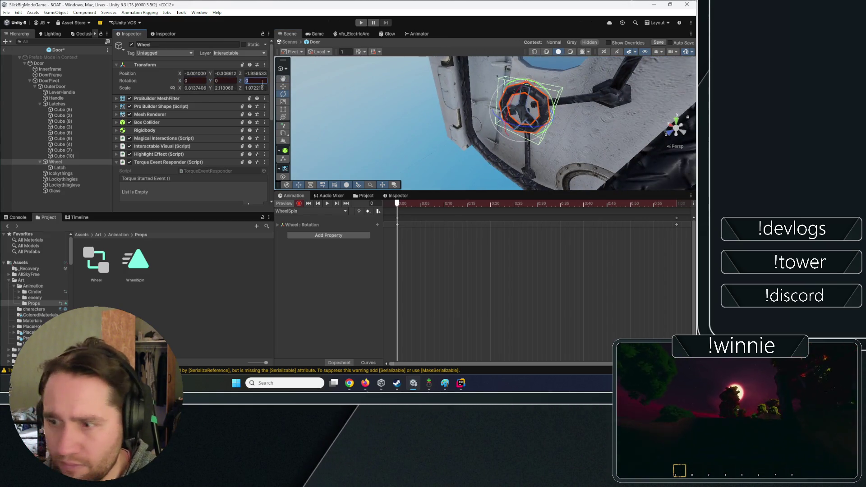
pyautogui.moveTo(315, 92); pyautogui.dragTo(409, 85)
pyautogui.moveTo(311, 99); pyautogui.dragTo(508, 92)
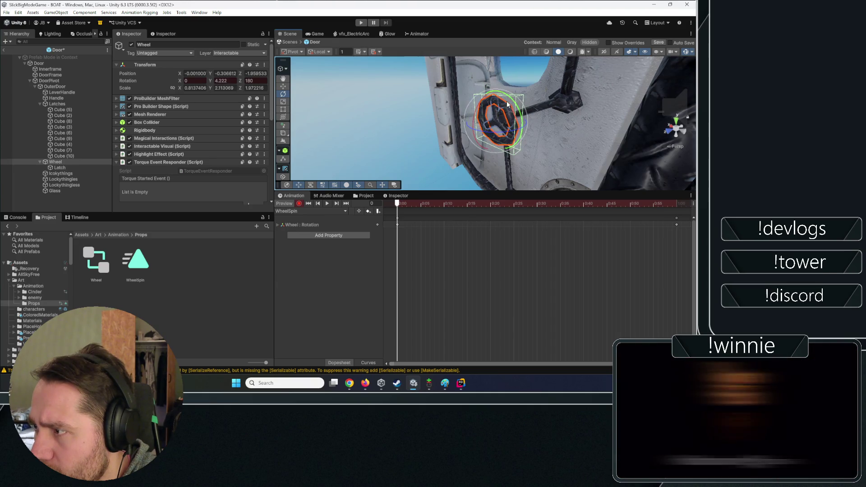
pyautogui.moveTo(475, 128); pyautogui.dragTo(322, 109)
pyautogui.moveTo(525, 118)
pyautogui.mouseDown()
pyautogui.moveTo(524, 189)
pyautogui.moveTo(549, 81)
pyautogui.moveTo(579, 88)
pyautogui.moveTo(560, 191)
pyautogui.moveTo(564, 142)
pyautogui.moveTo(426, 117)
pyautogui.moveTo(434, 128)
pyautogui.moveTo(537, 99)
pyautogui.moveTo(535, 139)
pyautogui.moveTo(522, 148)
pyautogui.mouseUp()
pyautogui.scroll(2, 423, 121)
pyautogui.hotkey('ctrl', 'z')
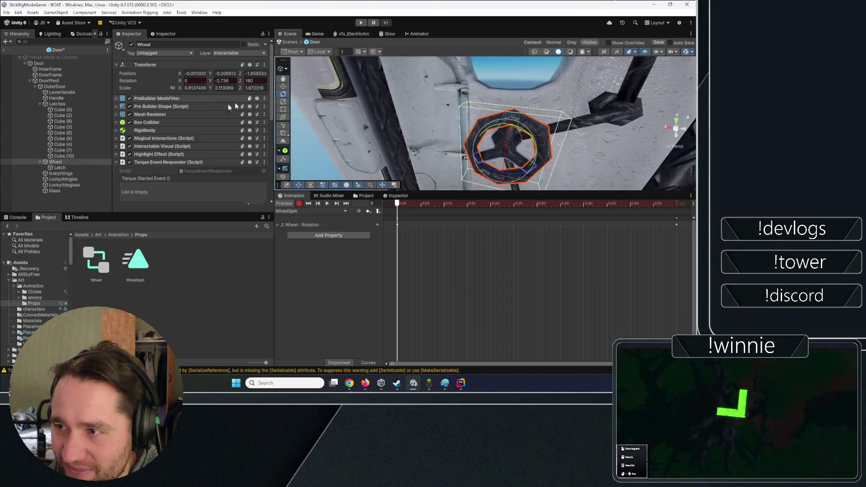
pyautogui.click(164, 109)
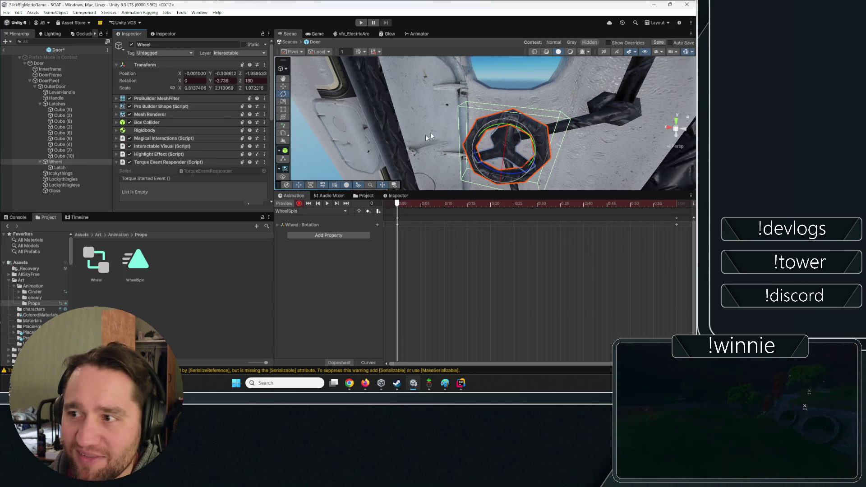
pyautogui.moveTo(430, 132)
pyautogui.mouseDown()
pyautogui.moveTo(385, 74)
pyautogui.moveTo(443, 154)
pyautogui.mouseUp()
pyautogui.press('e')
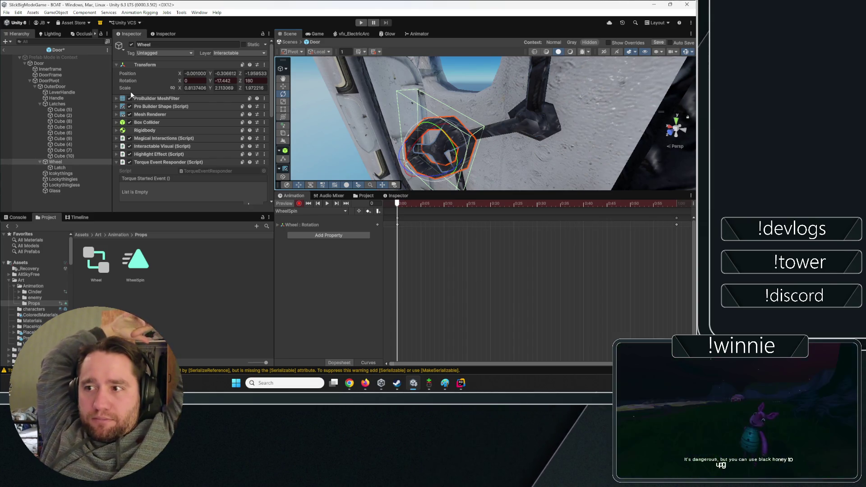
# - Select the Latch, frame it with F to inspect up close, then reselect the Wheel
pyautogui.click(59, 168)
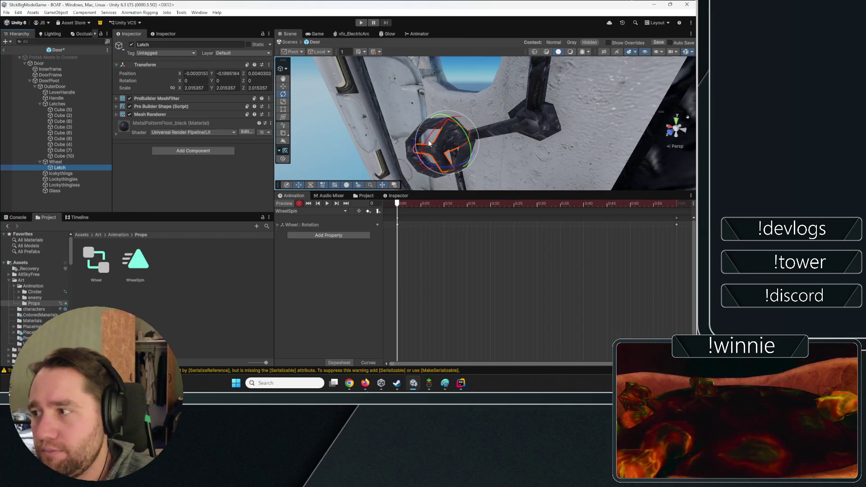
pyautogui.moveTo(429, 143)
pyautogui.mouseDown()
pyautogui.moveTo(437, 102)
pyautogui.moveTo(537, 25)
pyautogui.moveTo(511, 373)
pyautogui.mouseUp()
pyautogui.press('f')
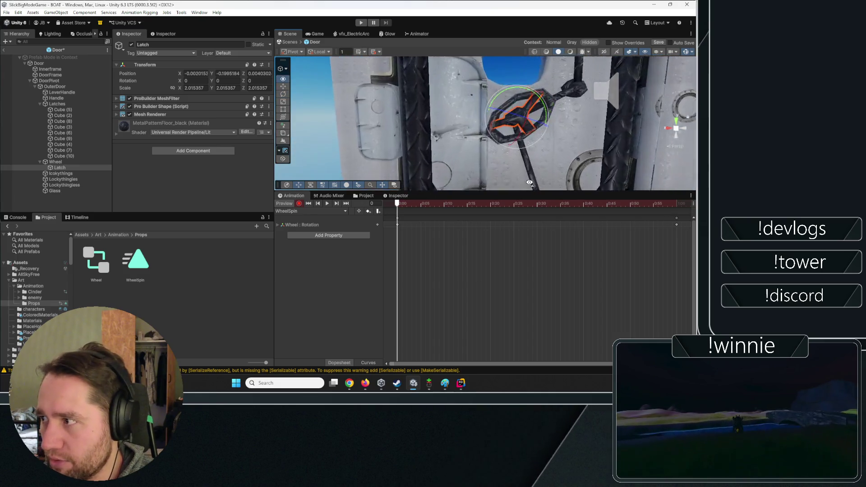
pyautogui.moveTo(532, 154)
pyautogui.keyDown('alt'); pyautogui.mouseDown()
pyautogui.moveTo(548, 164)
pyautogui.moveTo(537, 134)
pyautogui.mouseUp(); pyautogui.keyUp('alt')
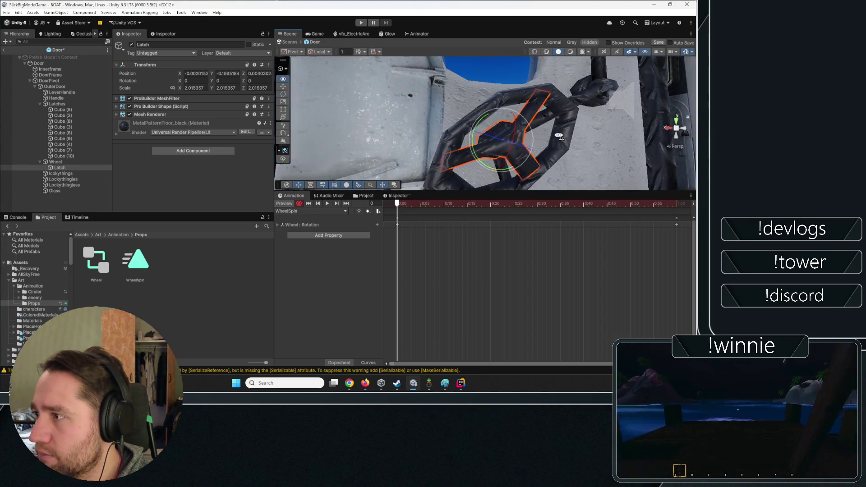
pyautogui.click(542, 131)
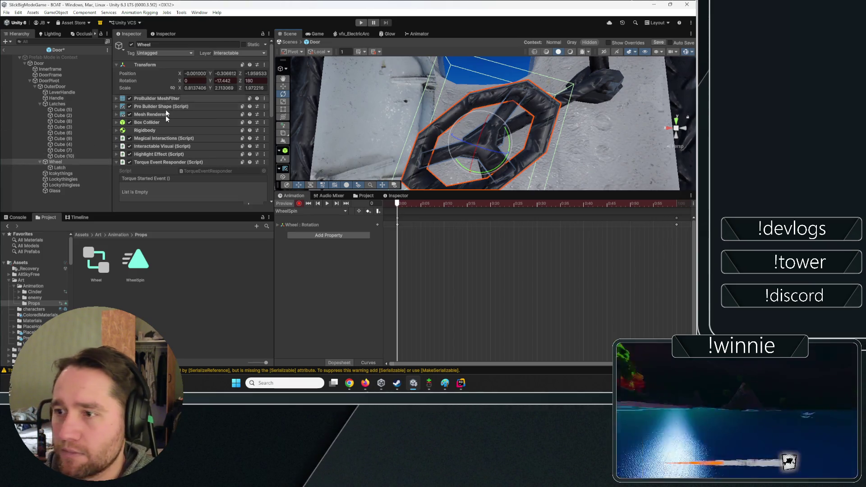
# - Set the Wheel's Rotation Y to 0, leaving its rotation at 0, 0, 180
pyautogui.write('0')
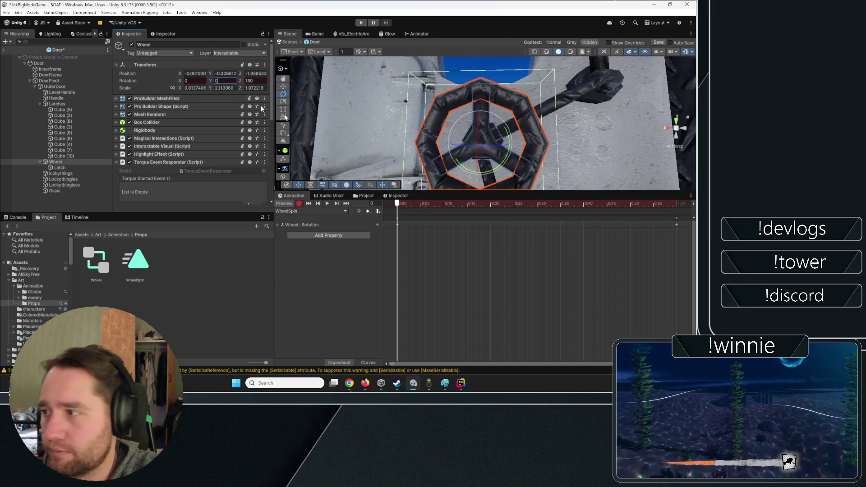
pyautogui.press('Return')
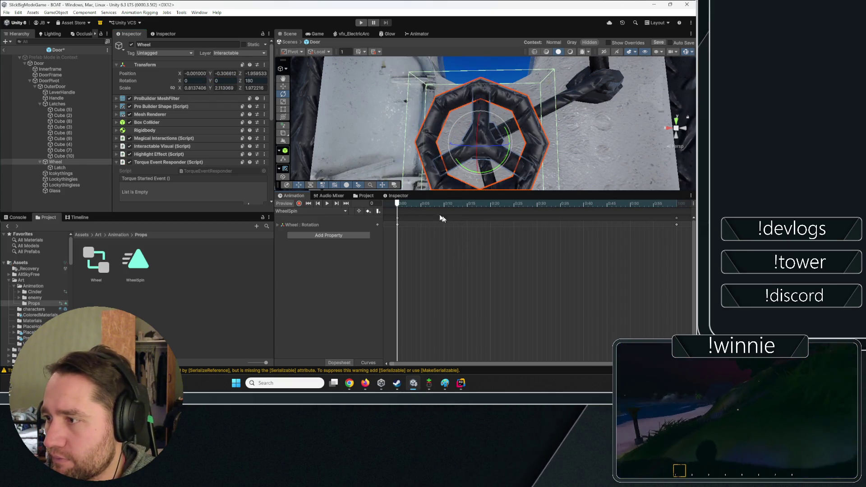
pyautogui.moveTo(495, 121); pyautogui.dragTo(474, 111)
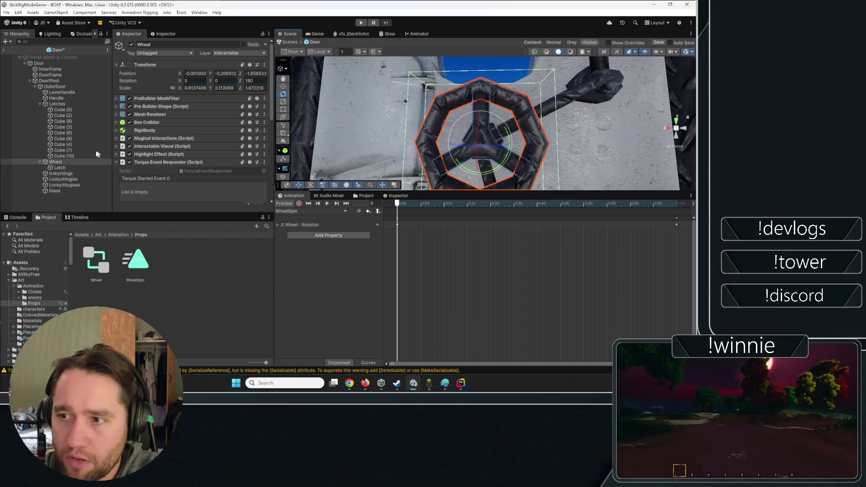
# - Reset the wheel's torus via Edit Shape and Reset Shape, then exit and save the prefab
pyautogui.click(153, 98)
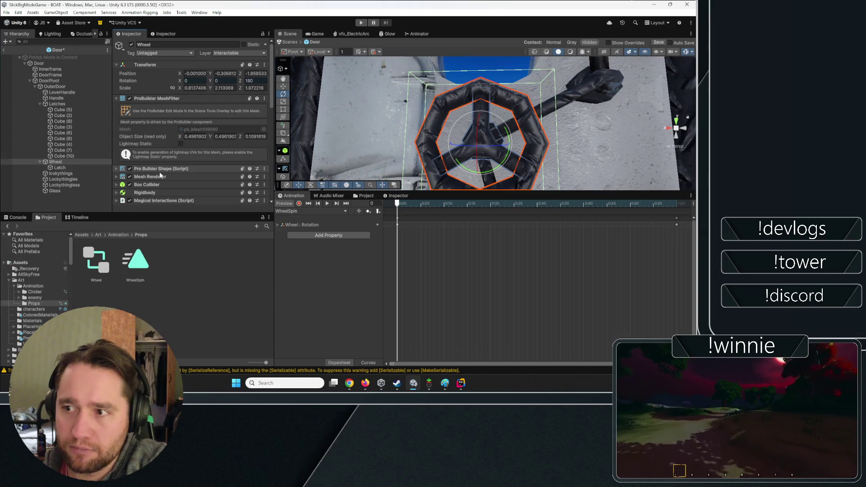
pyautogui.scroll(-3, 143, 170)
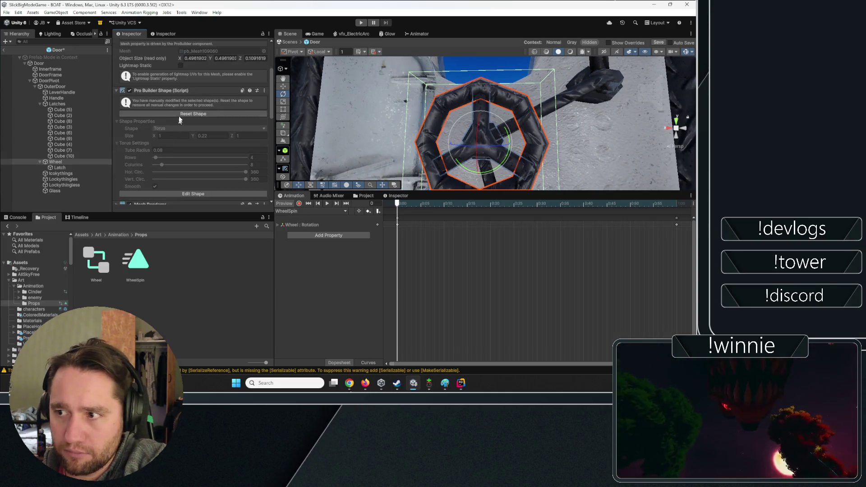
pyautogui.scroll(-2, 151, 162)
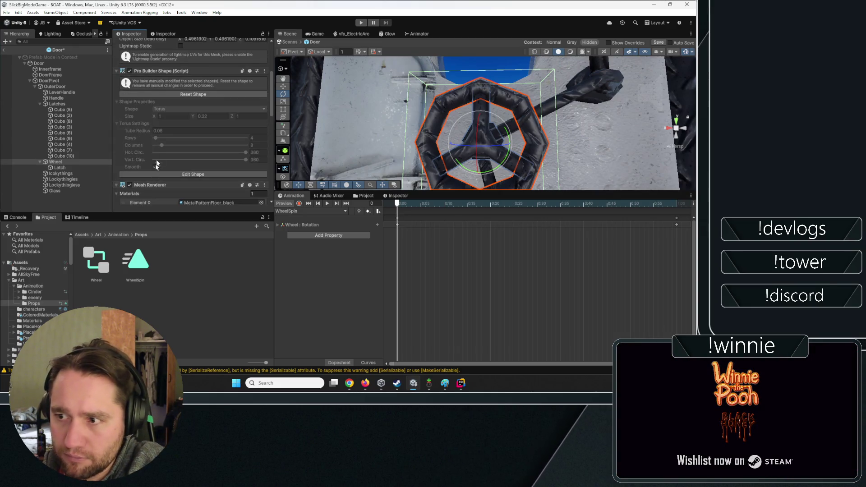
pyautogui.scroll(-3, 158, 151)
pyautogui.scroll(3, 158, 148)
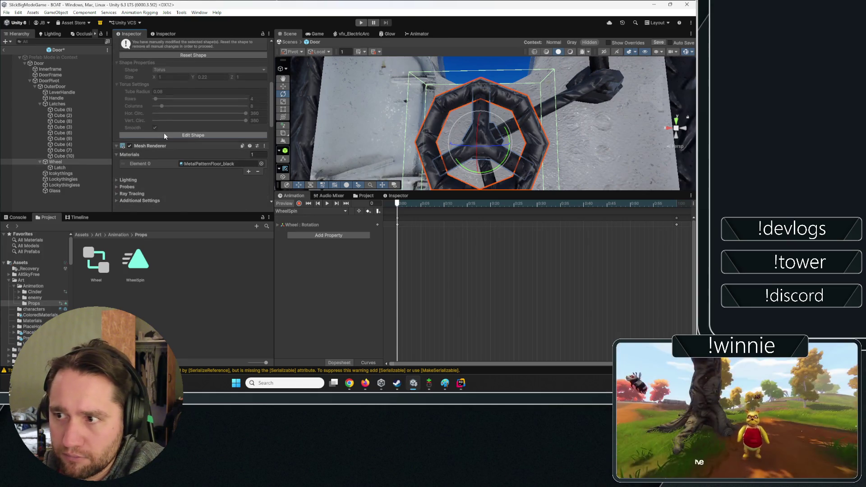
pyautogui.click(163, 133)
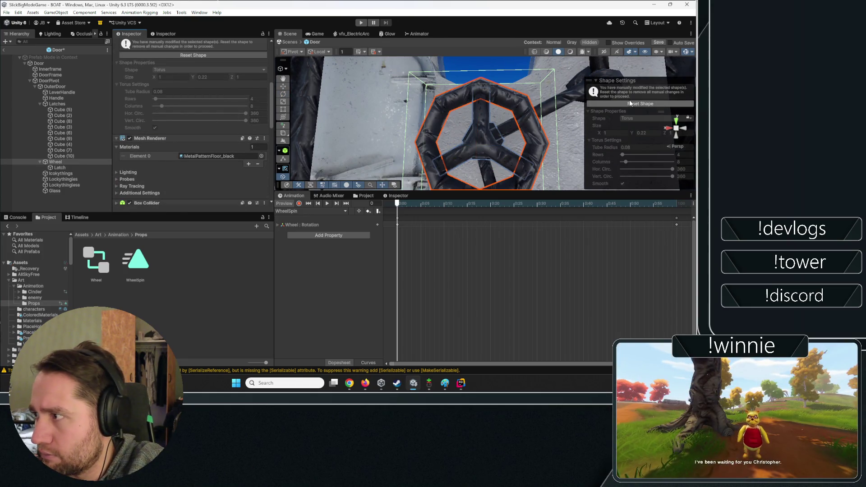
pyautogui.scroll(2, 200, 120)
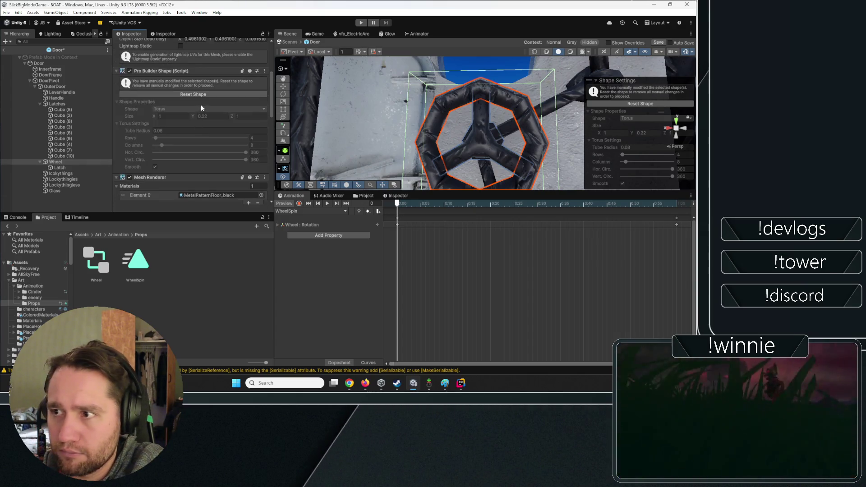
pyautogui.click(204, 94)
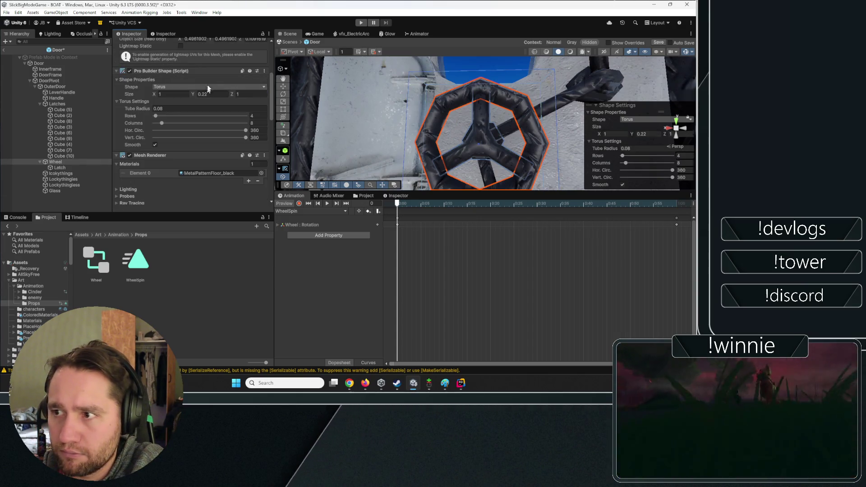
pyautogui.click(3, 50)
pyautogui.click(359, 202)
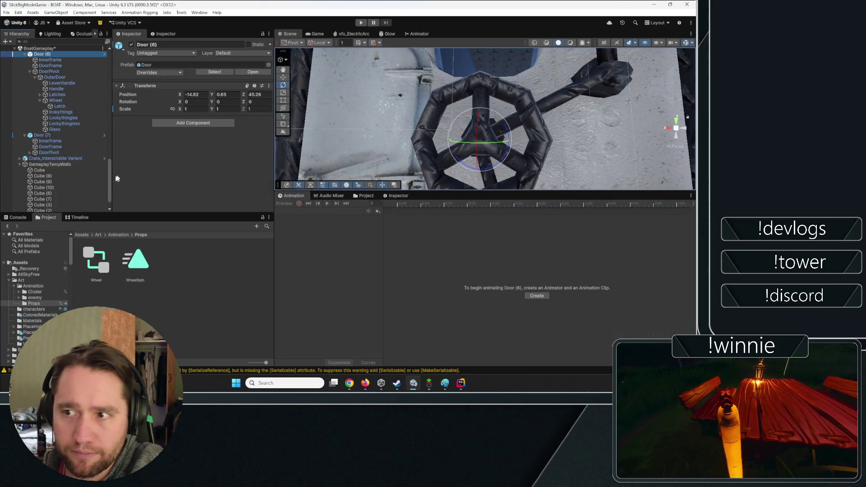
# - Inspect Door (5)'s Innerframe and DoorFrame children, then ping the Door prefab in Assets/Prefabs
pyautogui.scroll(3, 72, 113)
pyautogui.click(51, 49)
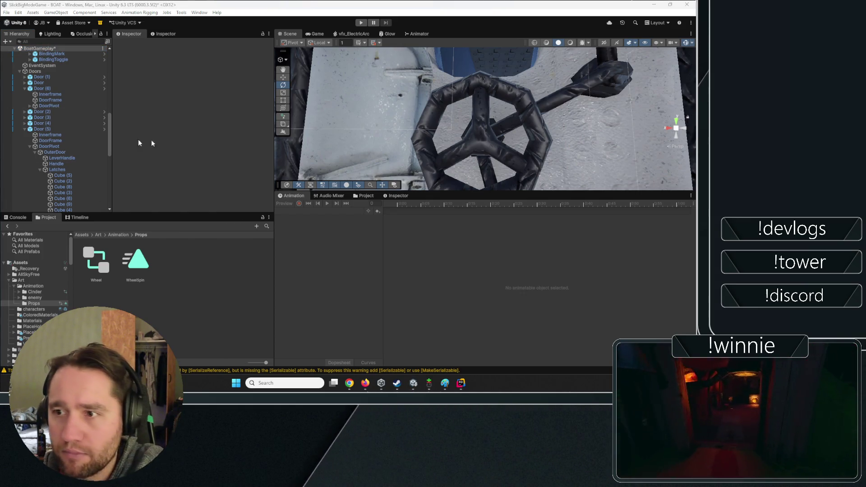
pyautogui.click(64, 135)
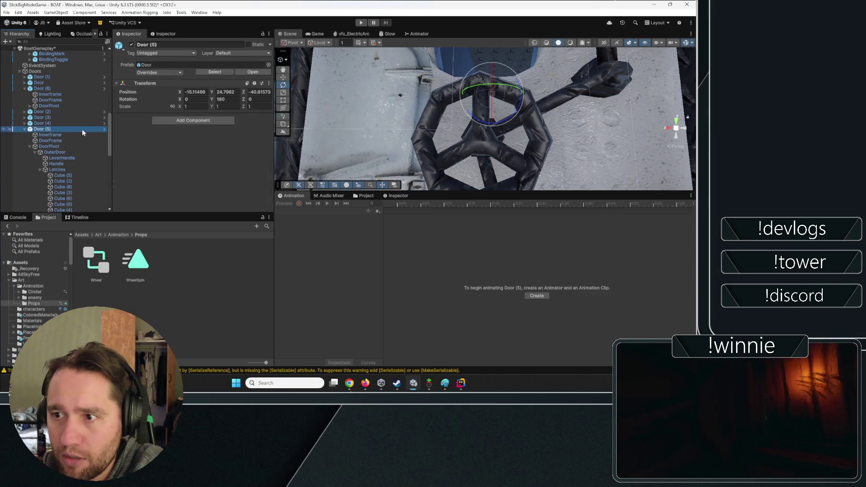
pyautogui.click(57, 143)
pyautogui.press('Left')
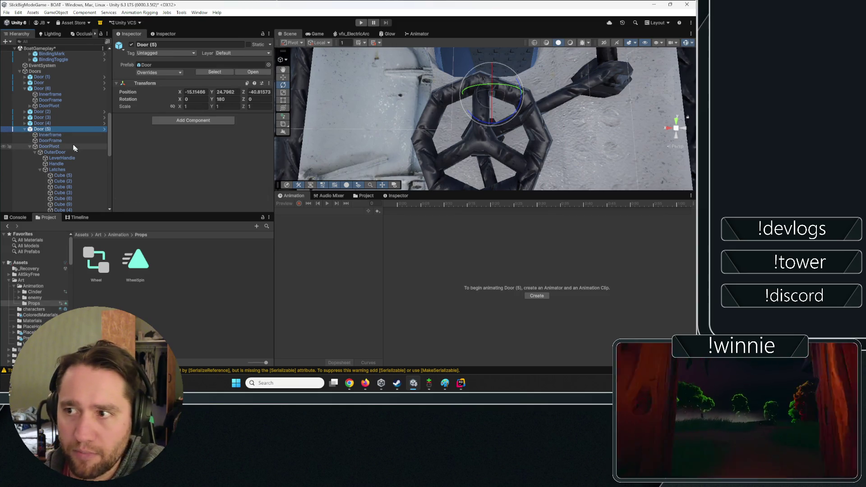
pyautogui.click(58, 136)
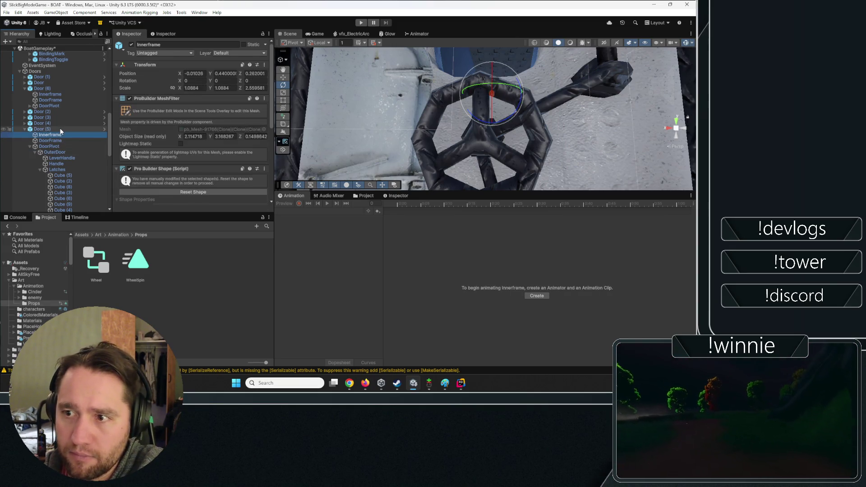
pyautogui.click(61, 130)
pyautogui.click(210, 71)
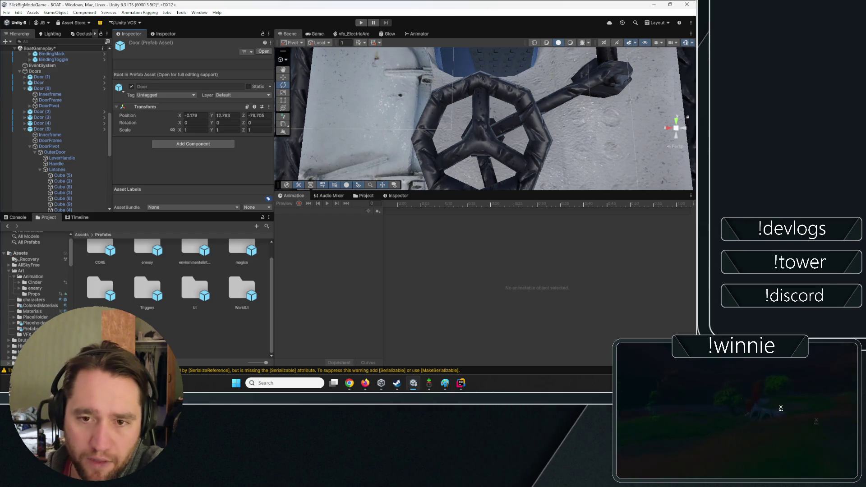
pyautogui.scroll(1, 101, 316)
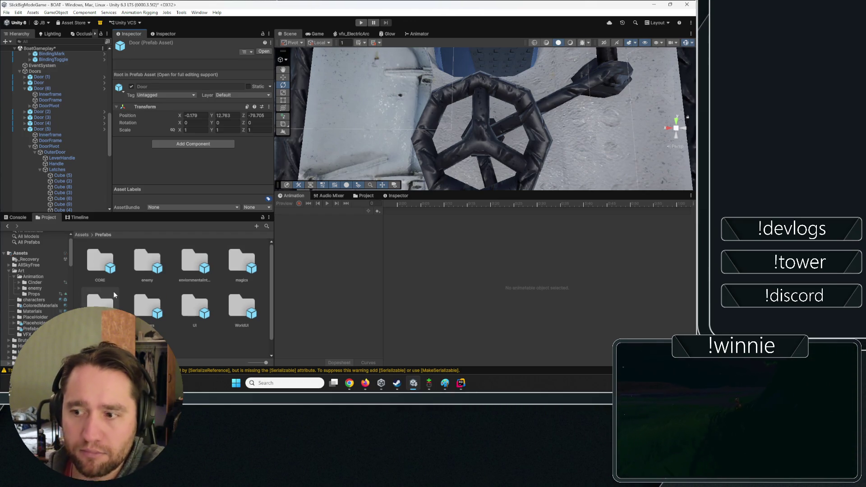
pyautogui.scroll(-1, 114, 294)
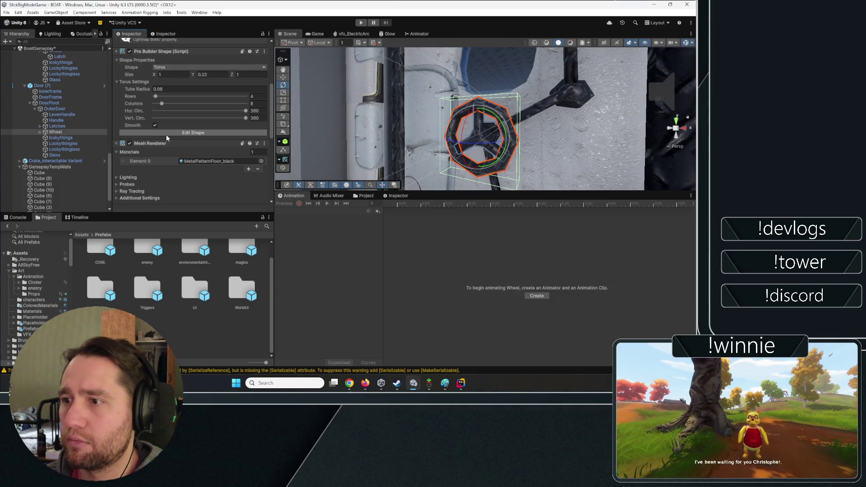
# - Test-rotate the Door (7) wheel, undo it, and review its Torus shape settings
pyautogui.moveTo(490, 117)
pyautogui.mouseDown()
pyautogui.moveTo(474, 121)
pyautogui.moveTo(490, 116)
pyautogui.mouseUp()
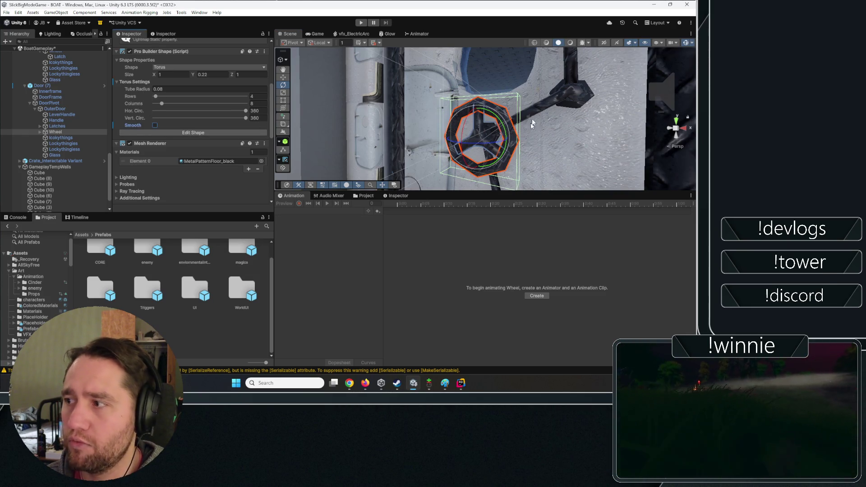
pyautogui.moveTo(495, 117); pyautogui.dragTo(510, 145)
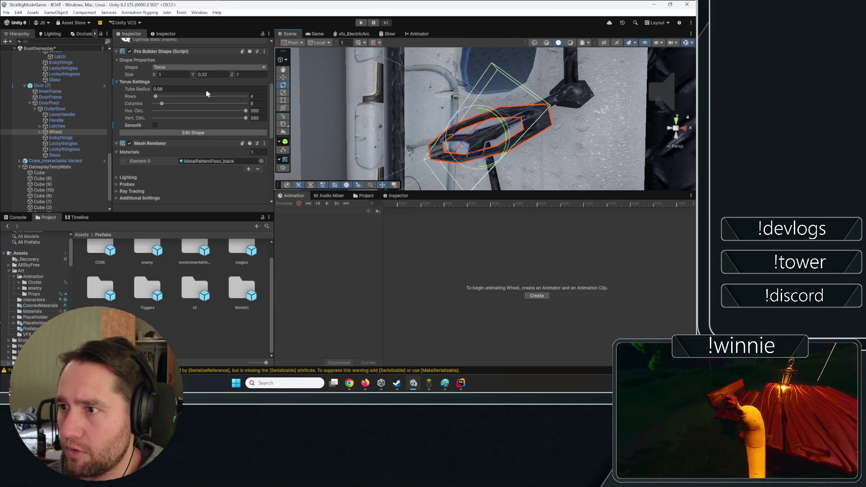
pyautogui.hotkey('ctrl', 'z')
pyautogui.click(154, 61)
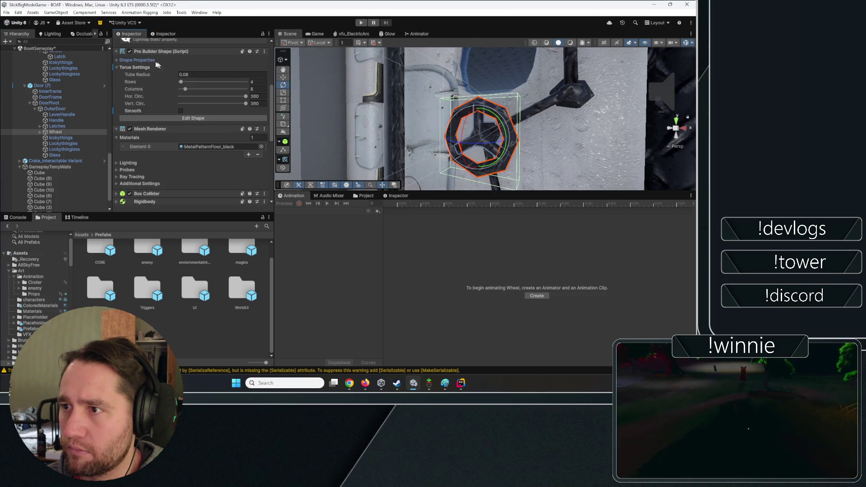
pyautogui.click(144, 61)
pyautogui.click(171, 67)
pyautogui.click(193, 56)
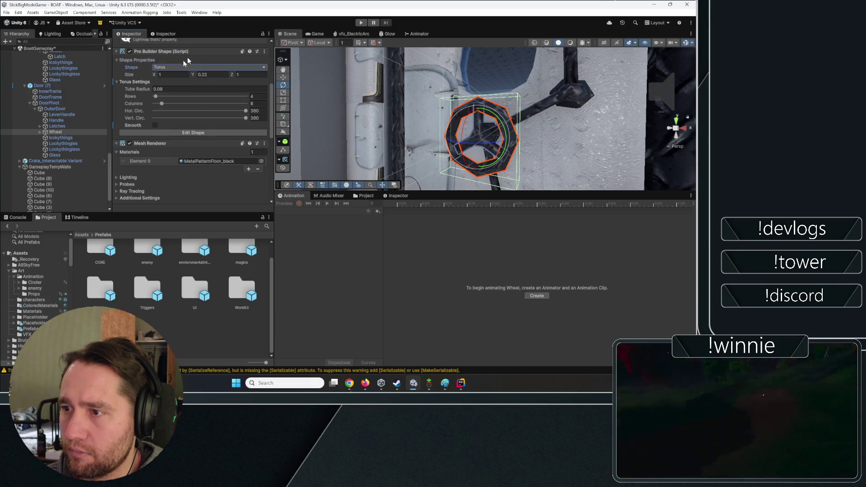
pyautogui.click(179, 68)
pyautogui.click(181, 144)
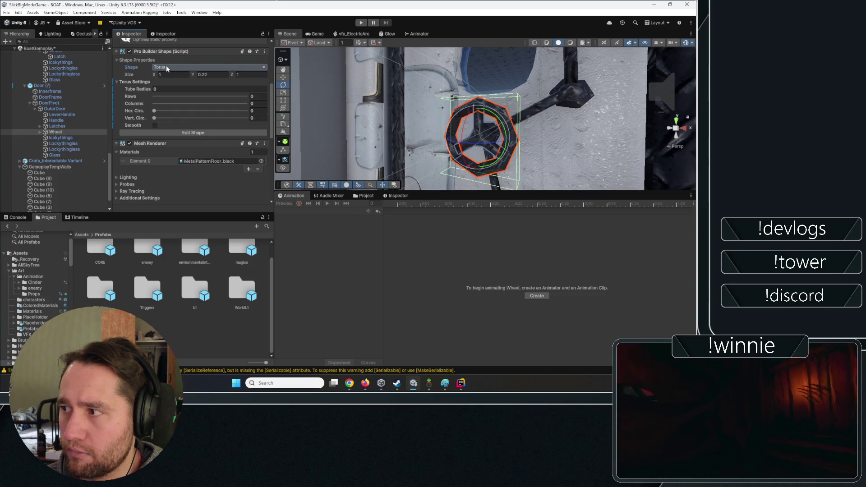
# - Switch between Move (W) and Rotate (E) while orbiting to face the wheel, then right-click Wheel
pyautogui.press('w')
pyautogui.moveTo(555, 112)
pyautogui.mouseDown()
pyautogui.moveTo(369, 127)
pyautogui.moveTo(406, 131)
pyautogui.moveTo(416, 173)
pyautogui.moveTo(412, 360)
pyautogui.moveTo(408, 76)
pyautogui.mouseUp()
pyautogui.press('e')
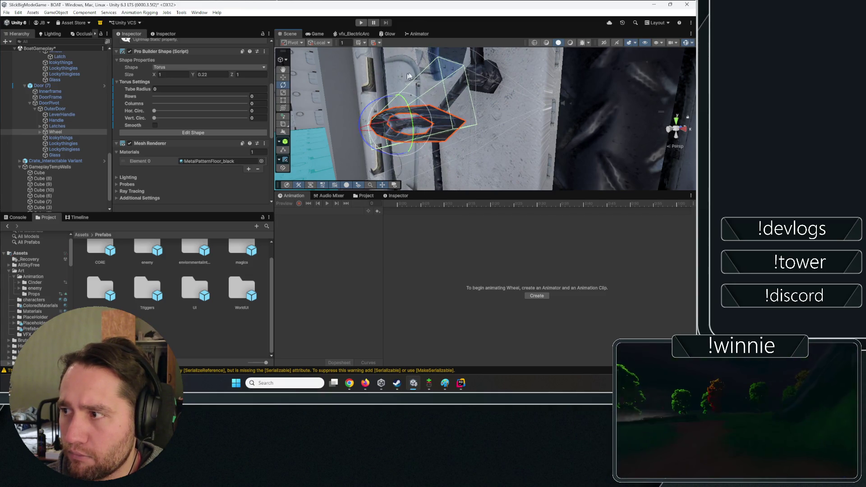
pyautogui.moveTo(437, 121)
pyautogui.mouseDown()
pyautogui.moveTo(547, 108)
pyautogui.moveTo(506, 112)
pyautogui.mouseUp()
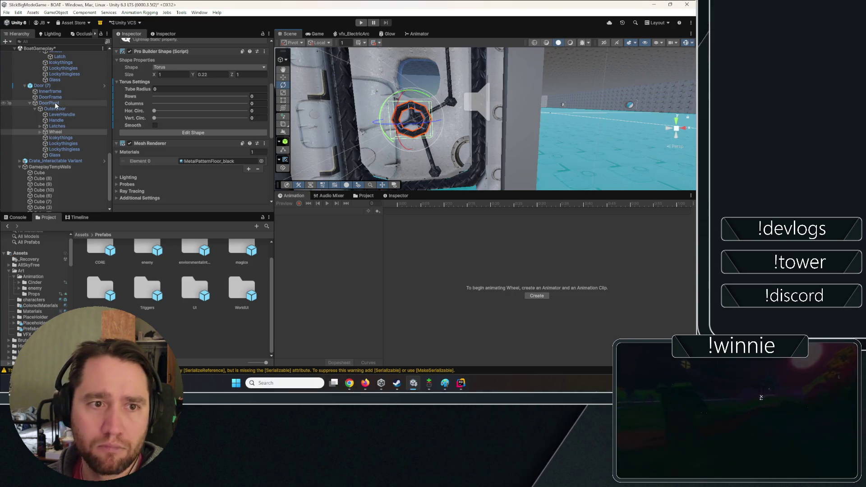
pyautogui.rightClick(55, 132)
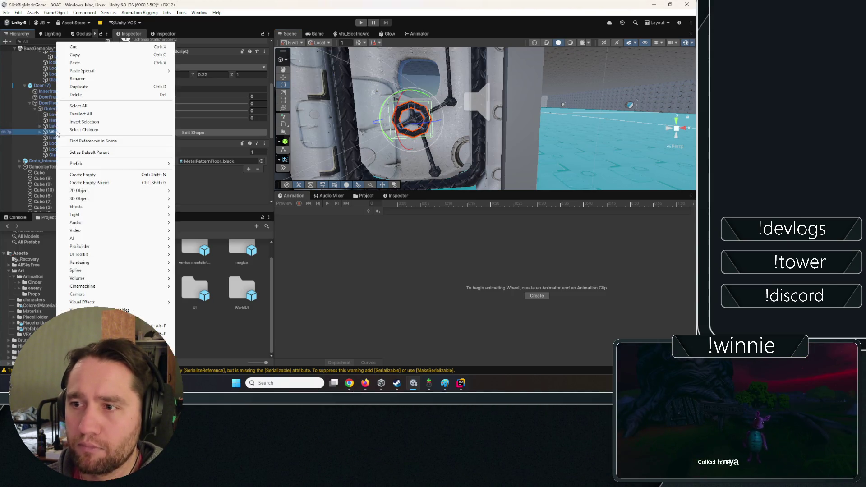
pyautogui.click(47, 86)
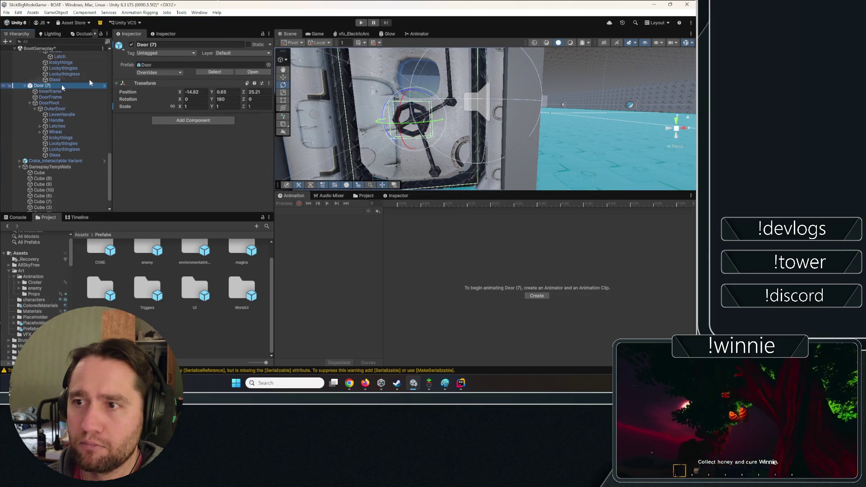
pyautogui.doubleClick(46, 86)
pyautogui.click(23, 63)
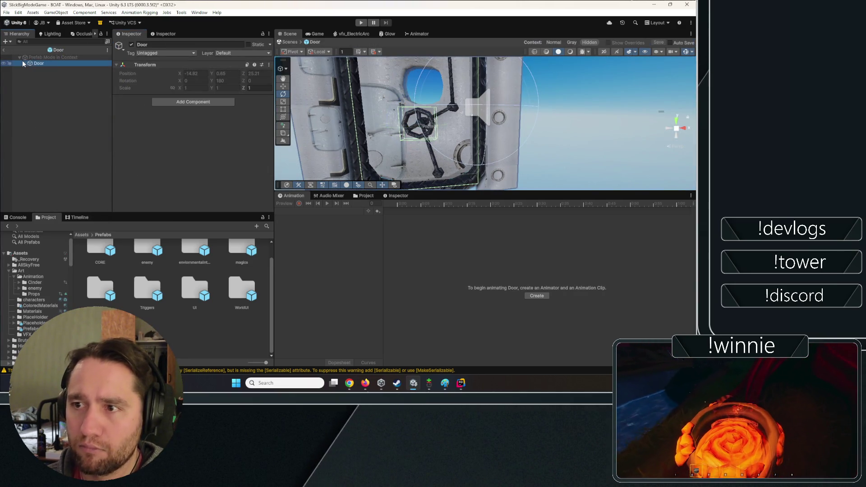
pyautogui.click(45, 75)
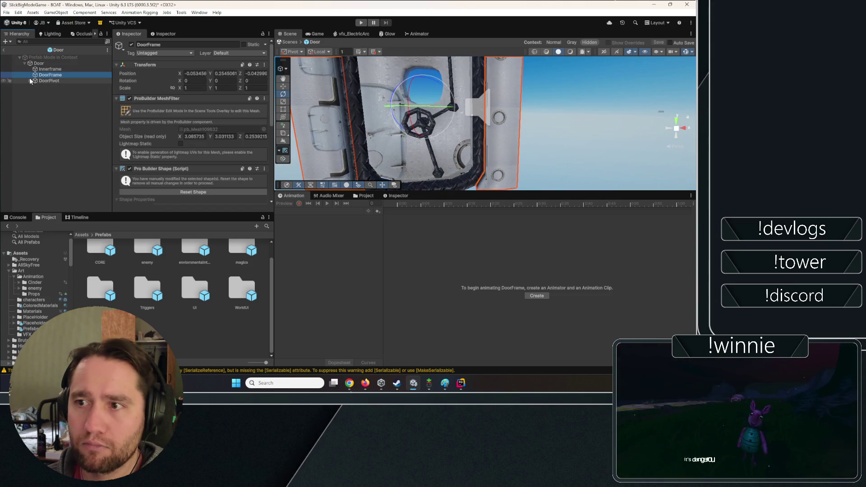
pyautogui.click(29, 81)
pyautogui.click(35, 87)
pyautogui.click(43, 109)
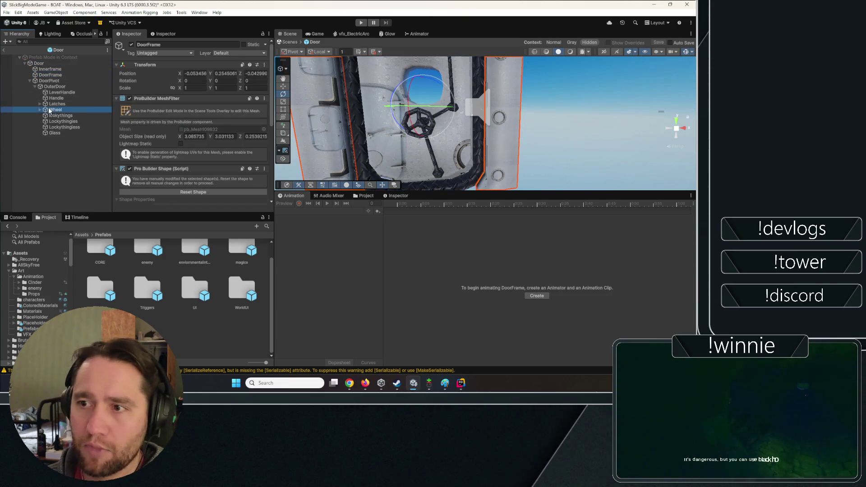
pyautogui.rightClick(48, 109)
pyautogui.click(91, 175)
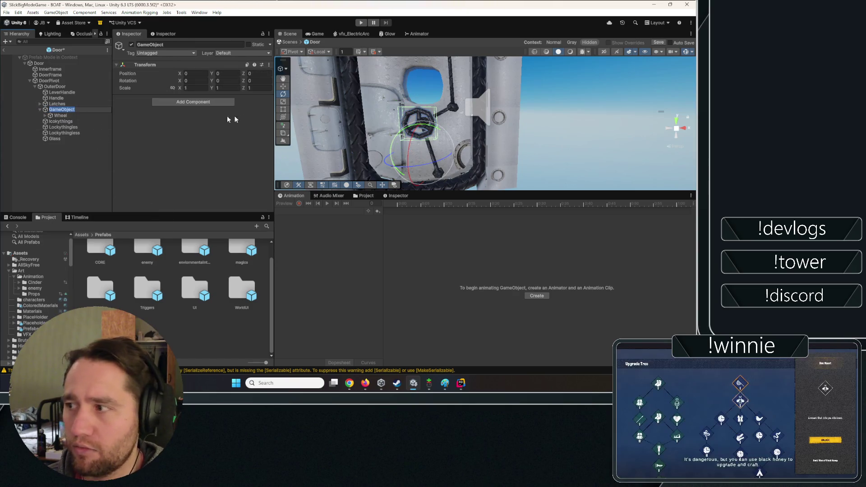
pyautogui.moveTo(459, 92)
pyautogui.mouseDown()
pyautogui.moveTo(458, 142)
pyautogui.moveTo(446, 143)
pyautogui.mouseUp()
pyautogui.press('w')
pyautogui.scroll(5, 443, 143)
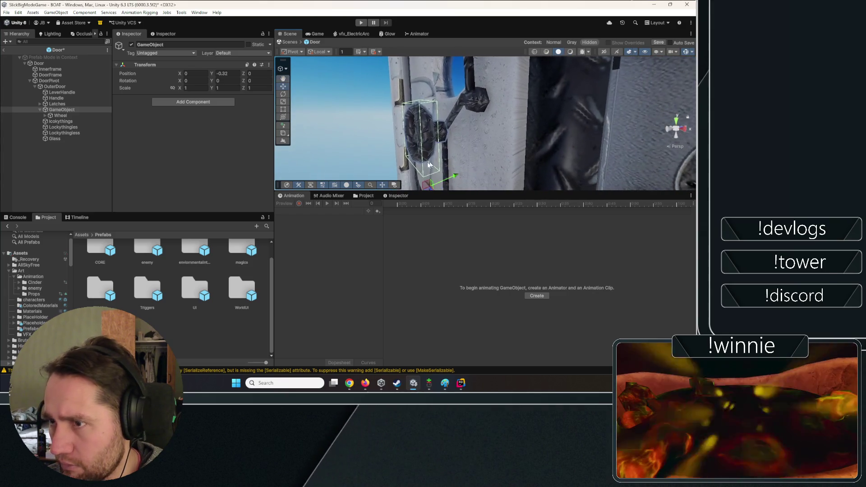
pyautogui.click(39, 115)
pyautogui.press('e')
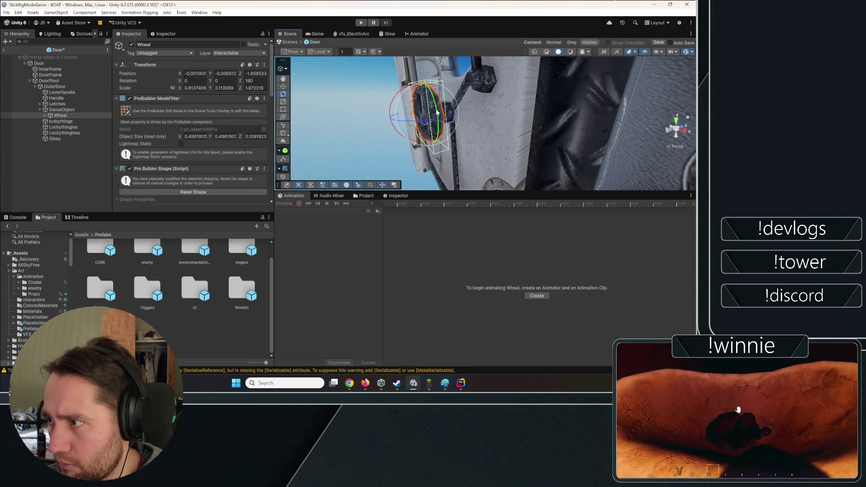
pyautogui.moveTo(443, 134)
pyautogui.mouseDown()
pyautogui.moveTo(465, 320)
pyautogui.moveTo(540, 195)
pyautogui.moveTo(673, 258)
pyautogui.moveTo(654, 246)
pyautogui.mouseUp()
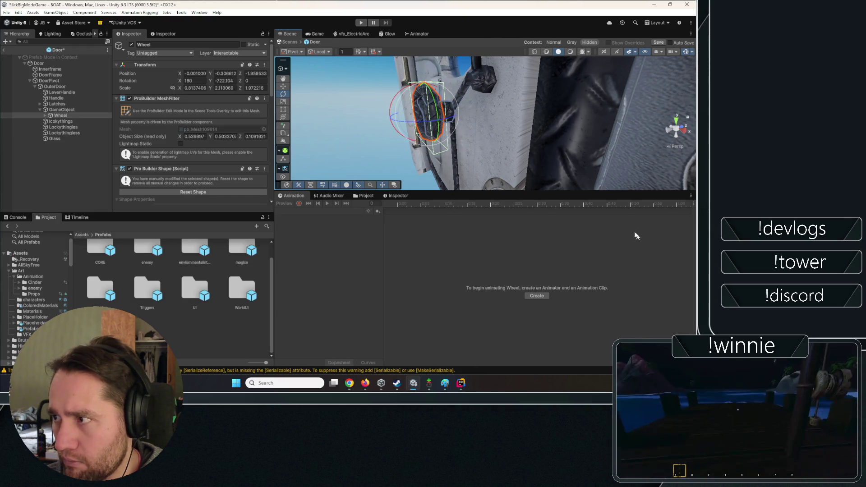
pyautogui.moveTo(569, 176)
pyautogui.mouseDown()
pyautogui.moveTo(554, 153)
pyautogui.moveTo(494, 103)
pyautogui.mouseUp()
pyautogui.moveTo(514, 144); pyautogui.dragTo(560, 163)
pyautogui.hotkey('ctrl', 'z')
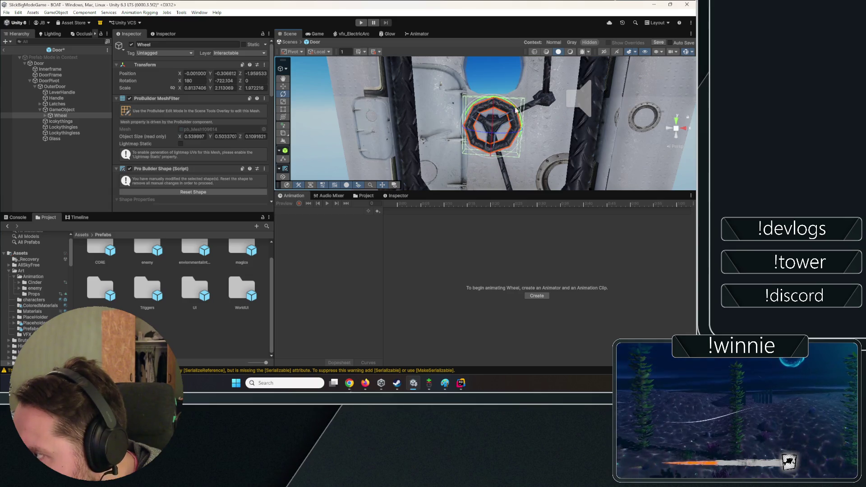
pyautogui.moveTo(504, 99)
pyautogui.mouseDown()
pyautogui.moveTo(359, 98)
pyautogui.moveTo(588, 142)
pyautogui.moveTo(460, 80)
pyautogui.mouseUp()
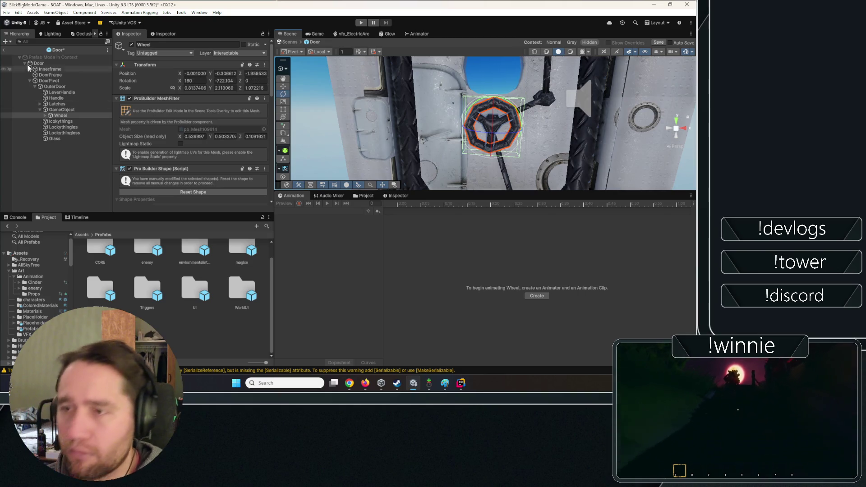
pyautogui.click(3, 50)
pyautogui.click(356, 202)
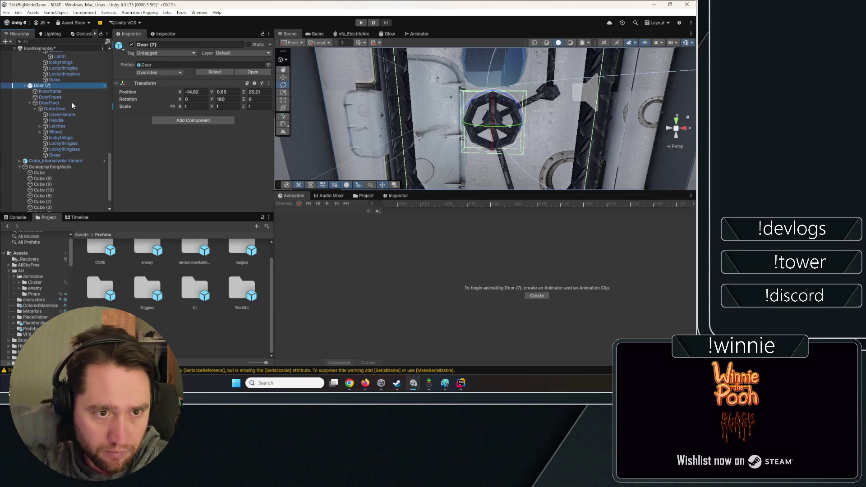
# - Open the Door prefab and wrap DoorPivot in a new empty parent GameObject
pyautogui.click(251, 73)
pyautogui.click(24, 63)
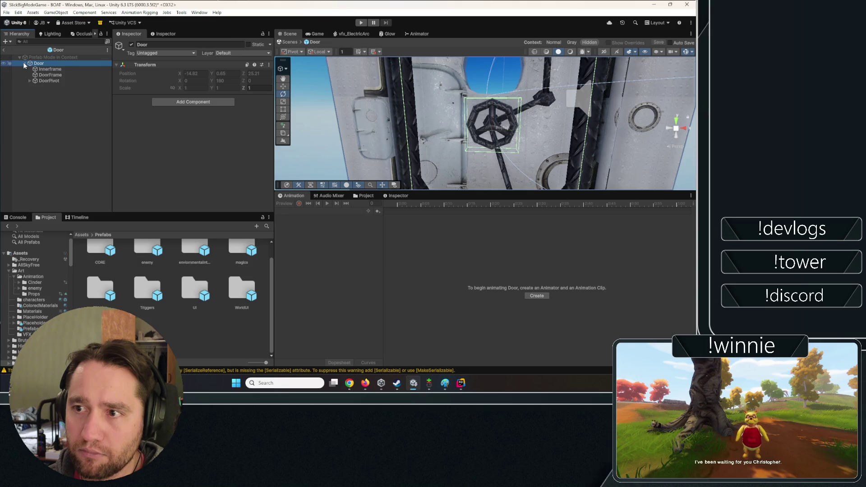
pyautogui.click(28, 81)
pyautogui.click(35, 86)
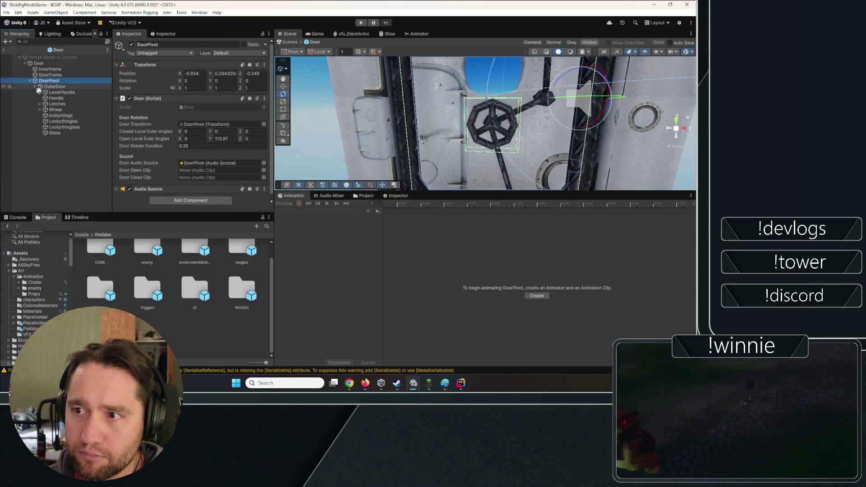
pyautogui.rightClick(48, 80)
pyautogui.click(72, 180)
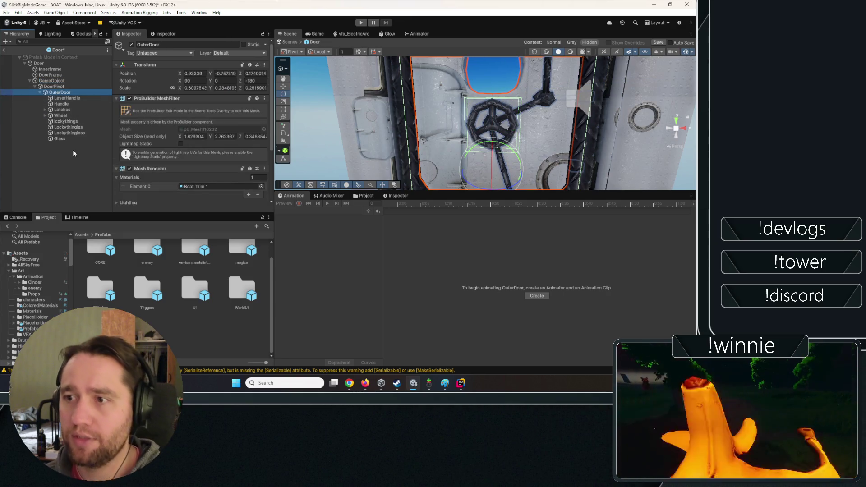
# - Move the Wheel under the new GameObject and rotate it upright with the Rotate gizmo
pyautogui.moveTo(59, 116); pyautogui.dragTo(52, 81)
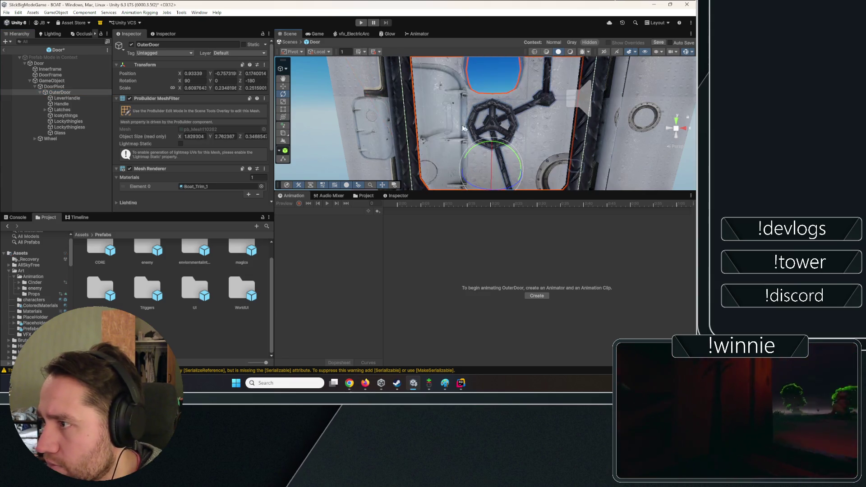
pyautogui.click(50, 138)
pyautogui.moveTo(511, 129); pyautogui.dragTo(559, 149)
pyautogui.moveTo(291, 76); pyautogui.dragTo(121, 118)
pyautogui.moveTo(421, 52); pyautogui.dragTo(456, 342)
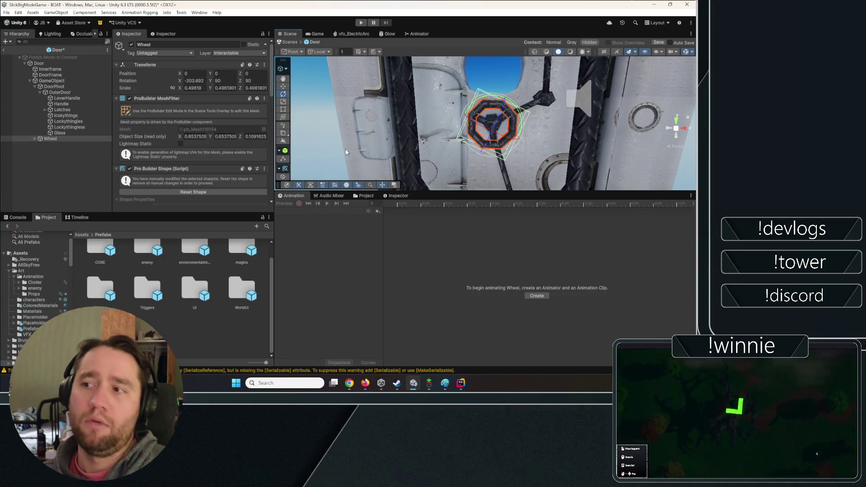
pyautogui.click(56, 164)
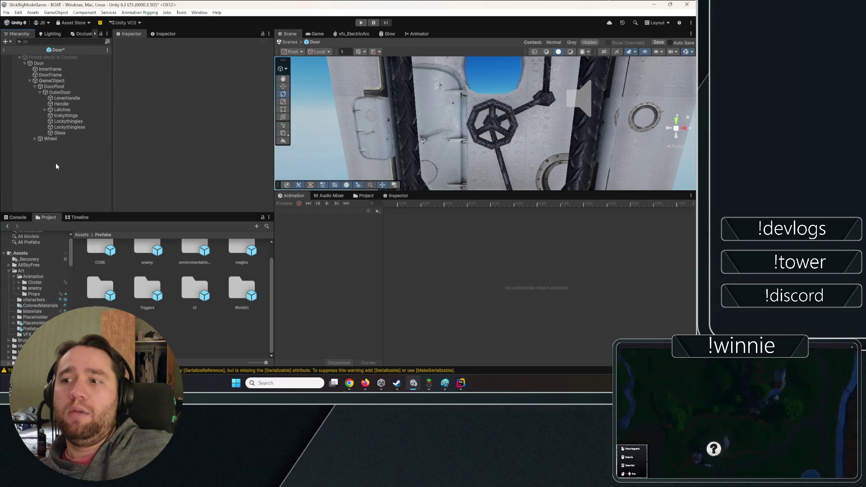
pyautogui.click(58, 86)
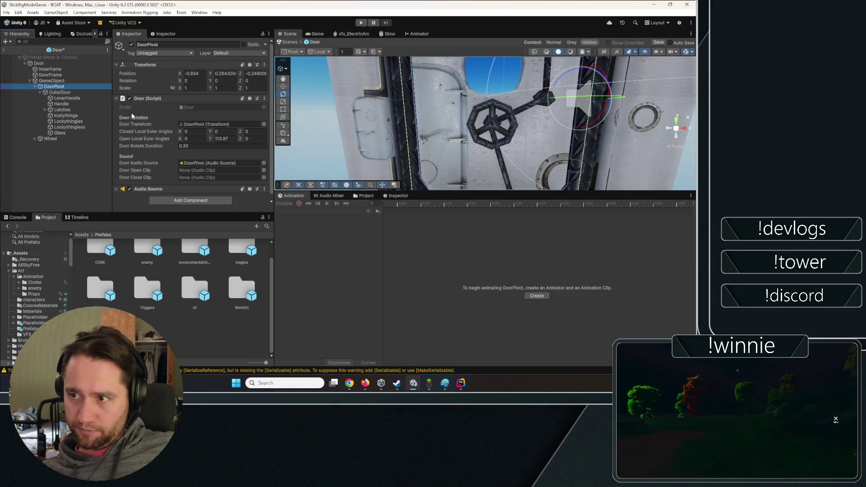
# - Copy DoorPivot's Door script and paste it onto the new parent GameObject
pyautogui.click(264, 98)
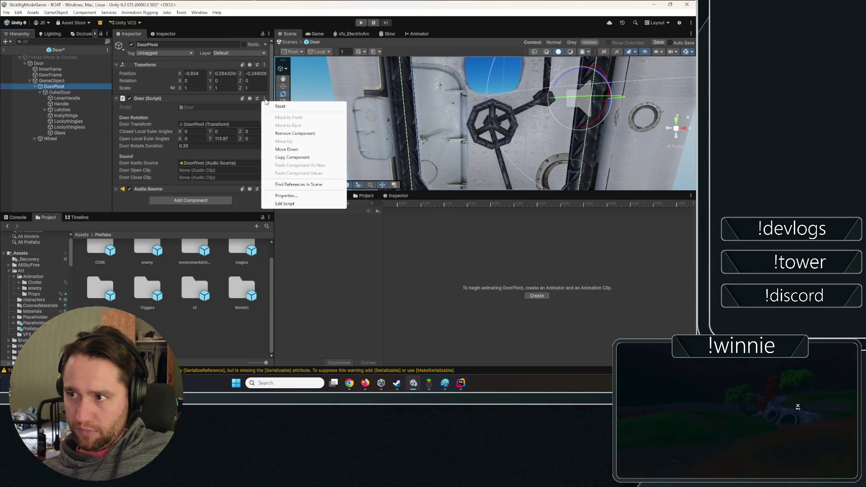
pyautogui.click(291, 157)
pyautogui.click(59, 82)
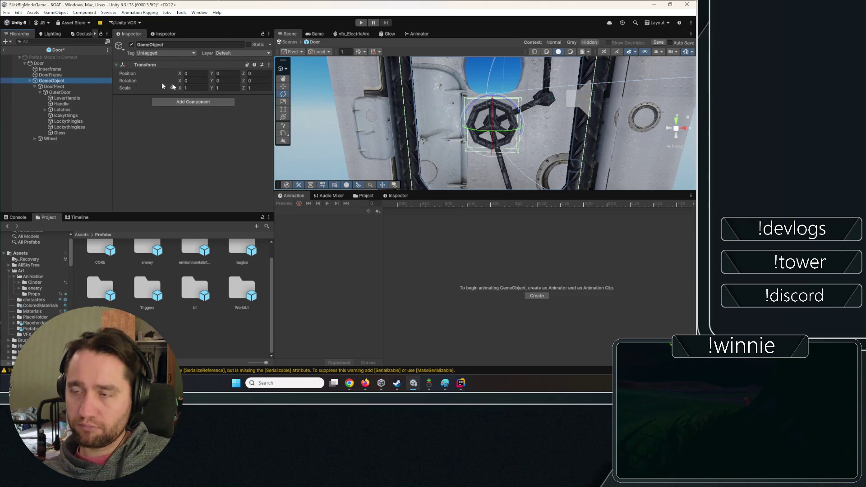
pyautogui.click(268, 65)
pyautogui.moveTo(316, 134)
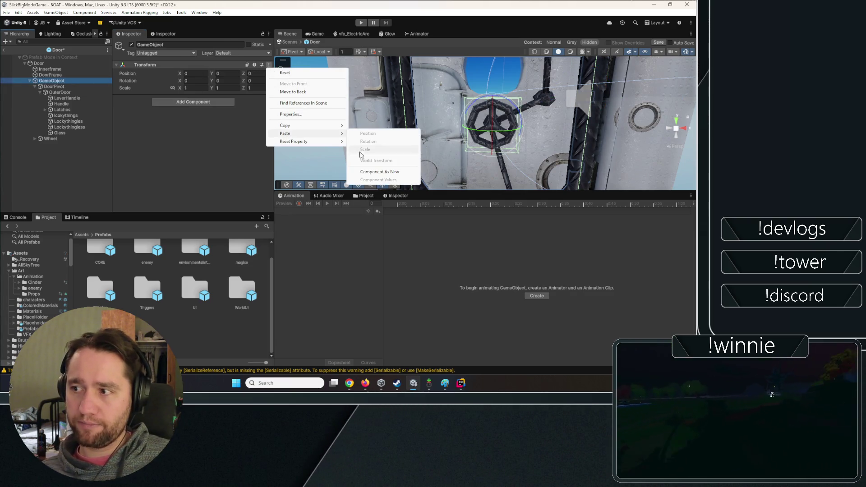
pyautogui.click(369, 172)
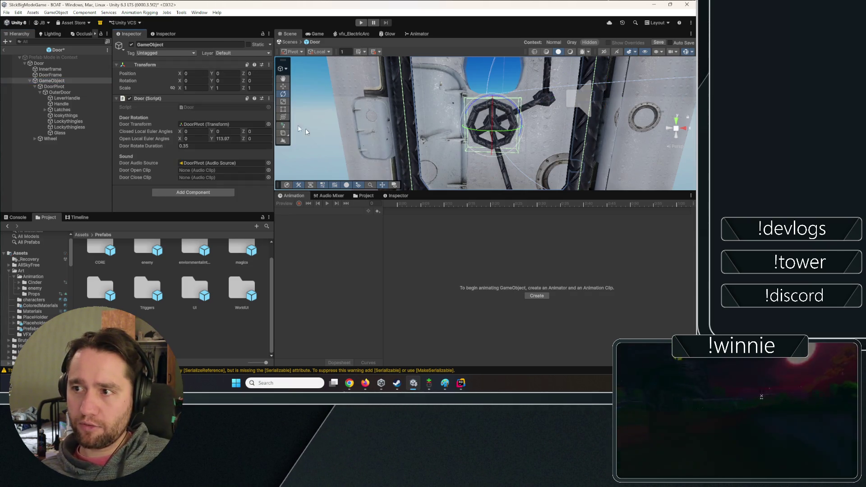
# - Copy the Audio Source to the new GameObject and assign it as the door's sound source
pyautogui.click(54, 86)
pyautogui.click(265, 189)
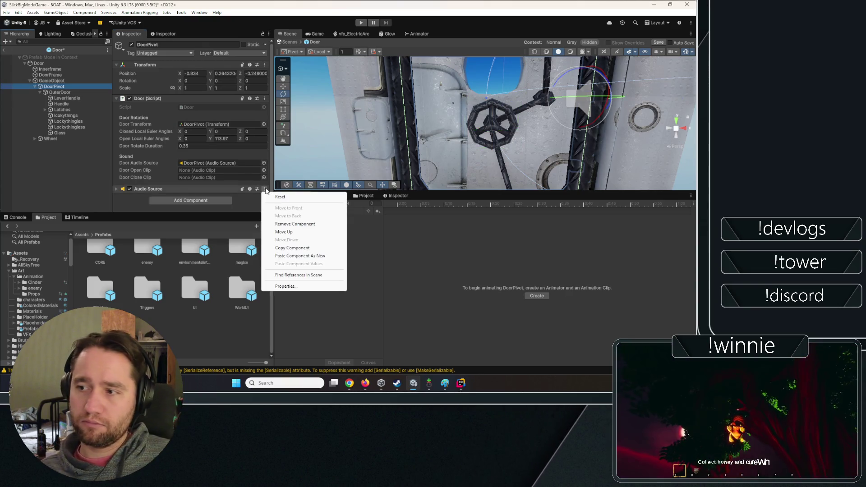
pyautogui.click(291, 248)
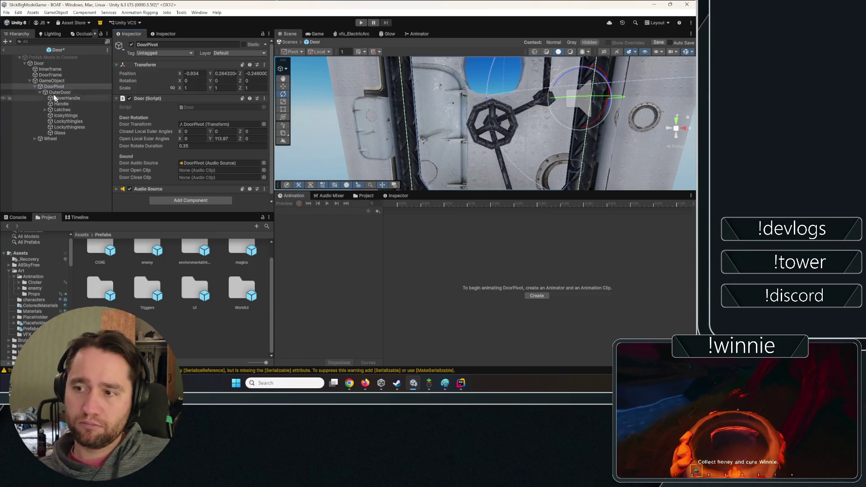
pyautogui.click(52, 80)
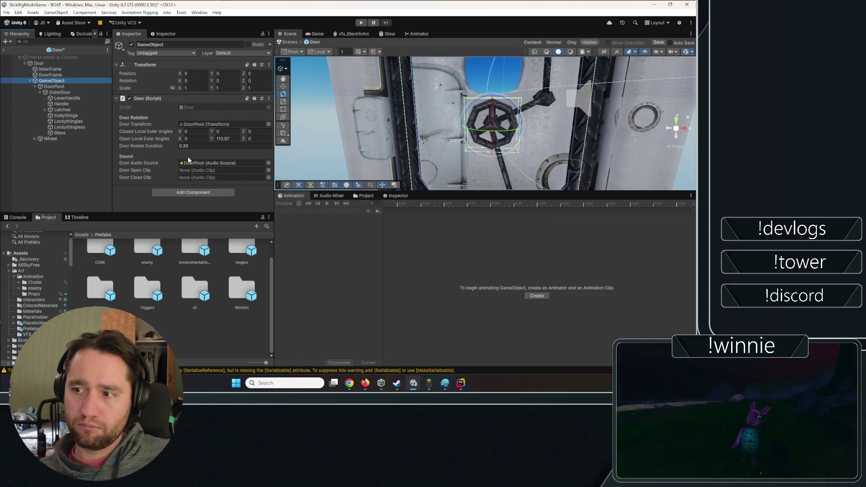
pyautogui.click(269, 98)
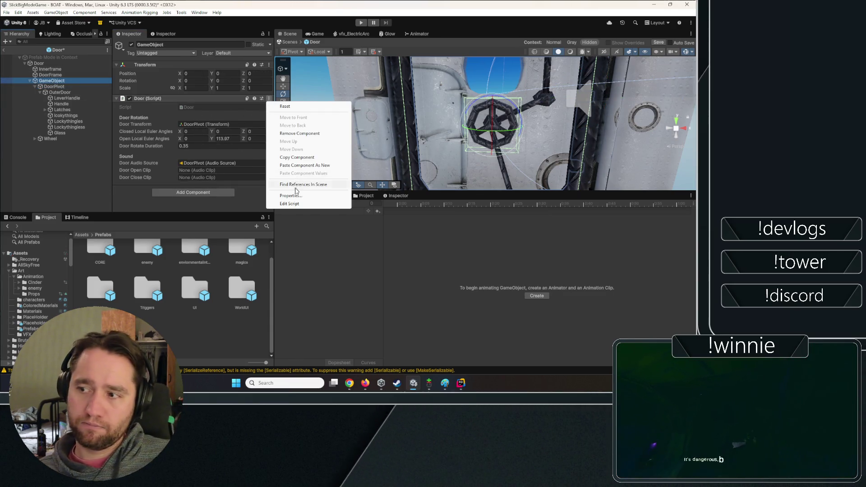
pyautogui.click(299, 165)
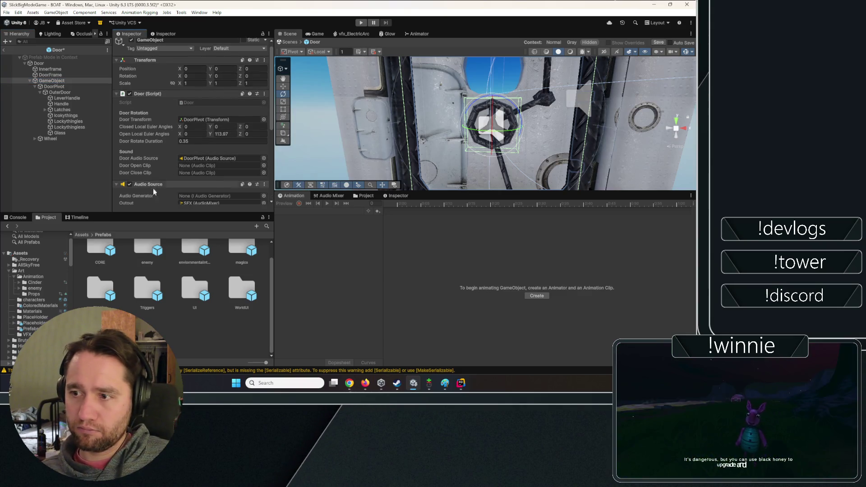
pyautogui.moveTo(159, 183); pyautogui.dragTo(210, 158)
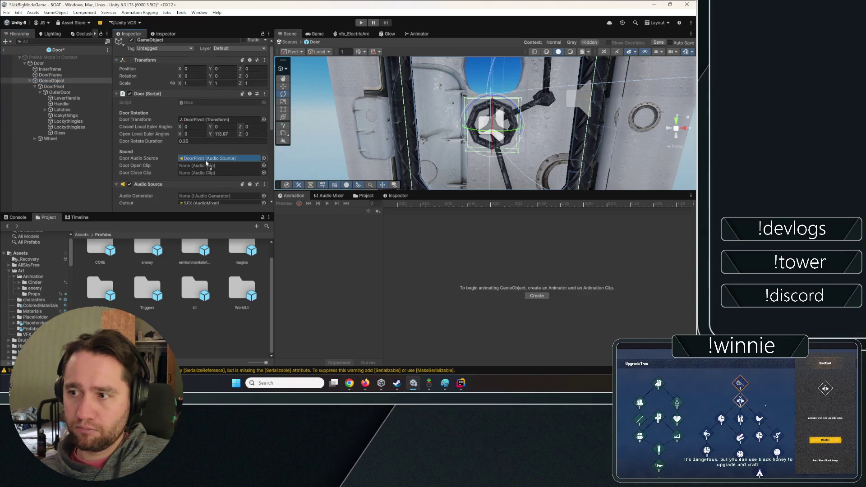
# - Rename the new parent GameObject to 'DoorLogicRotate'
pyautogui.click(64, 81)
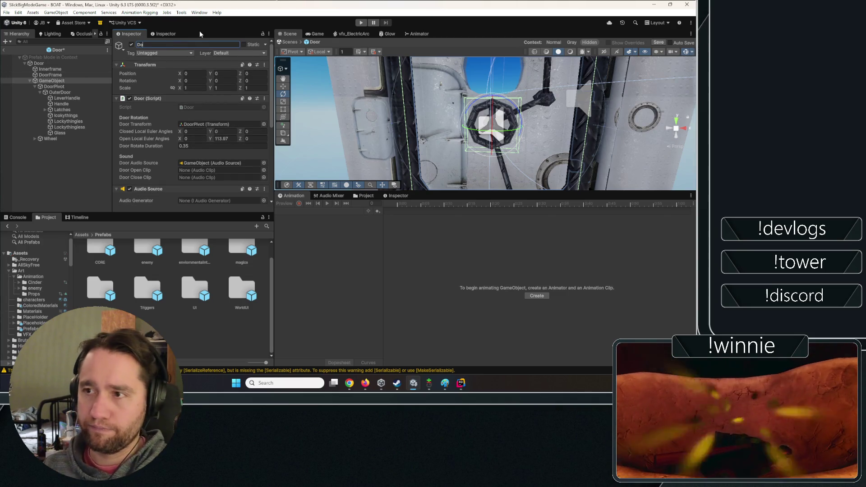
pyautogui.write('DoorLogicRotate')
pyautogui.press('Return')
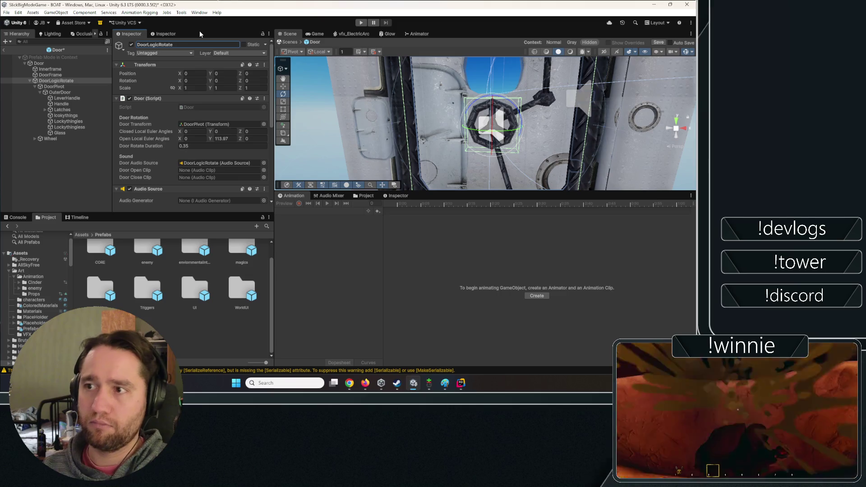
# - Remove the Door script and Audio Source from DoorPivot, then check DoorLogicRotate's components
pyautogui.click(73, 86)
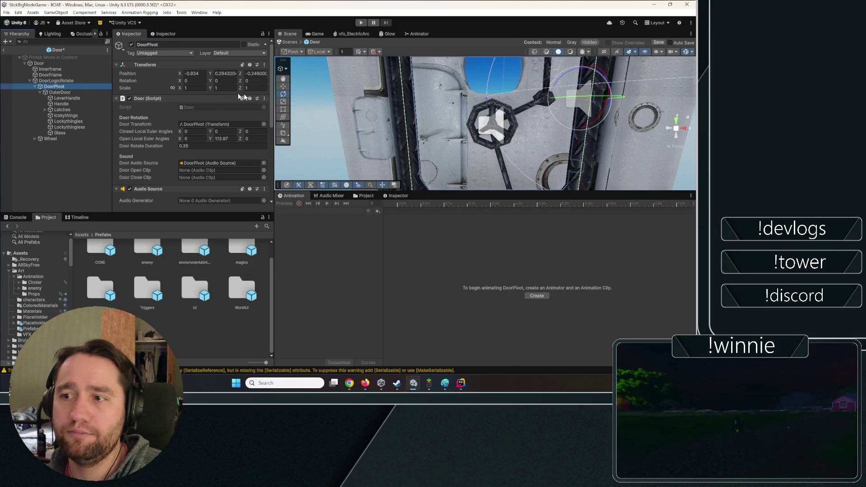
pyautogui.click(264, 98)
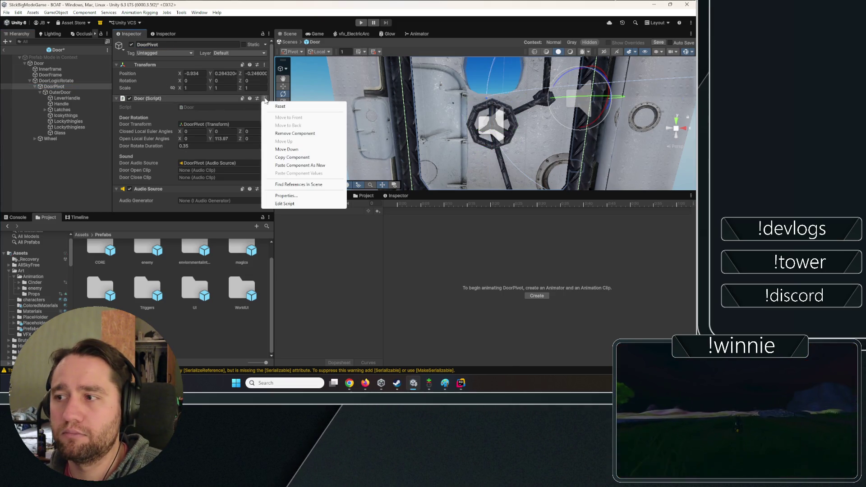
pyautogui.click(284, 134)
pyautogui.click(265, 98)
pyautogui.click(284, 134)
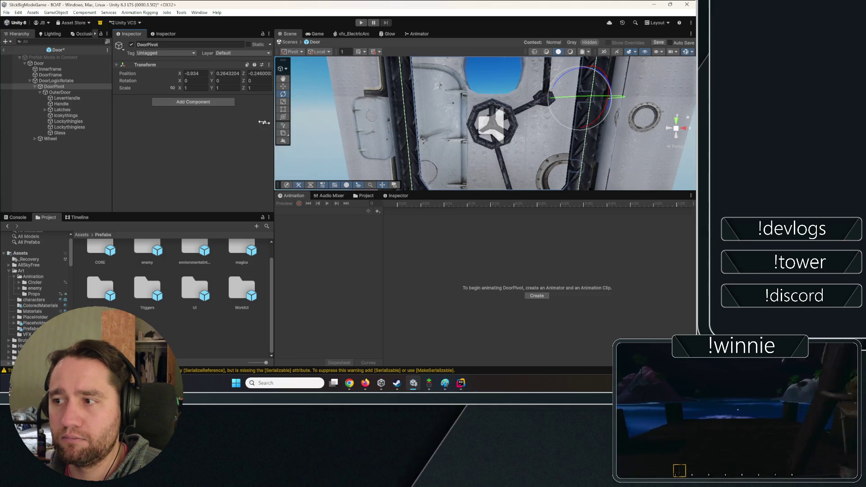
pyautogui.click(68, 80)
pyautogui.scroll(-5, 210, 112)
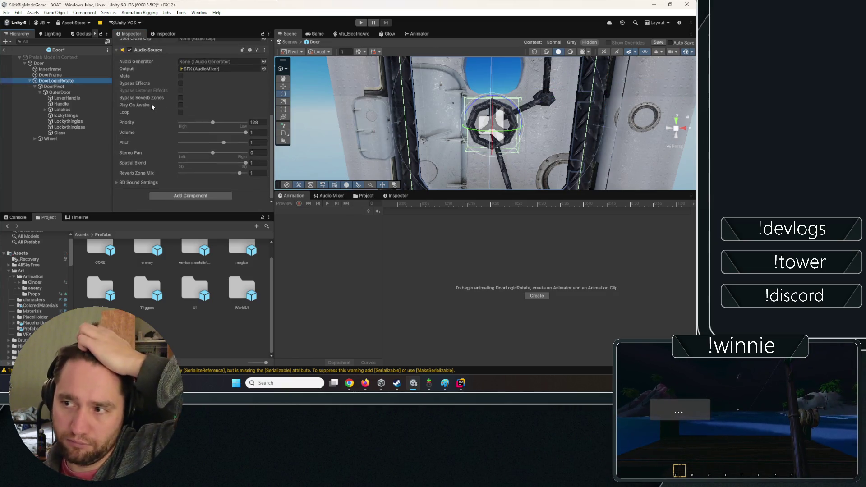
pyautogui.scroll(5, 151, 103)
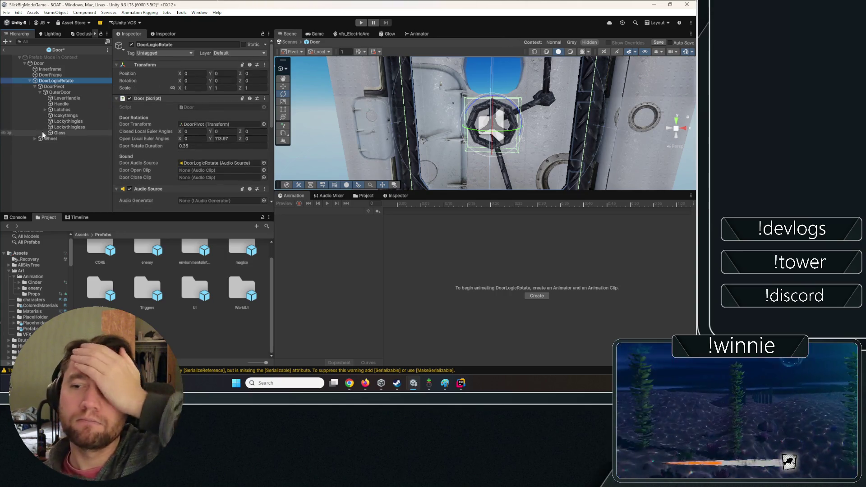
# - Select the Wheel and collapse its mesh components to bring the Torque Event Responder into view
pyautogui.click(81, 138)
pyautogui.scroll(-5, 130, 126)
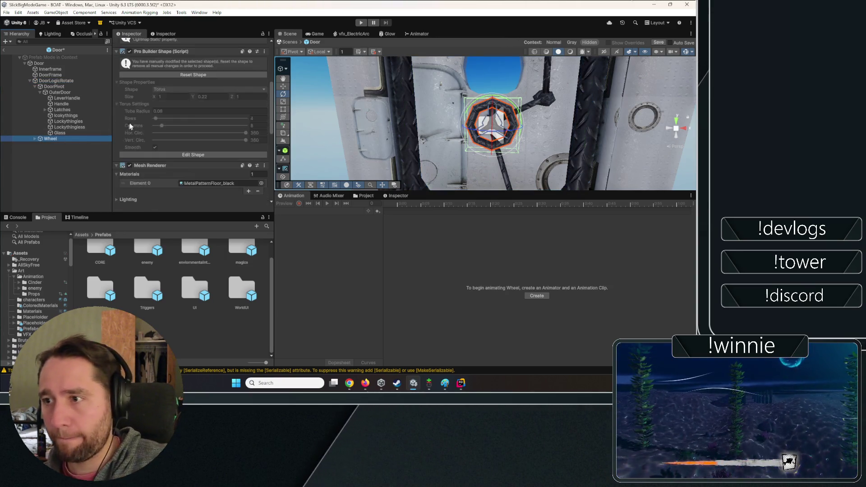
pyautogui.scroll(5, 135, 109)
pyautogui.click(145, 98)
pyautogui.click(147, 104)
pyautogui.click(150, 111)
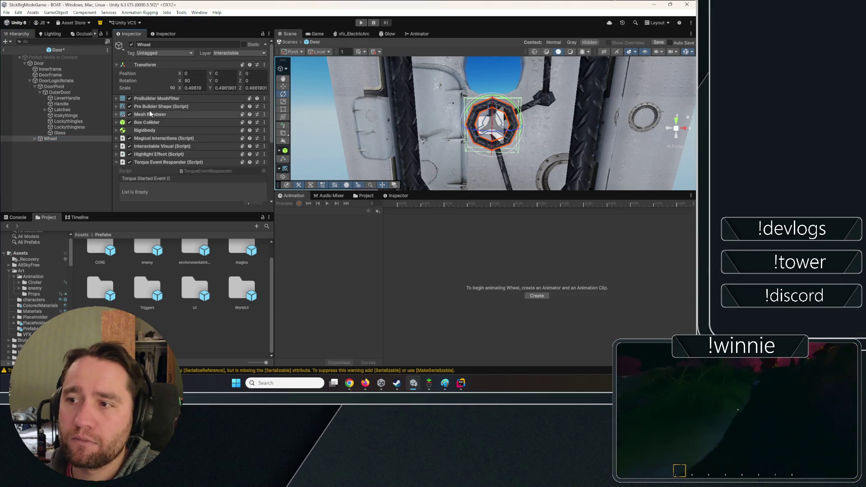
pyautogui.click(147, 163)
pyautogui.click(144, 157)
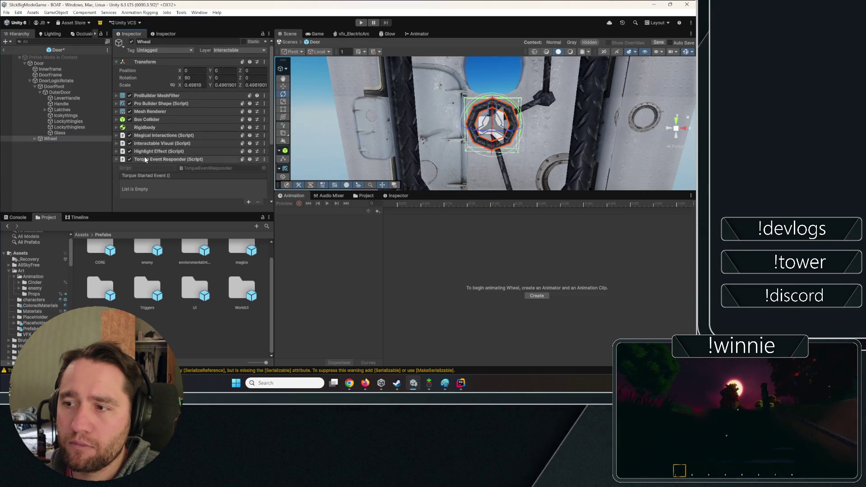
pyautogui.scroll(-4, 180, 140)
pyautogui.click(161, 90)
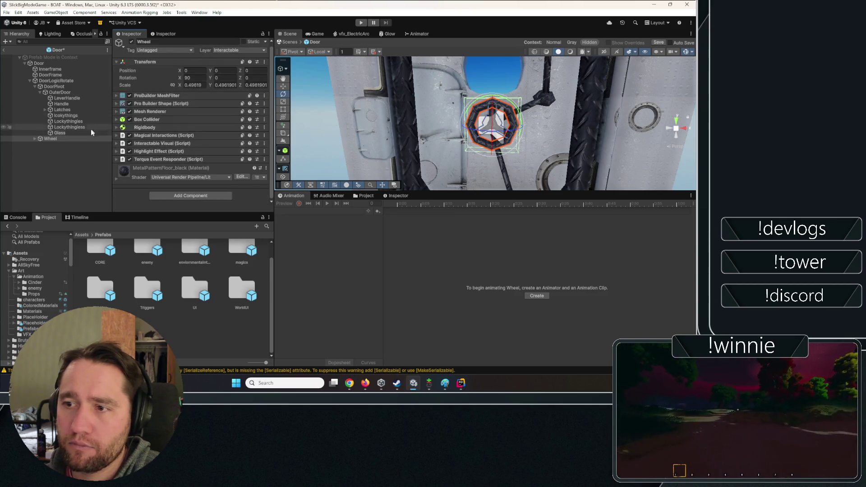
pyautogui.click(154, 160)
pyautogui.scroll(-5, 215, 126)
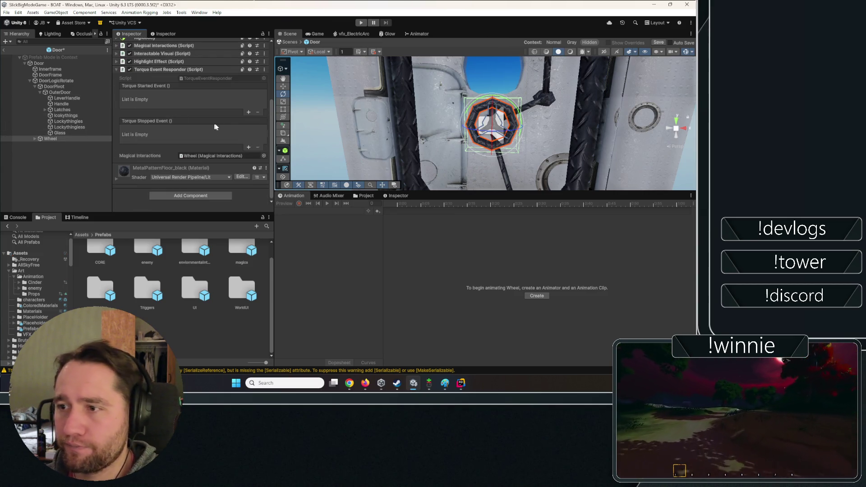
# - Add a Torque Started Event calling Door.OpenDoor() on DoorLogicRotate, then save and leave the prefab
pyautogui.click(249, 112)
pyautogui.moveTo(66, 81); pyautogui.dragTo(147, 102)
pyautogui.click(196, 96)
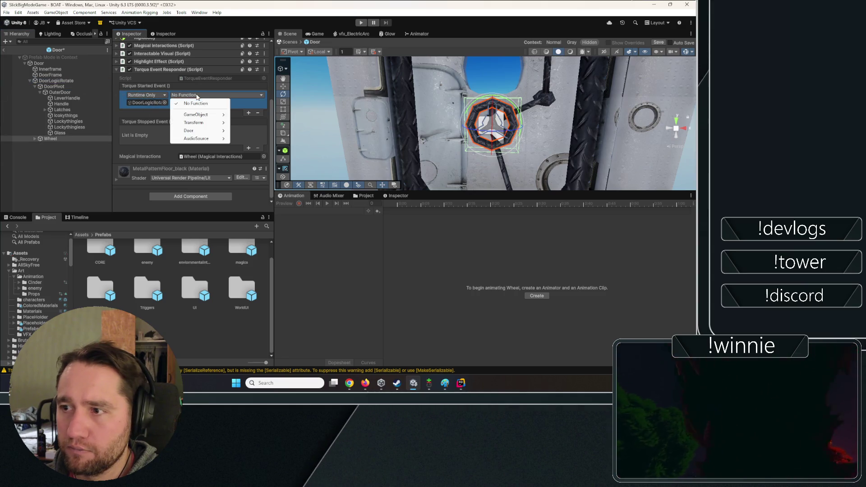
pyautogui.moveTo(196, 131)
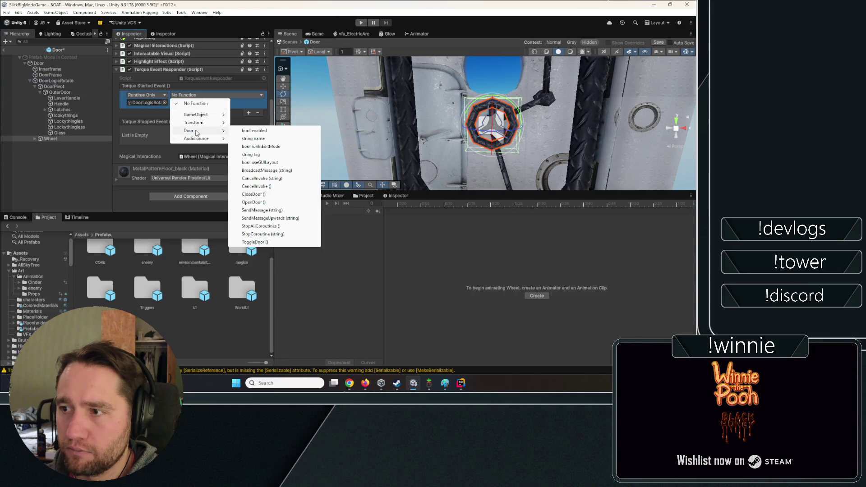
pyautogui.click(260, 202)
pyautogui.hotkey('ctrl', 's')
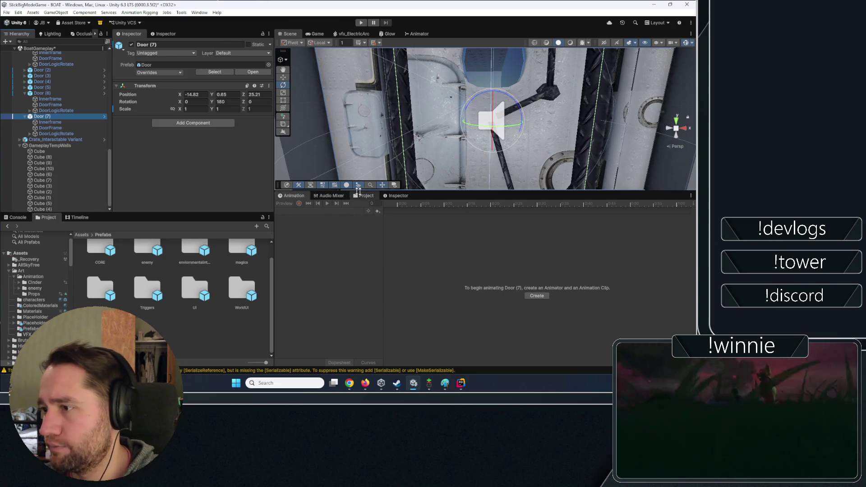
# - Select the TriggerPress child of the floor TriggerButton, checking Door (6) along the way
pyautogui.moveTo(451, 118)
pyautogui.mouseDown()
pyautogui.moveTo(441, 72)
pyautogui.moveTo(383, 128)
pyautogui.mouseUp()
pyautogui.click(381, 131)
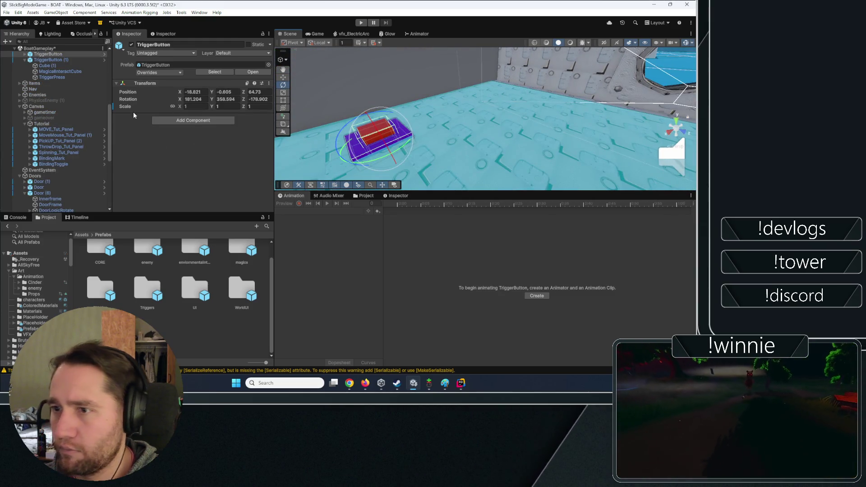
pyautogui.scroll(2, 99, 111)
pyautogui.click(24, 76)
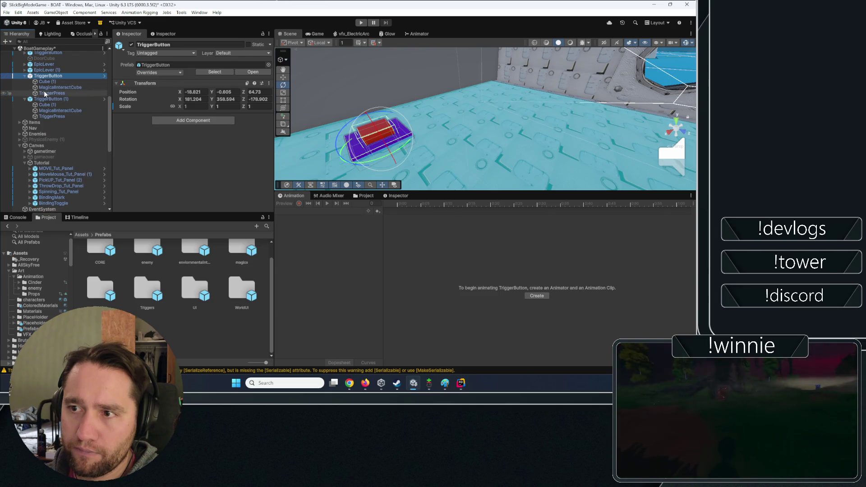
pyautogui.click(45, 93)
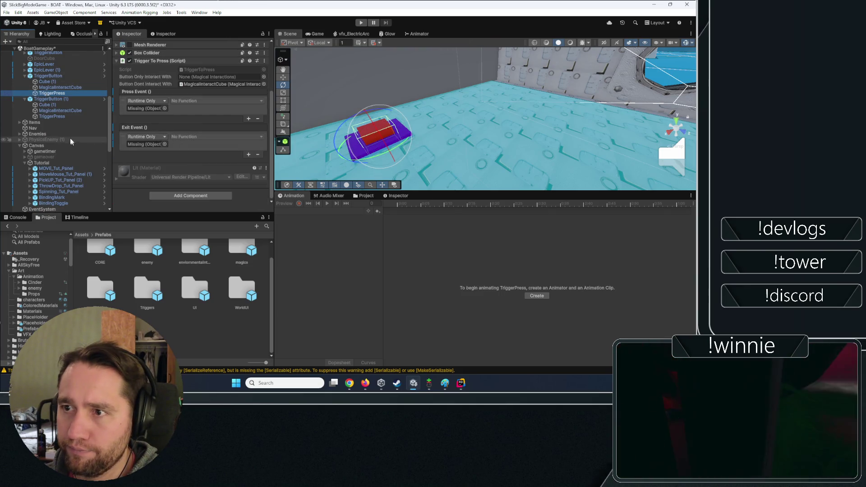
pyautogui.click(362, 82)
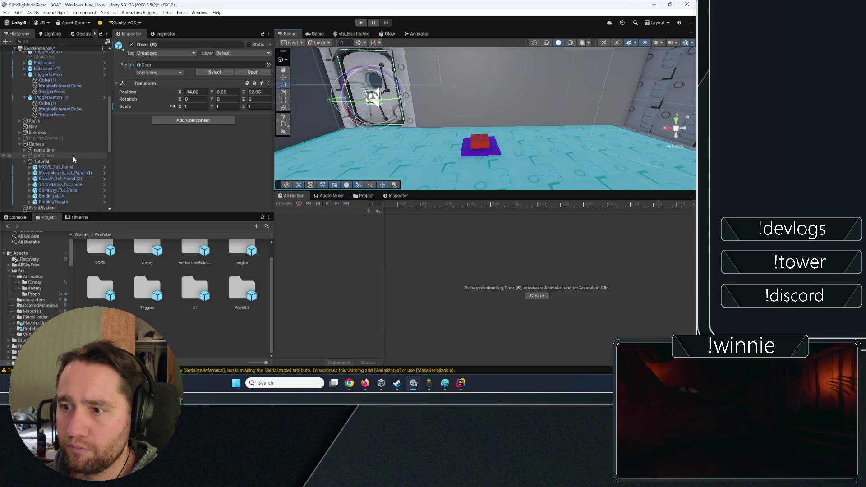
pyautogui.scroll(-5, 72, 155)
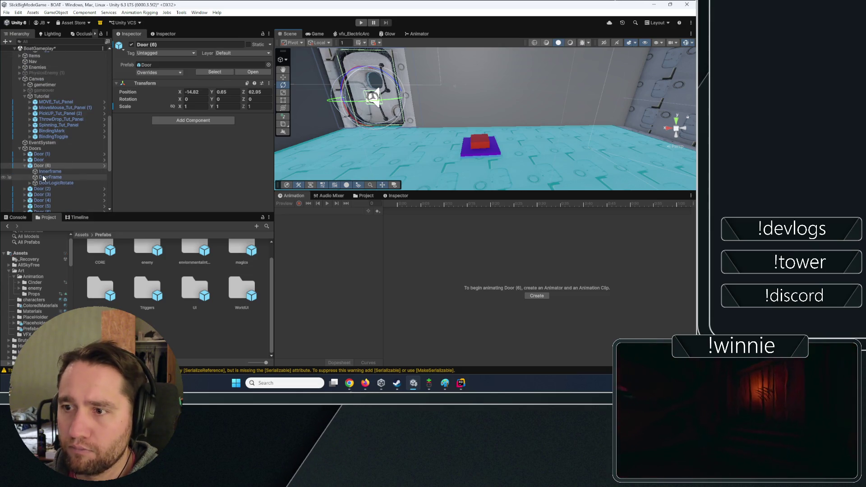
pyautogui.scroll(10, 54, 135)
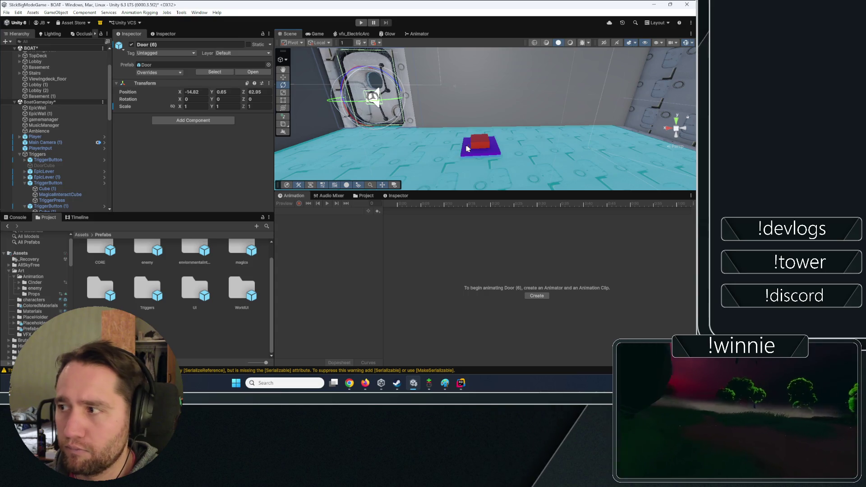
pyautogui.click(480, 143)
pyautogui.scroll(-3, 77, 146)
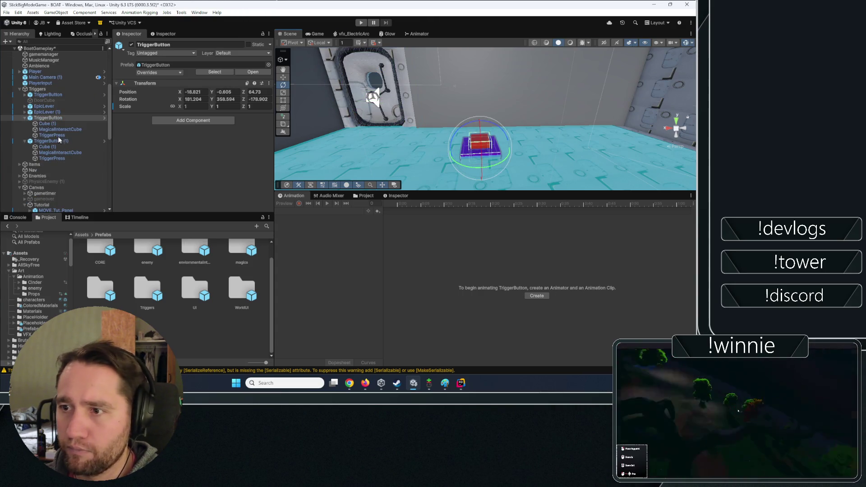
pyautogui.click(58, 136)
pyautogui.scroll(-3, 147, 153)
pyautogui.scroll(-6, 50, 153)
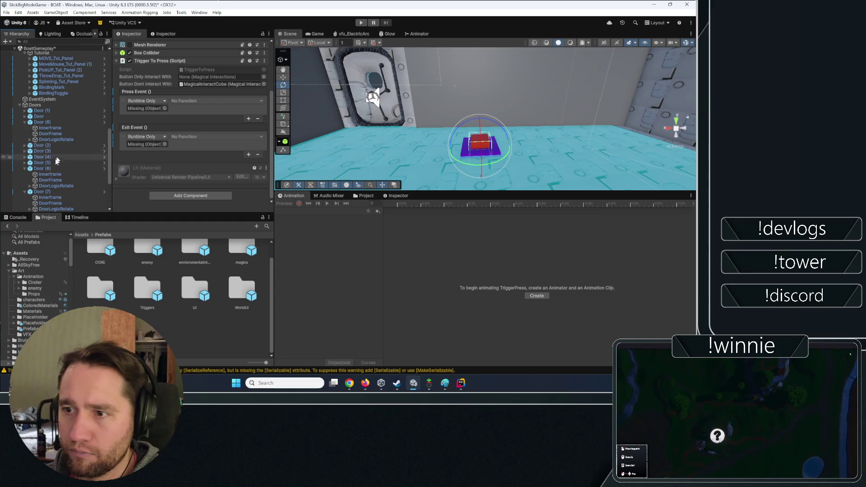
# - Point its Press Event at DoorLogicRotate's Door.OpenDoor and its Exit Event at Door.CloseDoor
pyautogui.moveTo(49, 185); pyautogui.dragTo(164, 110)
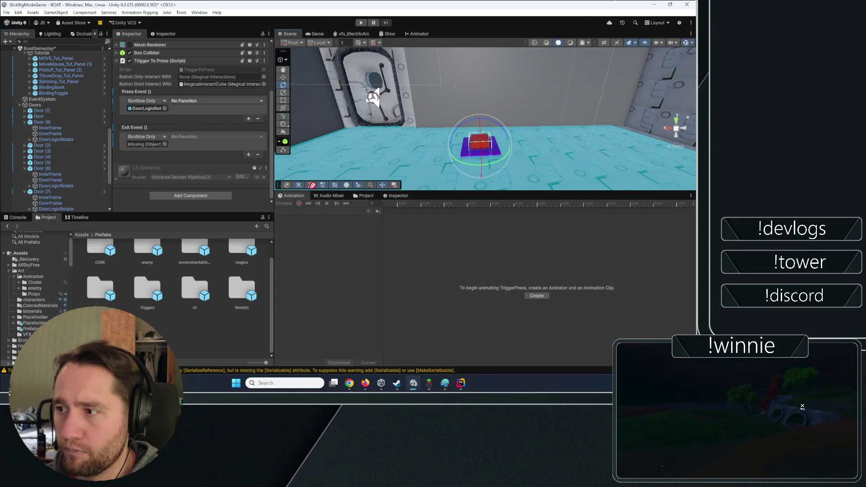
pyautogui.moveTo(58, 186); pyautogui.dragTo(145, 144)
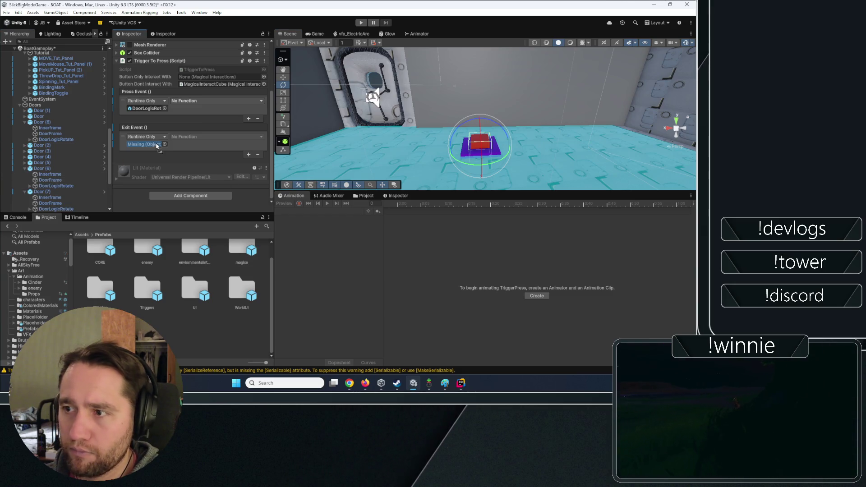
pyautogui.click(200, 100)
pyautogui.moveTo(207, 140)
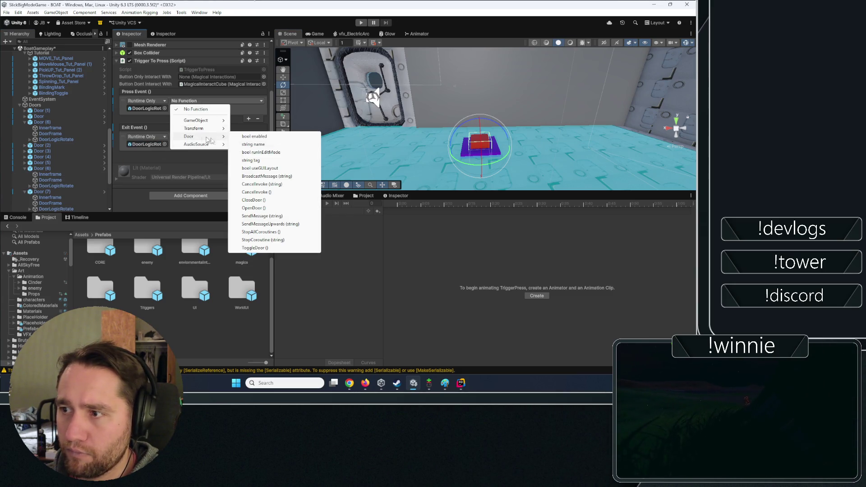
pyautogui.click(260, 208)
pyautogui.click(200, 136)
pyautogui.moveTo(212, 172)
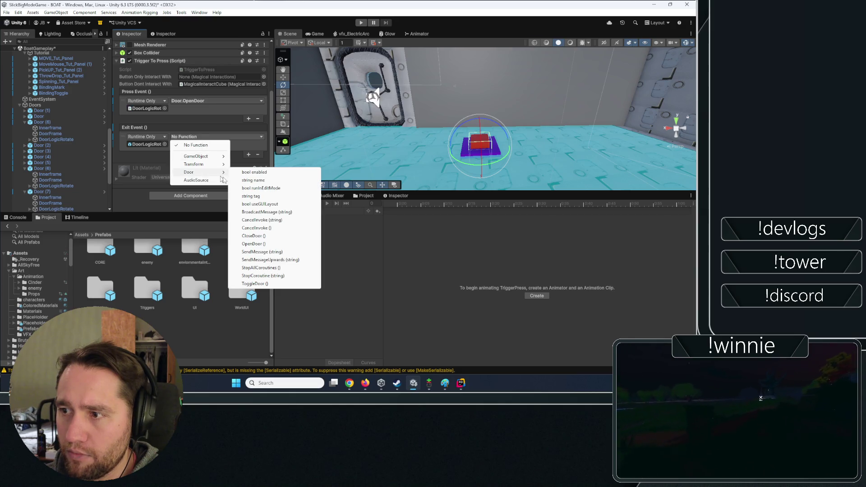
pyautogui.click(252, 235)
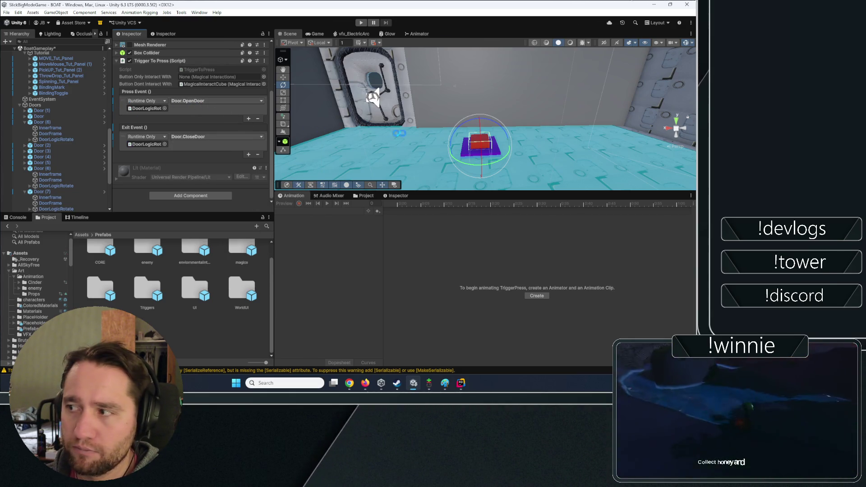
# - Select the second trigger button down the corridor and its press trigger object
pyautogui.moveTo(451, 117)
pyautogui.mouseDown()
pyautogui.moveTo(446, 99)
pyautogui.moveTo(478, 47)
pyautogui.moveTo(522, 110)
pyautogui.mouseUp()
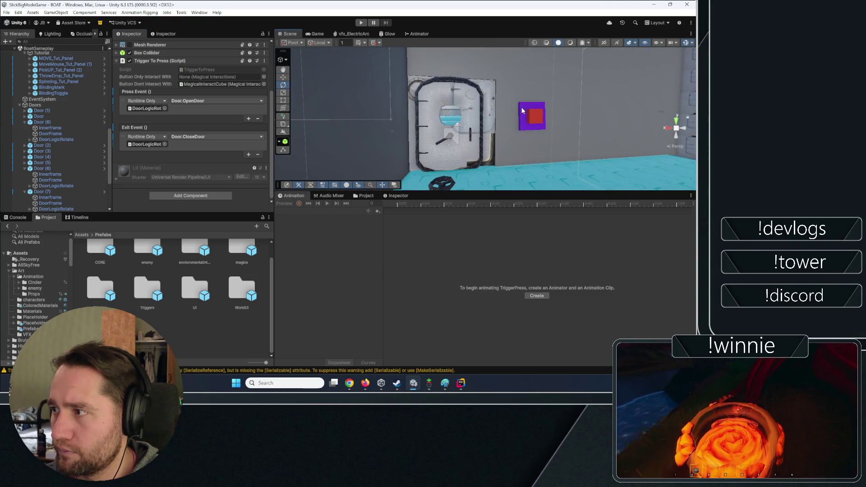
pyautogui.click(522, 111)
pyautogui.click(52, 71)
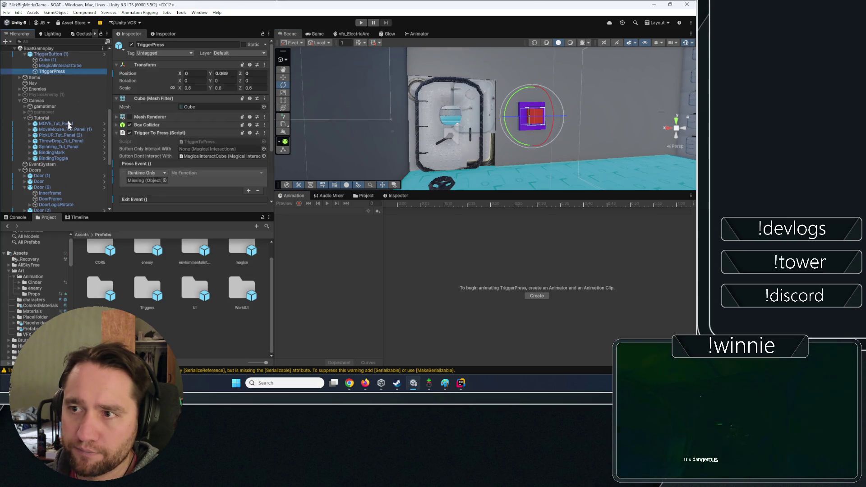
pyautogui.scroll(-2, 190, 113)
pyautogui.scroll(-6, 41, 168)
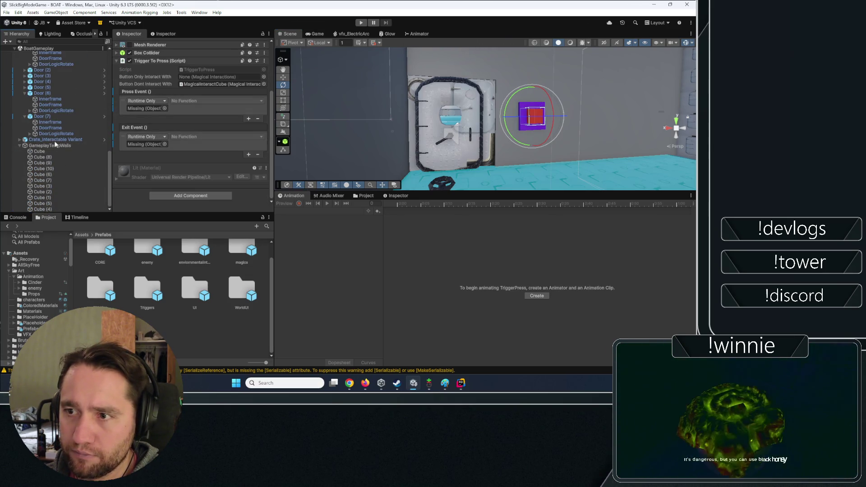
# - Wire this trigger's Press Event to Door.OpenDoor and Exit Event to Door.CloseDoor on DoorLogicRotate
pyautogui.moveTo(50, 134); pyautogui.dragTo(144, 108)
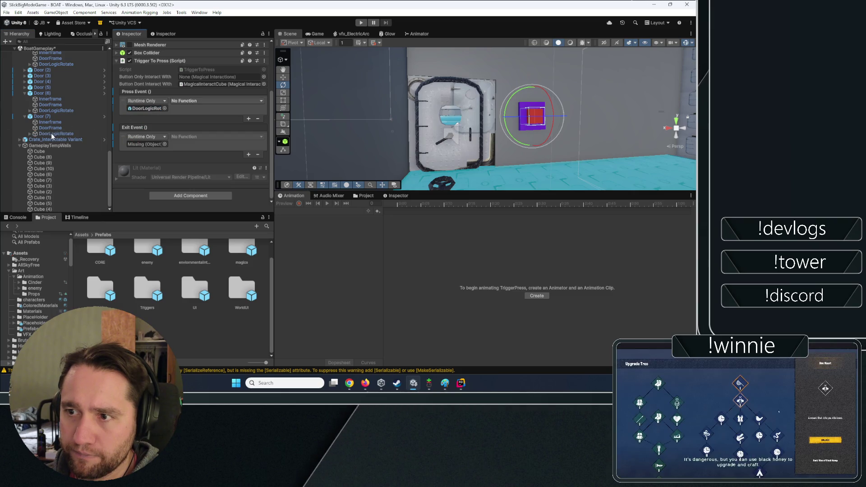
pyautogui.click(145, 144)
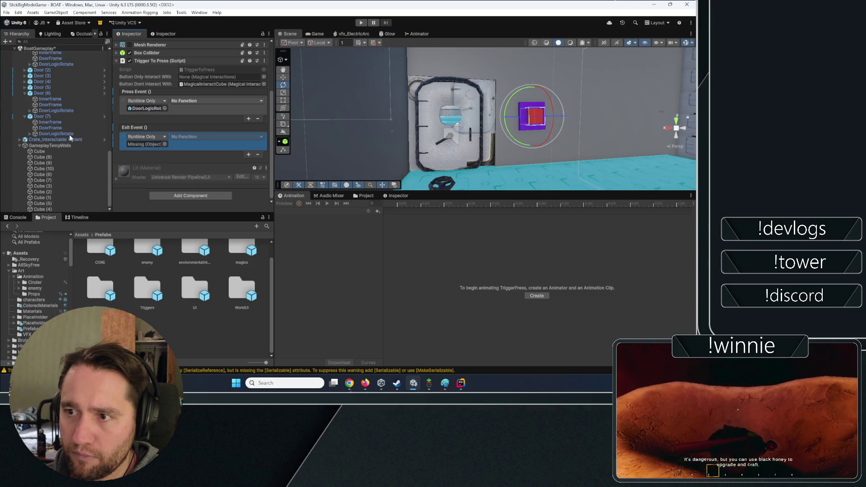
pyautogui.moveTo(69, 135); pyautogui.dragTo(144, 144)
pyautogui.click(178, 136)
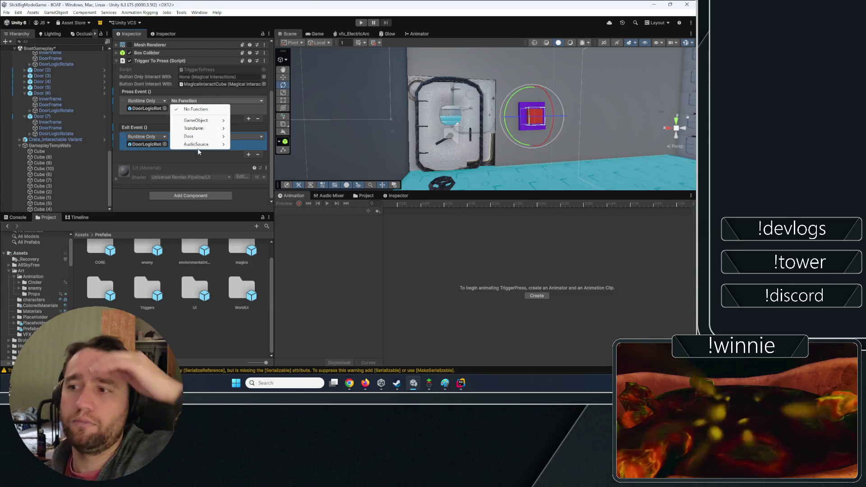
pyautogui.moveTo(200, 137)
pyautogui.click(256, 208)
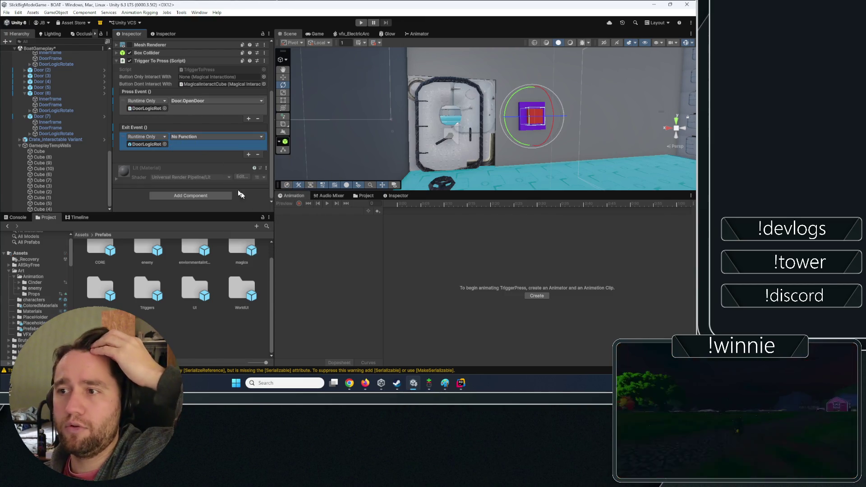
pyautogui.moveTo(194, 173)
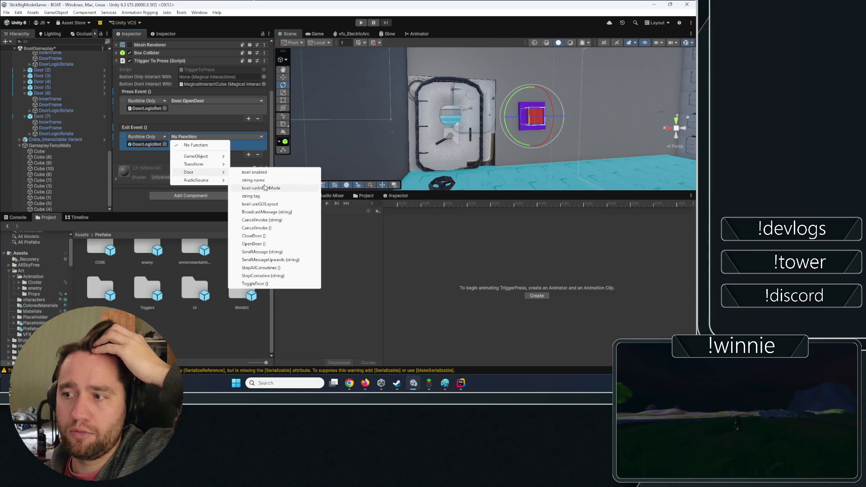
pyautogui.click(256, 235)
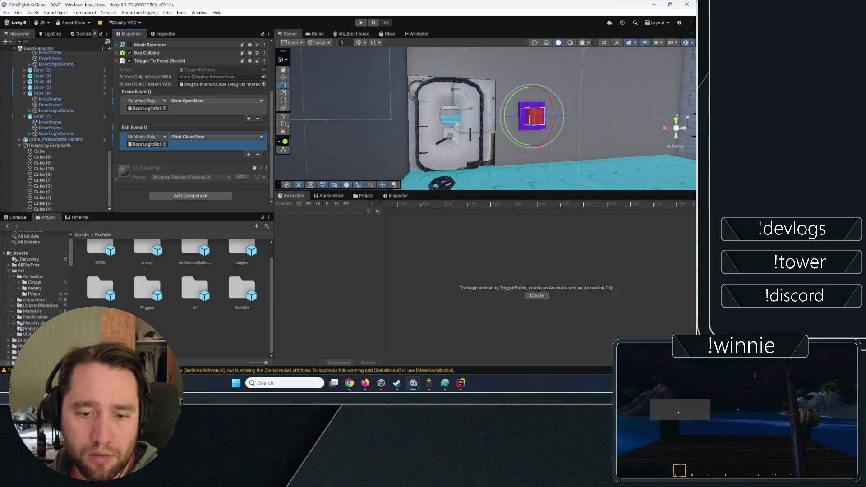
# - Show the Console and clear the old warnings
pyautogui.click(163, 145)
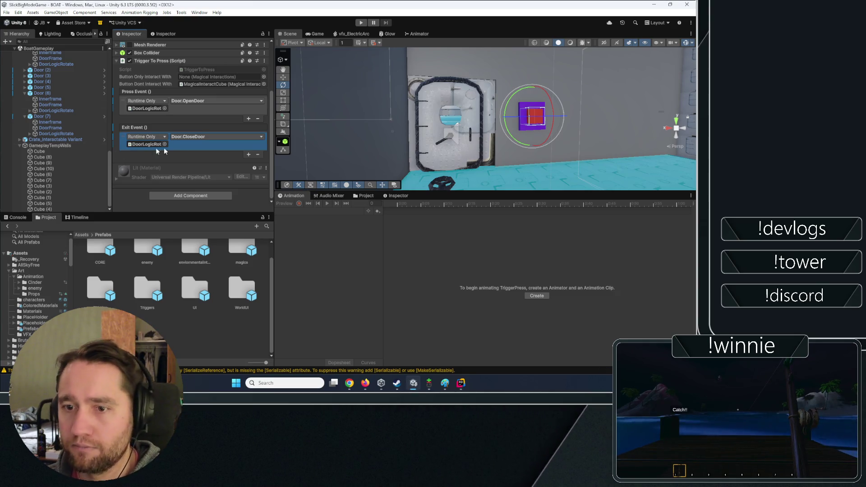
pyautogui.click(17, 217)
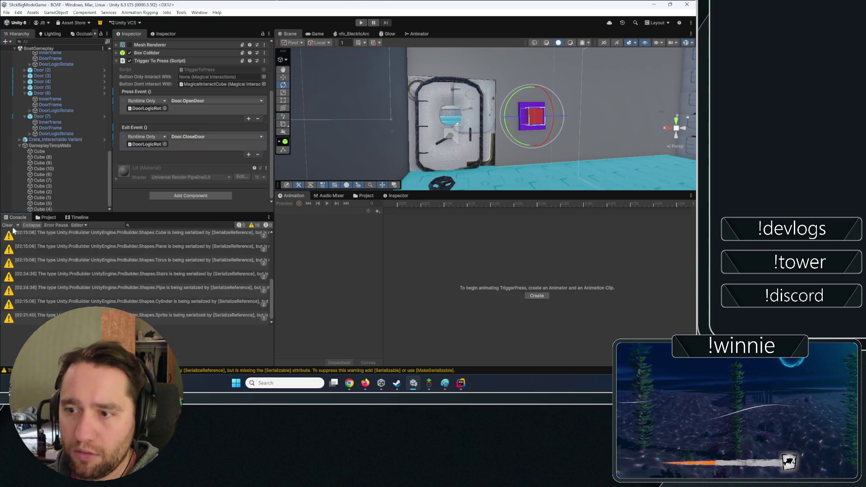
pyautogui.click(7, 225)
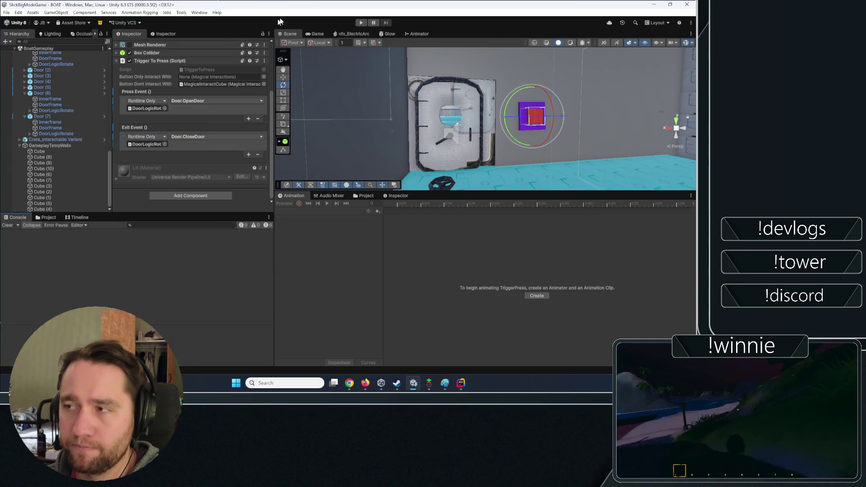
# - Playtest by carrying the cube onto the trigger pad to open the door
pyautogui.click(360, 20)
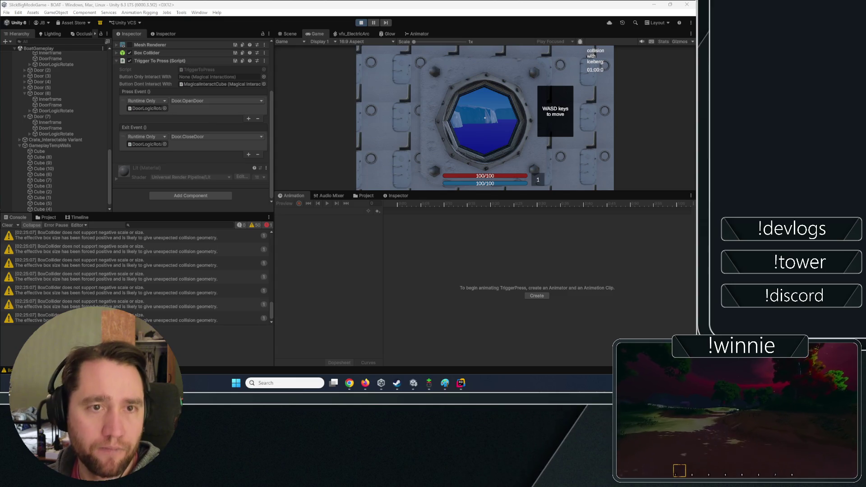
pyautogui.click(319, 118)
pyautogui.press('w')
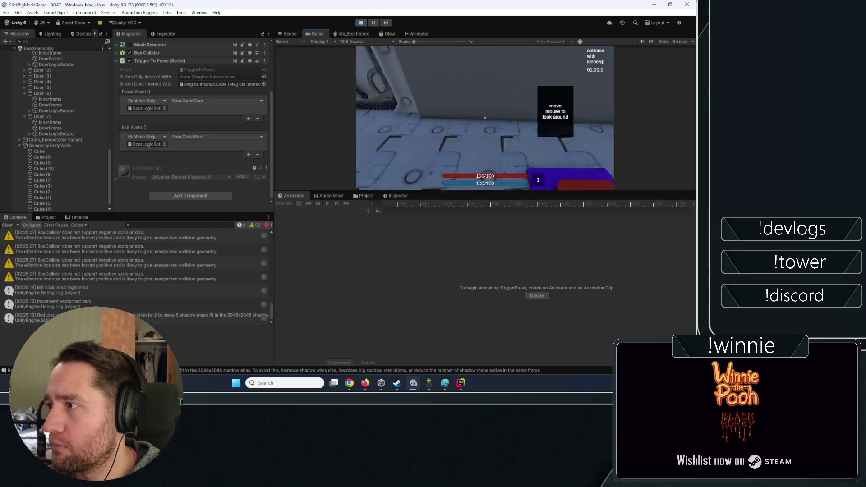
pyautogui.click(485, 117)
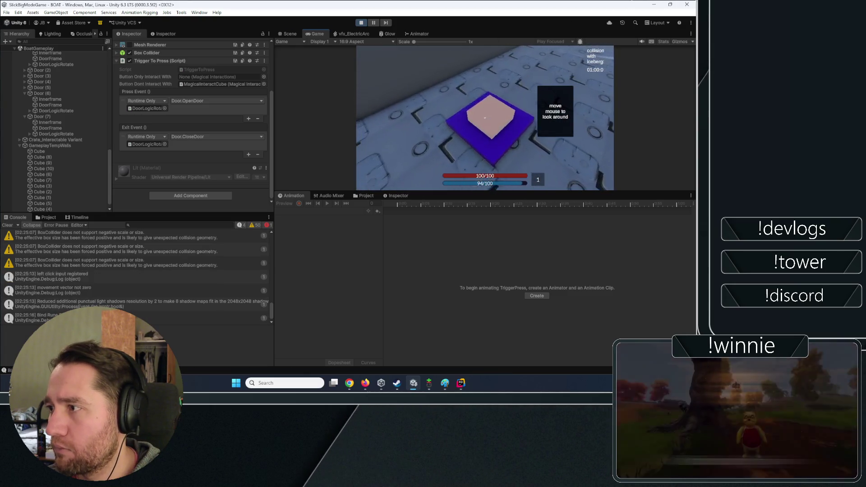
pyautogui.click(485, 118)
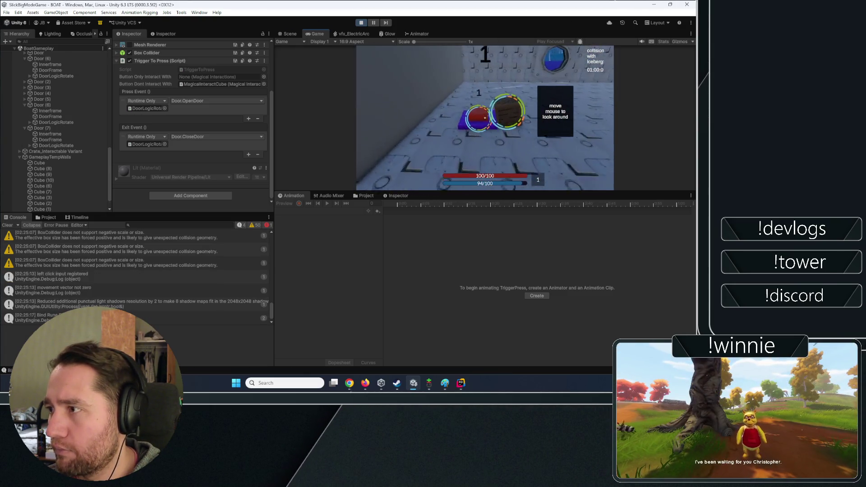
pyautogui.press('w')
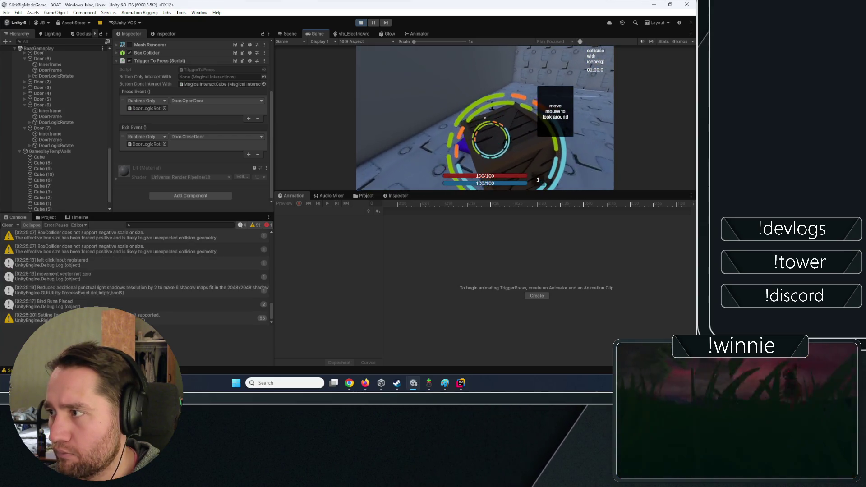
pyautogui.click(485, 118)
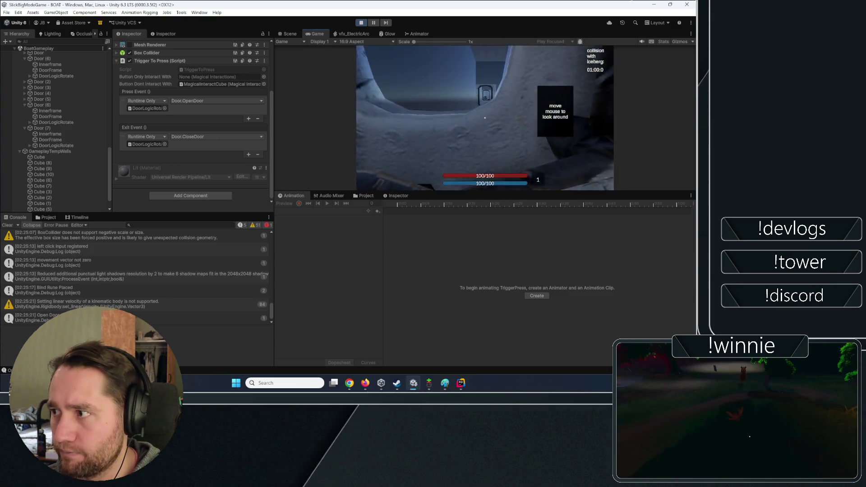
pyautogui.press('Escape')
# - Select Door (6), dock the Scene view beneath the Game view, orbit around it, and stop the game
pyautogui.scroll(-3, 71, 160)
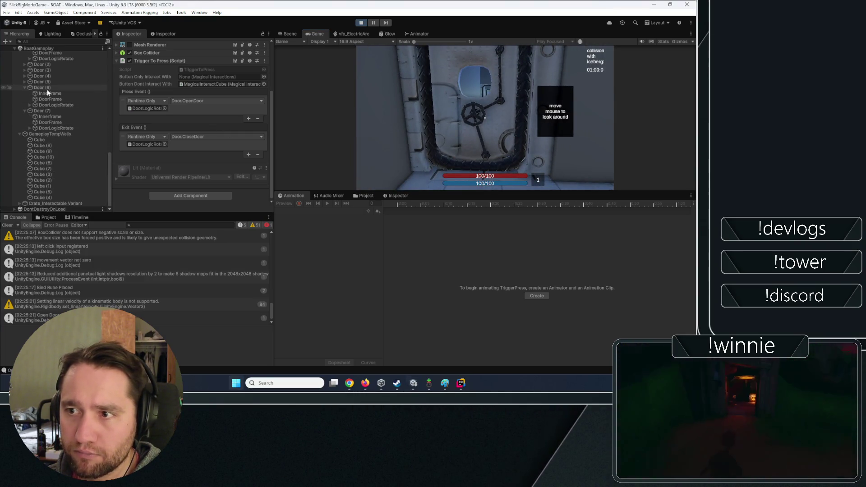
pyautogui.click(47, 89)
pyautogui.moveTo(291, 34)
pyautogui.mouseDown()
pyautogui.moveTo(293, 177)
pyautogui.moveTo(284, 196)
pyautogui.mouseUp()
pyautogui.moveTo(417, 282)
pyautogui.mouseDown()
pyautogui.moveTo(496, 294)
pyautogui.moveTo(621, 334)
pyautogui.mouseUp()
pyautogui.moveTo(485, 288)
pyautogui.mouseDown()
pyautogui.moveTo(120, 247)
pyautogui.moveTo(465, 299)
pyautogui.moveTo(472, 283)
pyautogui.moveTo(397, 293)
pyautogui.moveTo(455, 294)
pyautogui.moveTo(442, 288)
pyautogui.mouseUp()
pyautogui.click(361, 23)
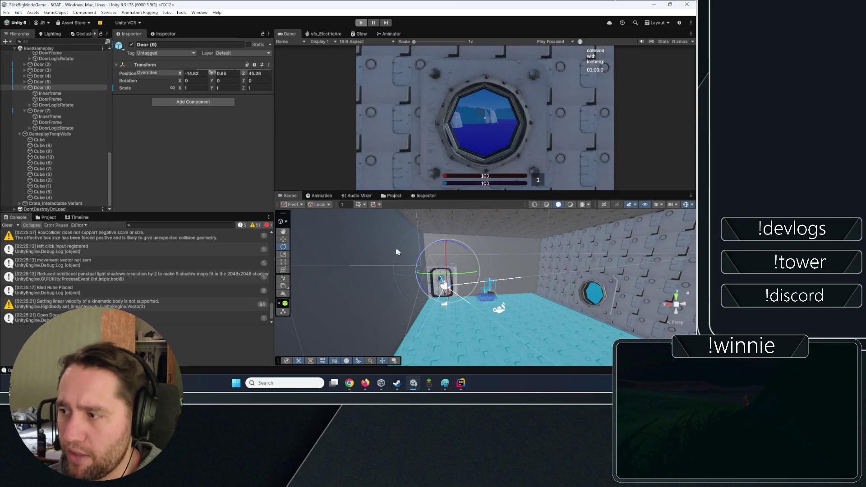
# - Frame Door (6), then reselect the trigger button's TriggerPress object to inspect its events
pyautogui.press('f')
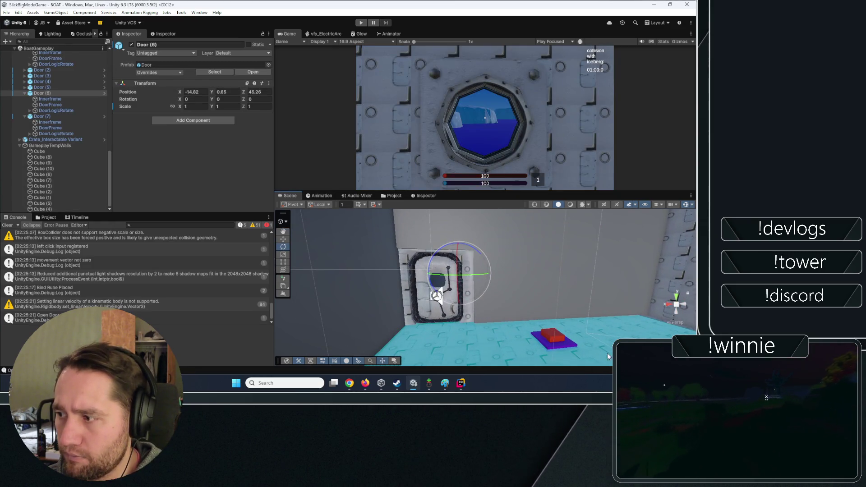
pyautogui.hotkey('ctrl', 'z')
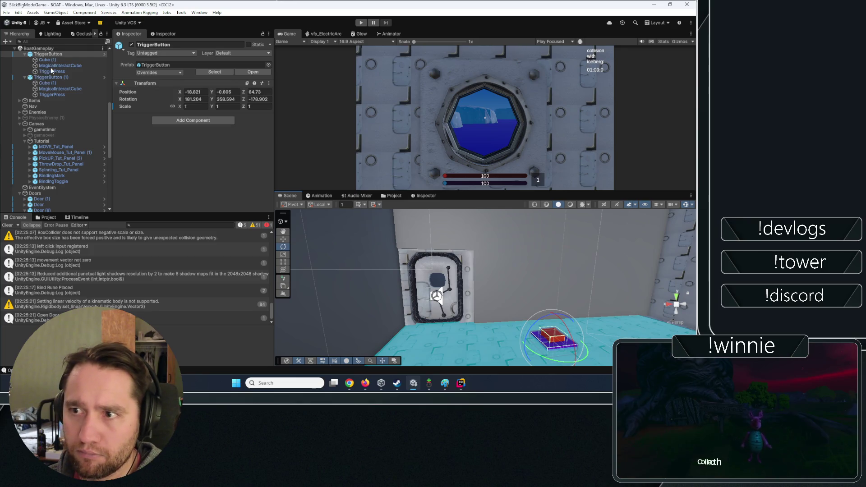
pyautogui.click(46, 71)
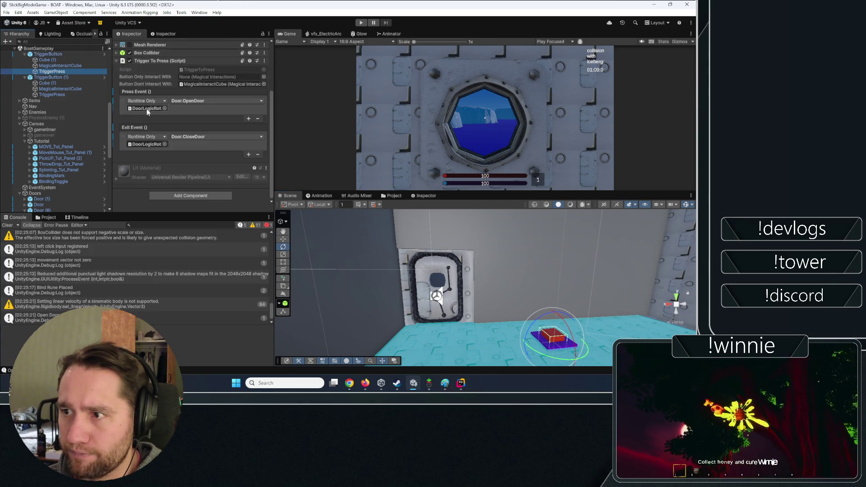
pyautogui.click(147, 108)
pyautogui.scroll(-4, 67, 135)
pyautogui.click(42, 101)
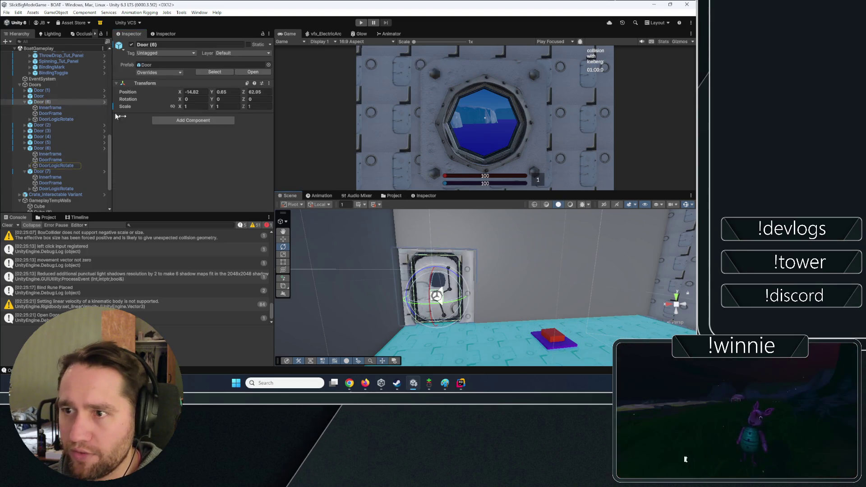
pyautogui.click(555, 336)
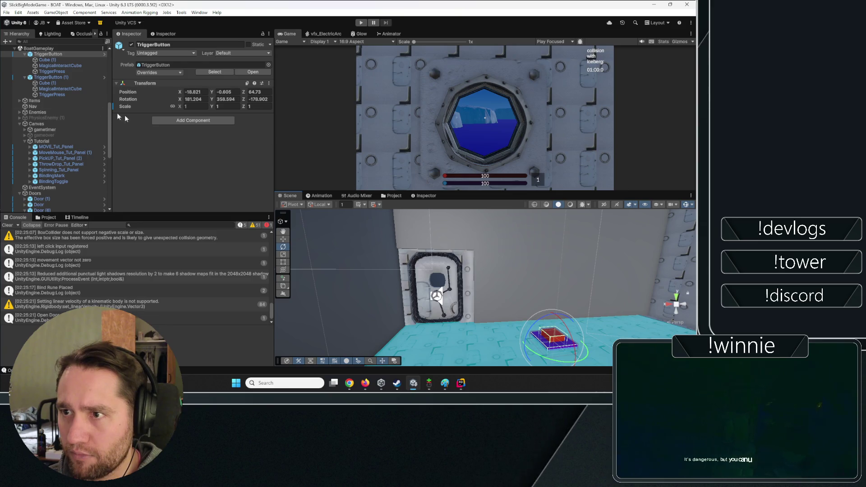
pyautogui.click(52, 94)
pyautogui.scroll(-9, 50, 124)
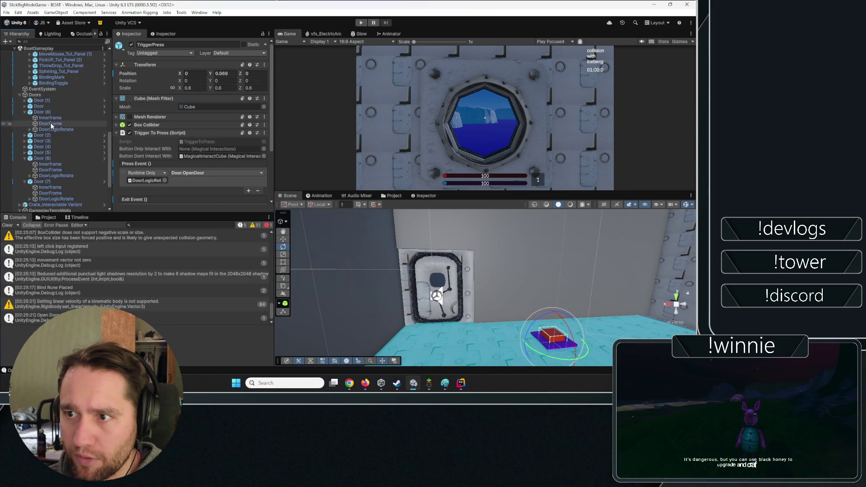
pyautogui.scroll(-4, 145, 133)
# - Set the Press Event to Door.OpenDoor and the Exit Event to Door.CloseDoor on DoorLogicRotate
pyautogui.moveTo(147, 139); pyautogui.dragTo(146, 144)
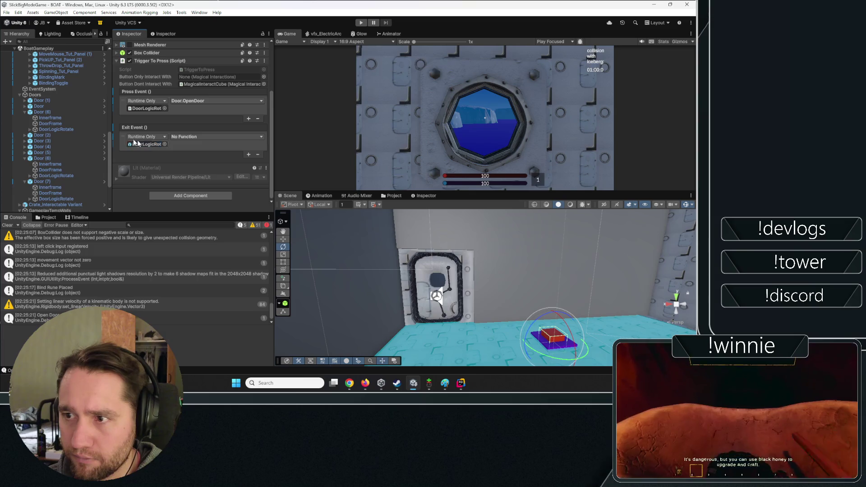
pyautogui.moveTo(56, 130); pyautogui.dragTo(146, 108)
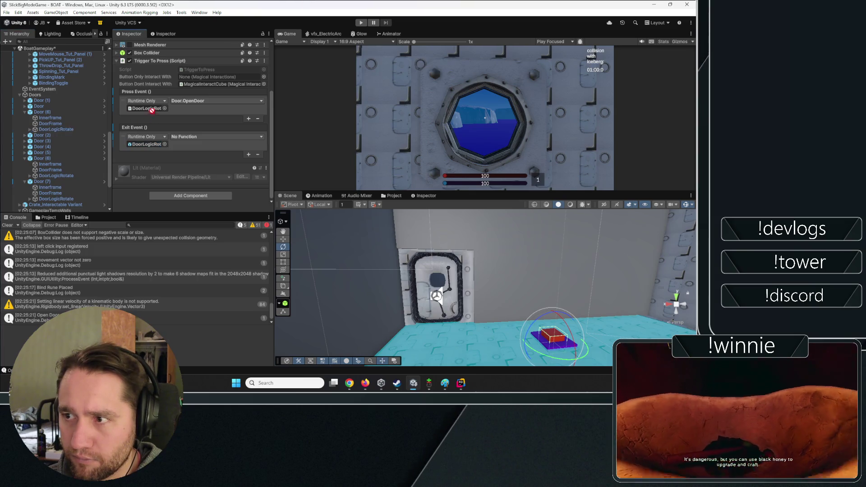
pyautogui.click(190, 101)
pyautogui.moveTo(196, 140)
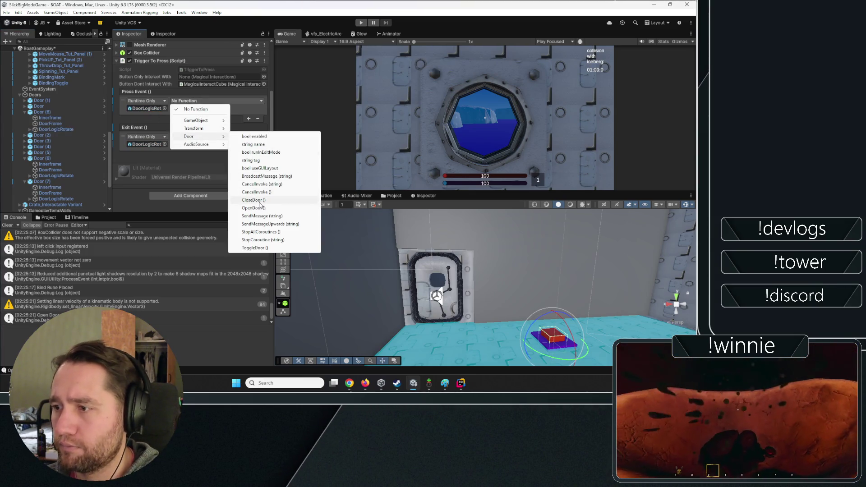
pyautogui.click(259, 223)
pyautogui.click(195, 137)
pyautogui.moveTo(212, 172)
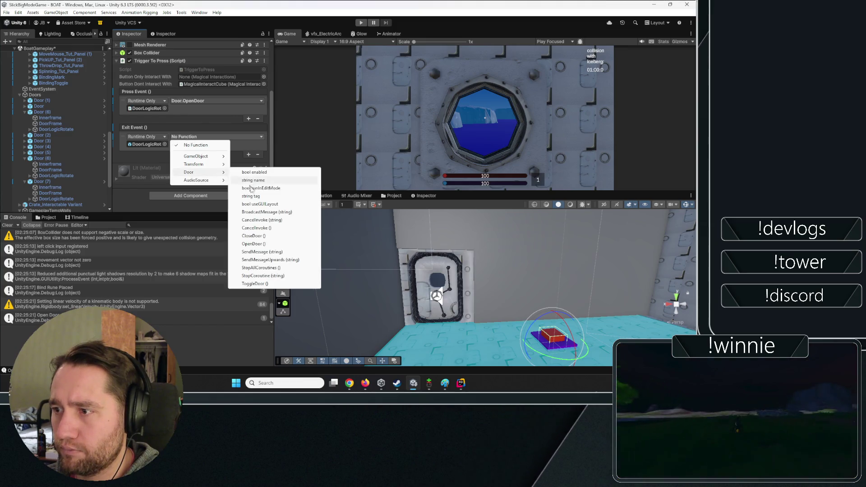
pyautogui.click(254, 236)
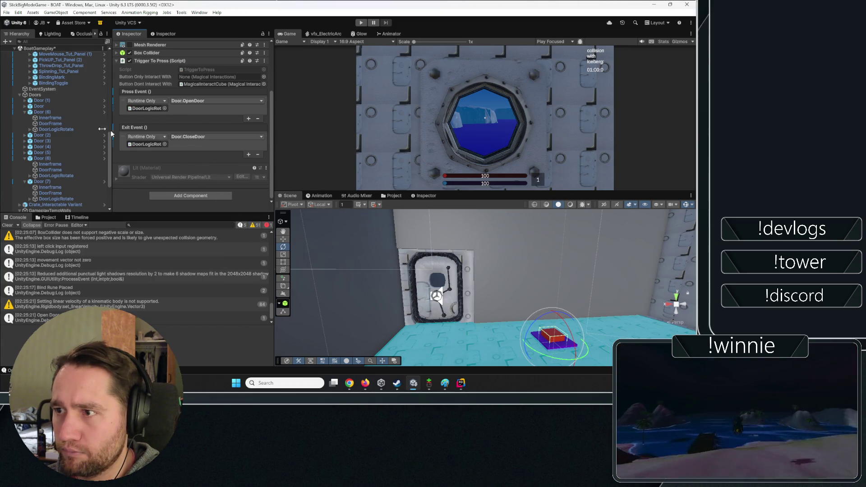
pyautogui.click(42, 112)
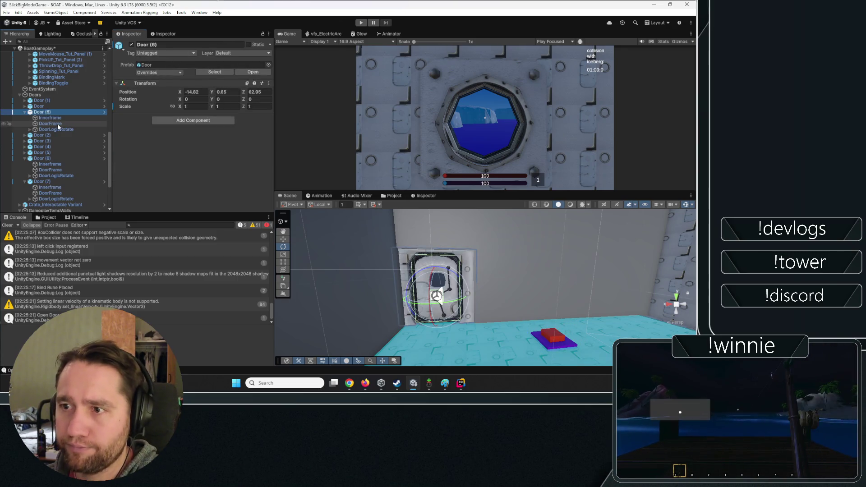
# - Rename Door (6) to 1stDoor
pyautogui.click(56, 129)
pyautogui.click(42, 111)
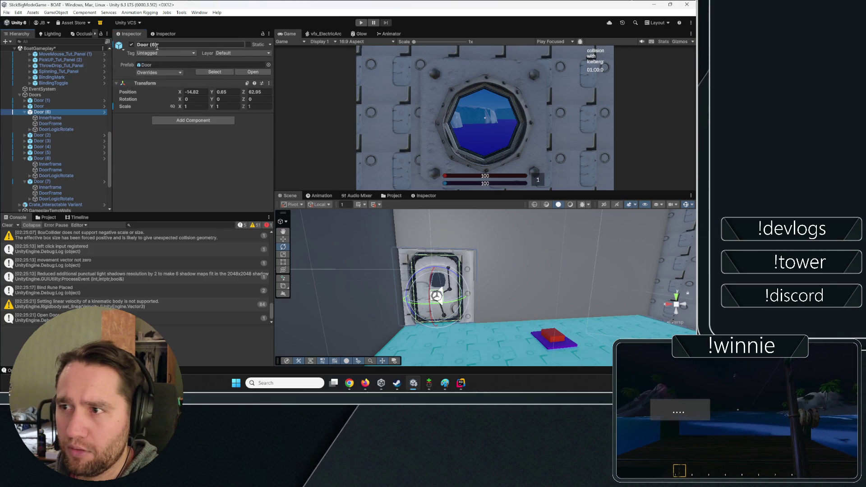
pyautogui.press('BackSpace')
pyautogui.press('BackSpace')
pyautogui.press('BackSpace')
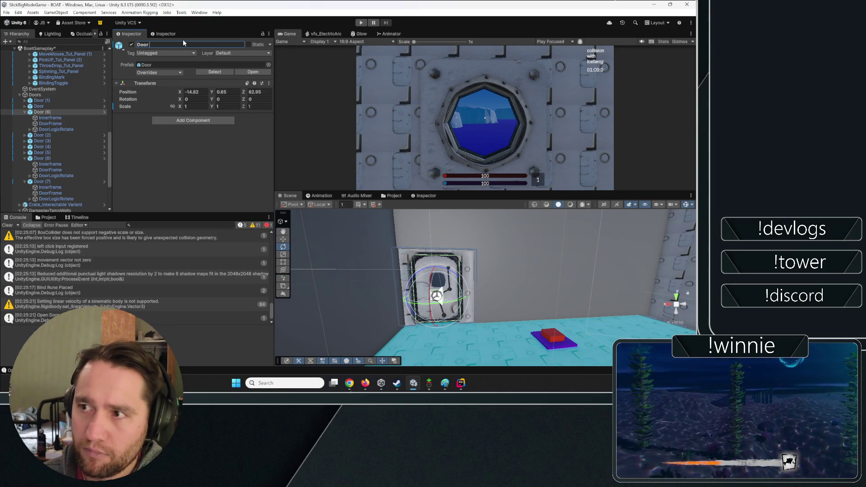
pyautogui.press('Home')
pyautogui.write('1st')
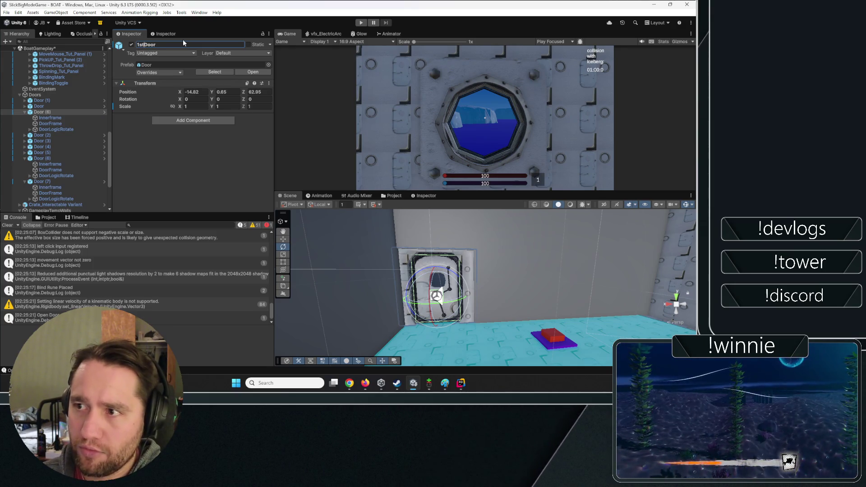
pyautogui.press('Return')
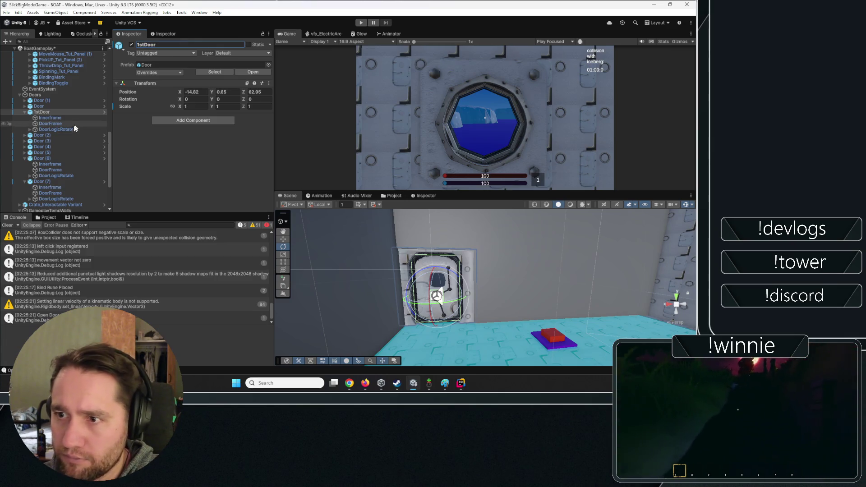
# - Rename its DoorLogicRotate child to 1stDoorLogicRotate
pyautogui.click(56, 129)
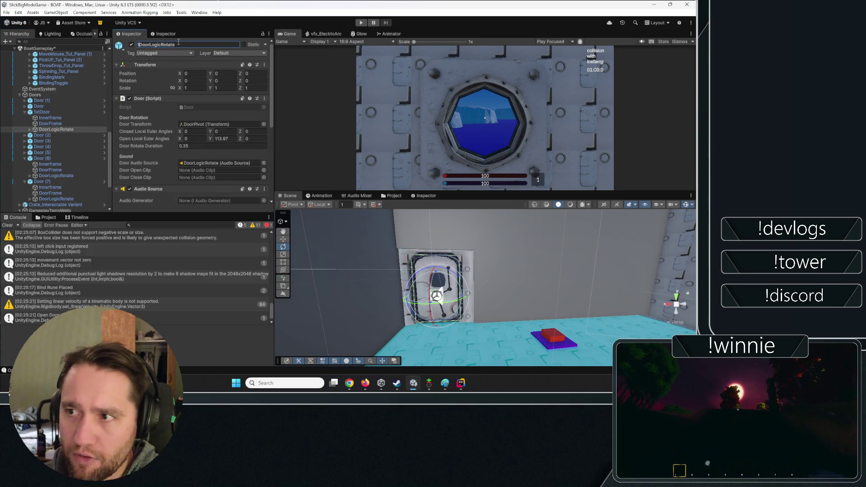
pyautogui.write('1st')
pyautogui.press('Return')
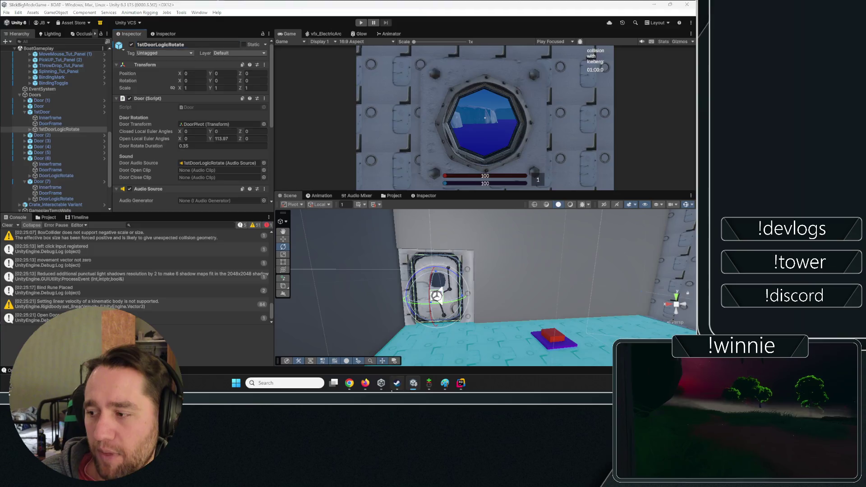
pyautogui.click(396, 385)
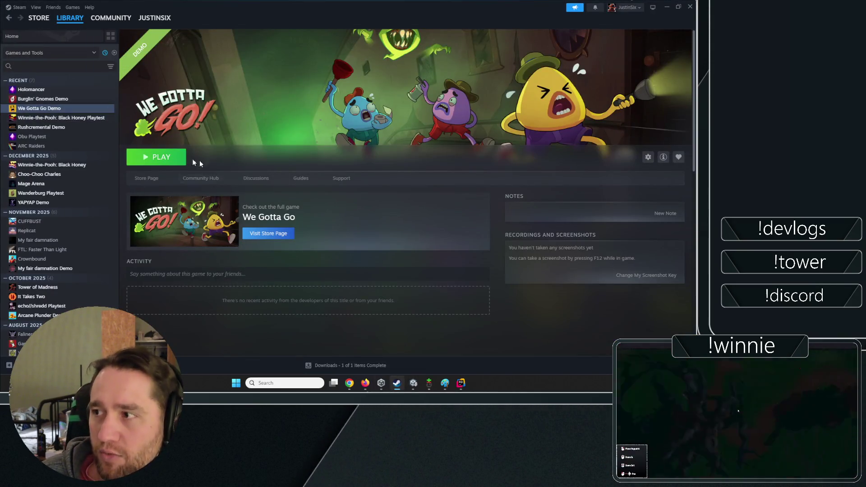
# - Minimize the Steam library window to bring Unity back
pyautogui.click(667, 7)
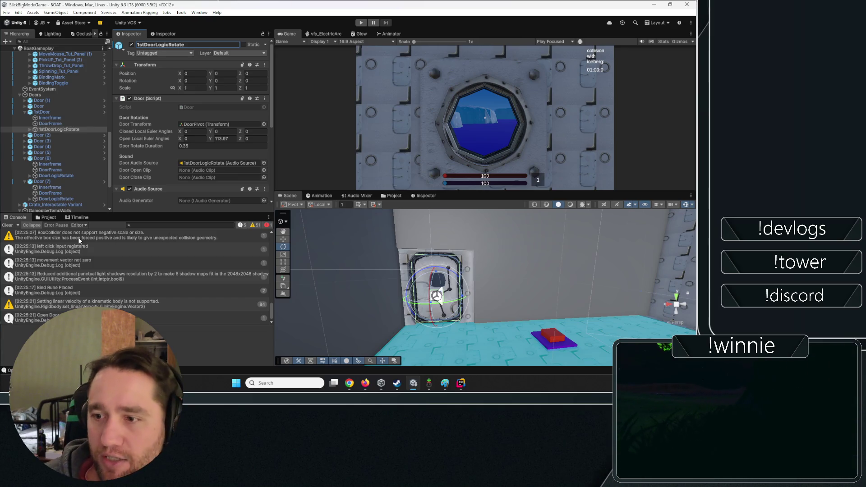
# - Clear the console, collapse 1stDoorLogicRotate's Audio Source component, and reselect 1stDoorLogicRotate
pyautogui.click(7, 226)
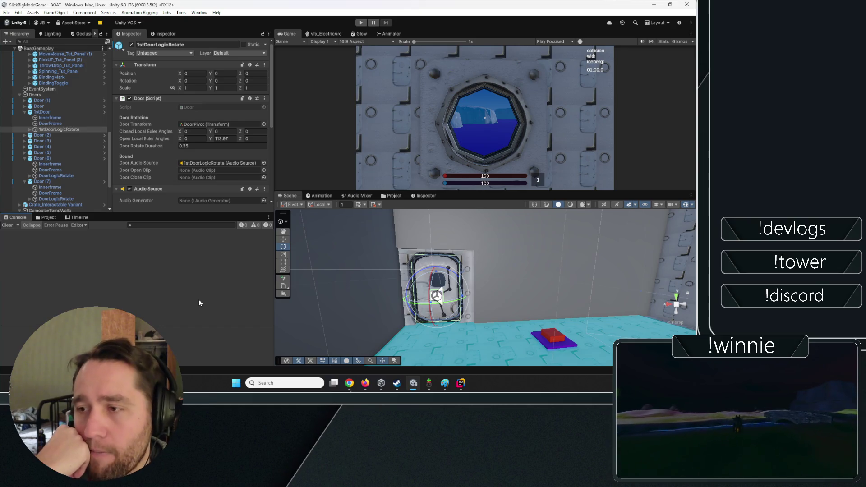
pyautogui.scroll(-5, 170, 186)
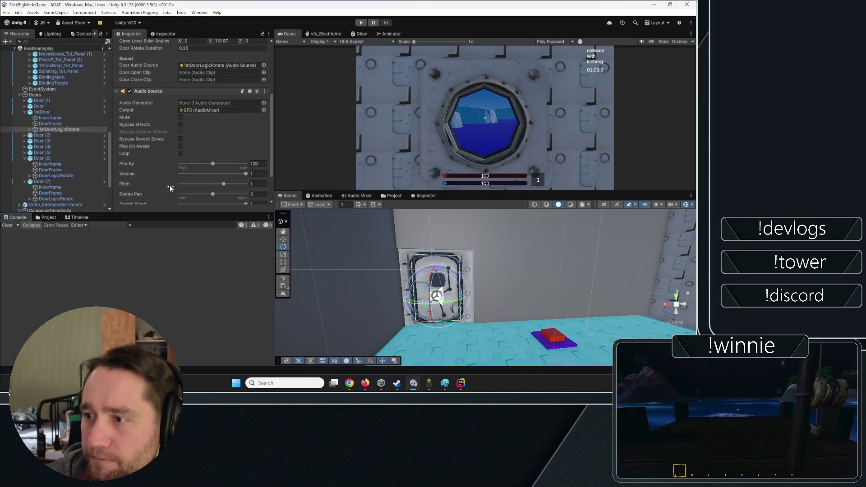
pyautogui.scroll(4, 168, 181)
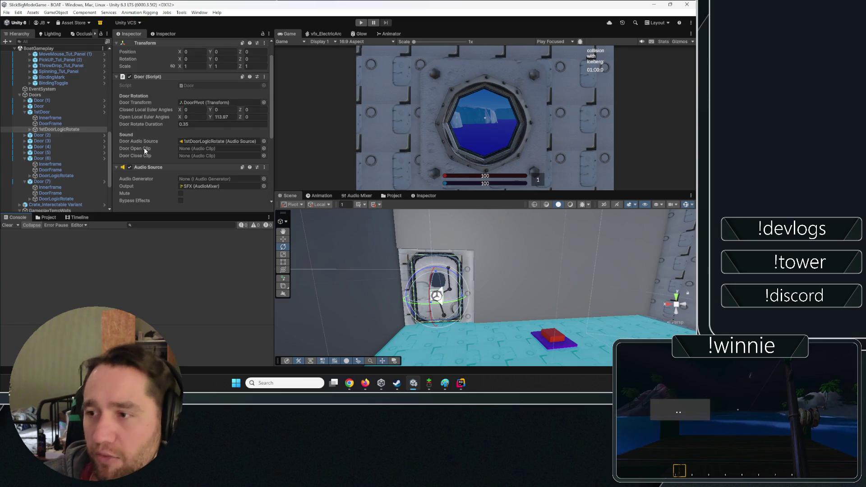
pyautogui.scroll(1, 140, 135)
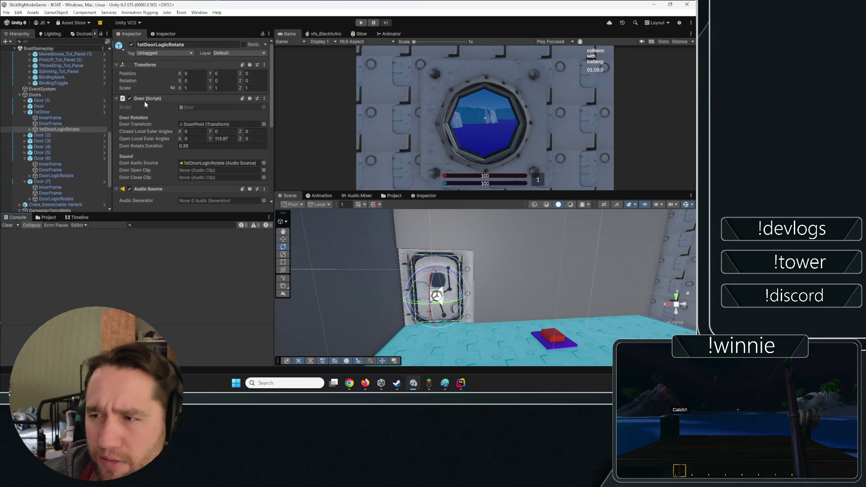
pyautogui.scroll(-4, 139, 136)
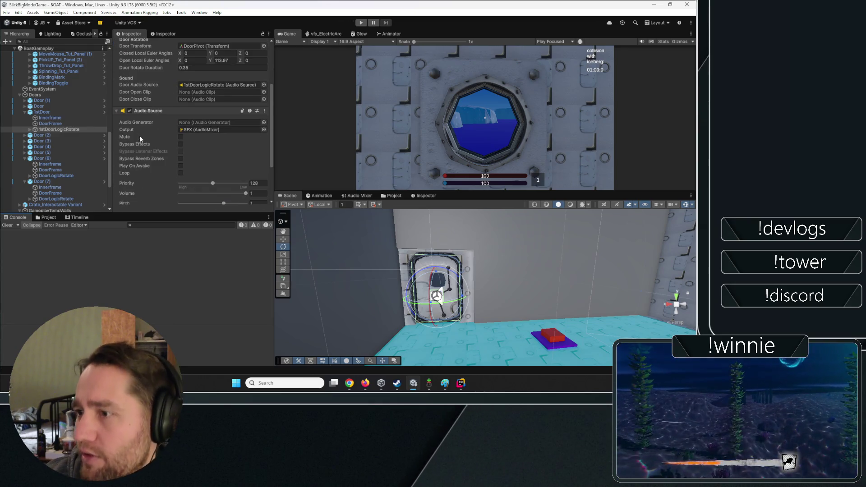
pyautogui.click(152, 110)
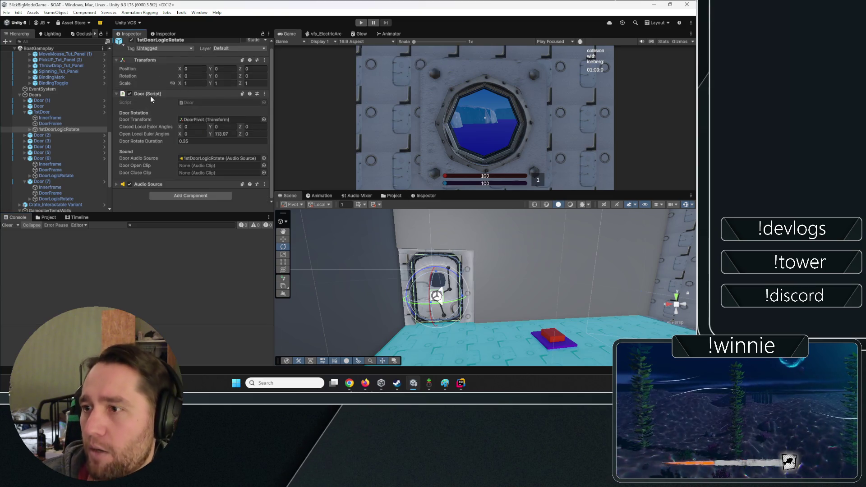
pyautogui.click(75, 123)
pyautogui.click(30, 129)
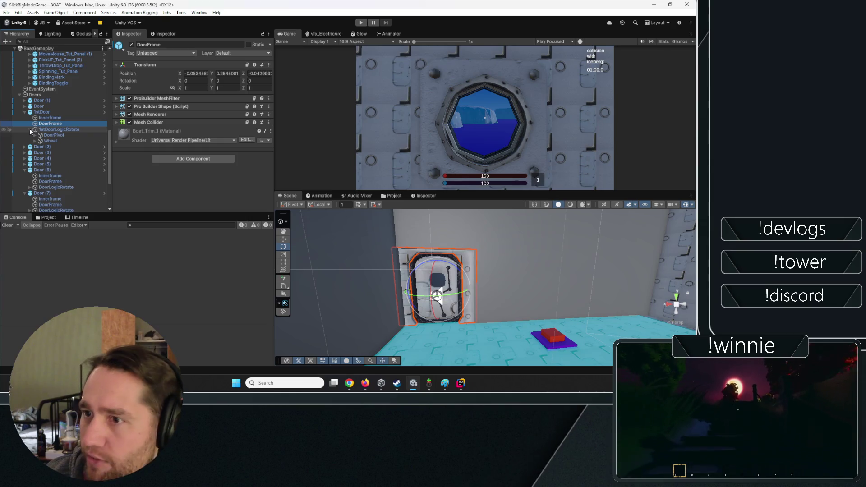
pyautogui.click(45, 130)
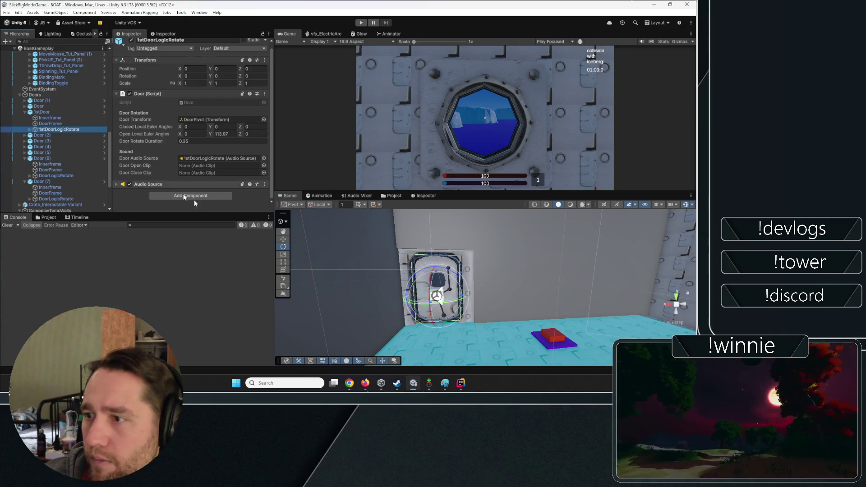
# - Follow TriggerButton (1)'s TriggerPress event target back to Door (7) and select that door
pyautogui.scroll(2, 63, 134)
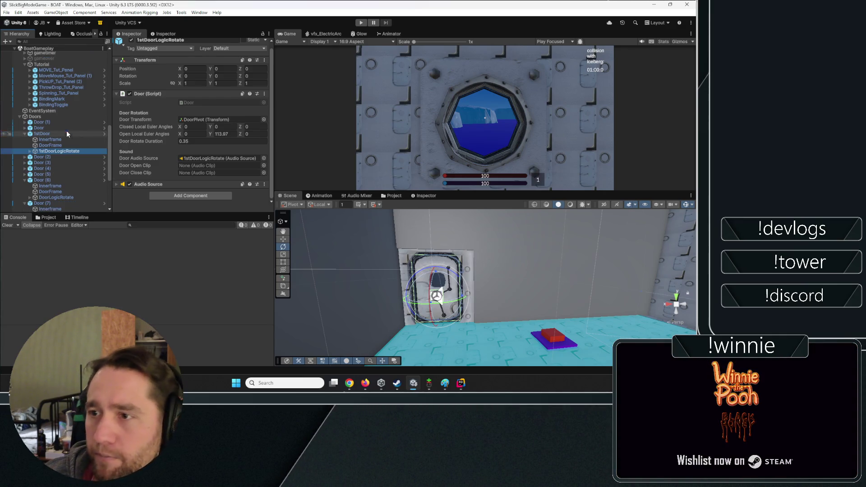
pyautogui.click(547, 335)
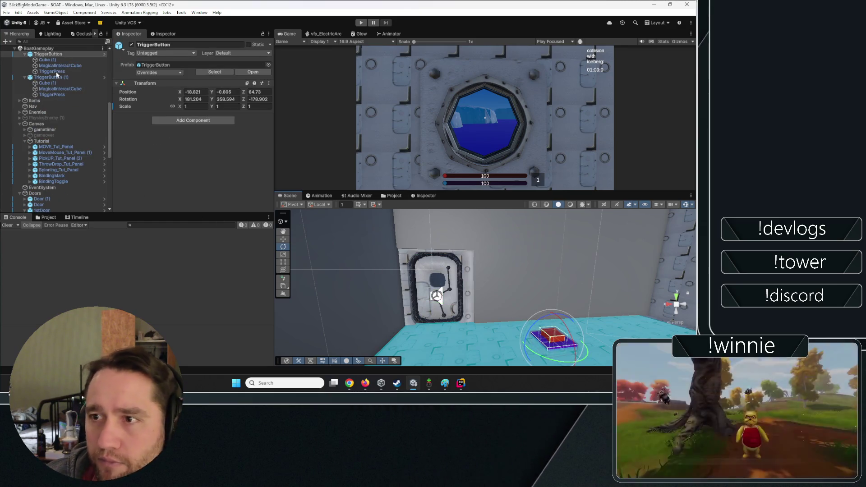
pyautogui.click(56, 71)
pyautogui.scroll(-3, 169, 153)
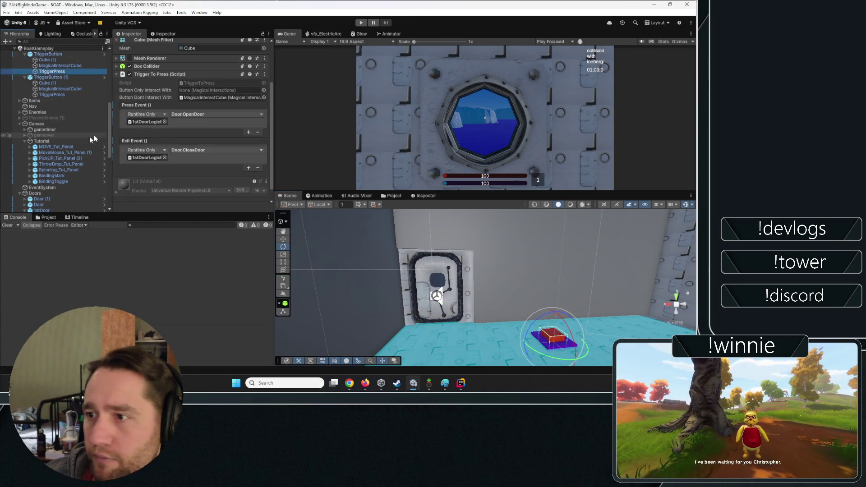
pyautogui.moveTo(479, 266)
pyautogui.mouseDown()
pyautogui.moveTo(460, 258)
pyautogui.moveTo(477, 279)
pyautogui.mouseUp()
pyautogui.click(477, 279)
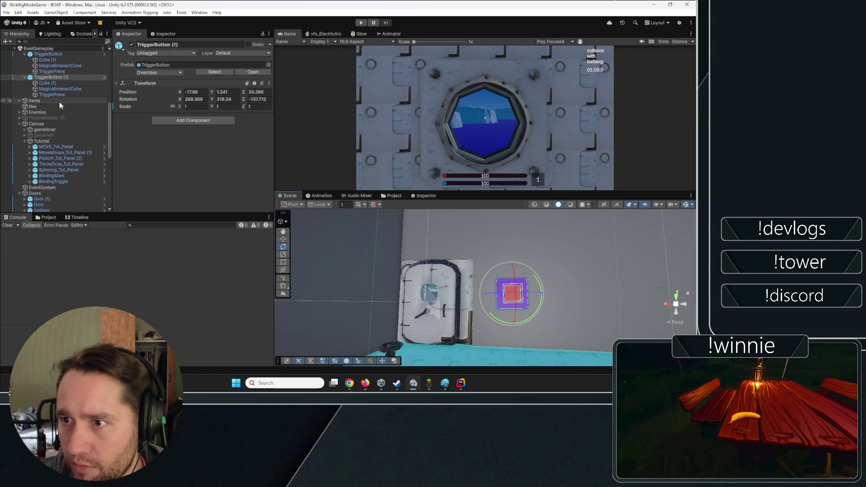
pyautogui.click(52, 95)
pyautogui.click(138, 109)
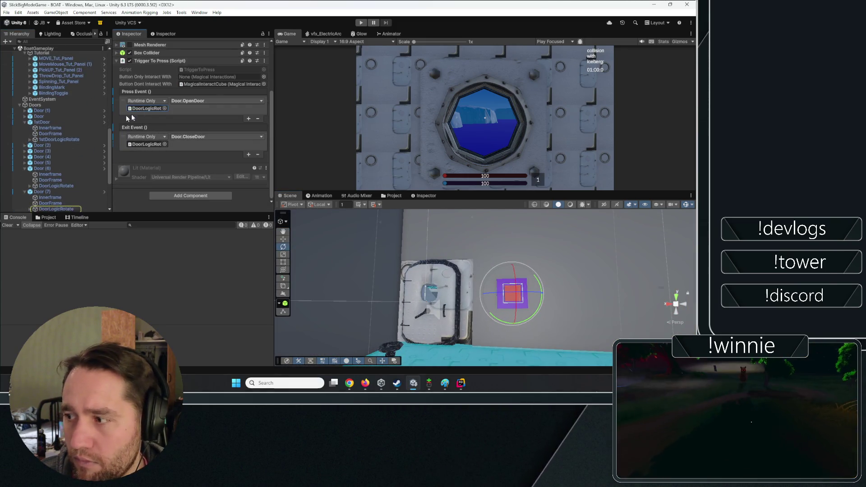
pyautogui.click(42, 148)
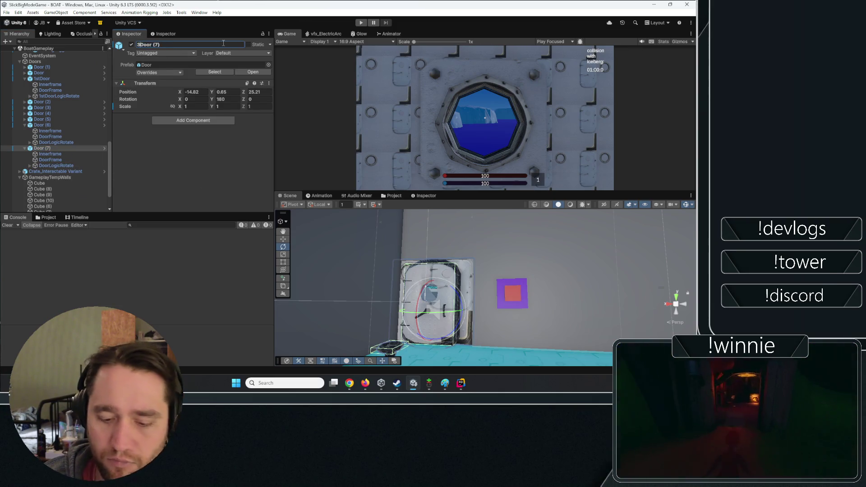
# - Finish naming Door (7) 3rdDoor, select its logic child 3rdDoorLogicRotate, and enter Play mode
pyautogui.write('rd')
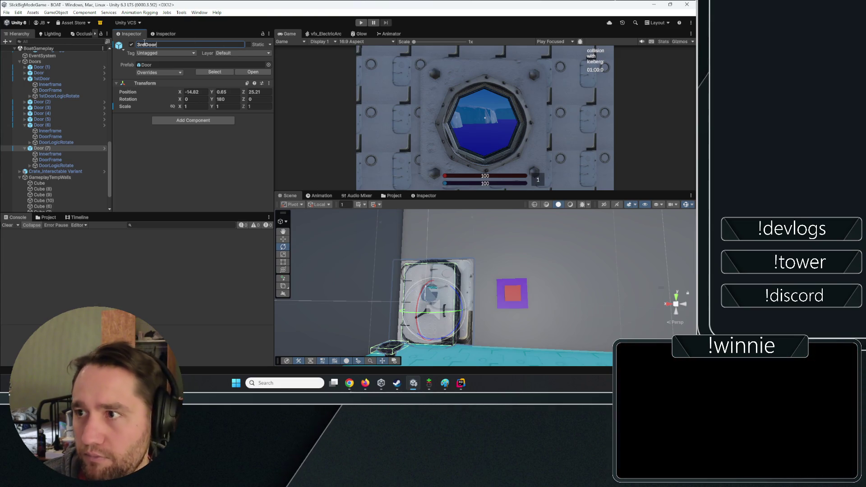
pyautogui.hotkey('ctrl', 'a')
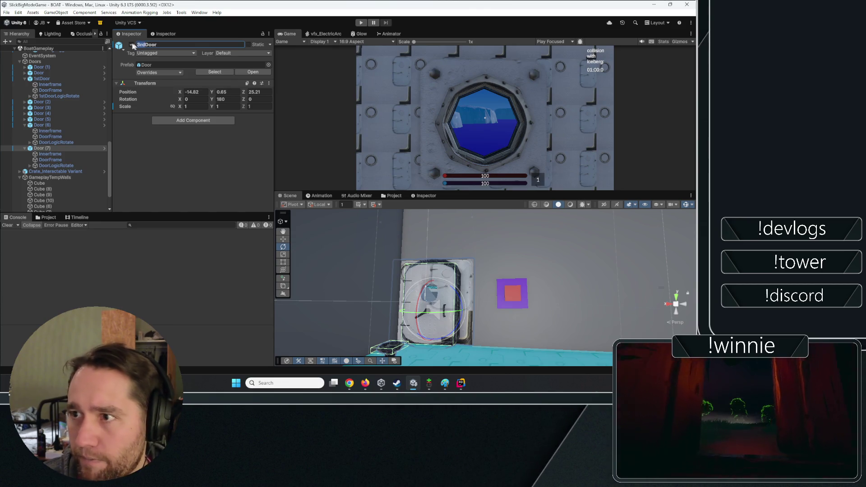
pyautogui.click(54, 166)
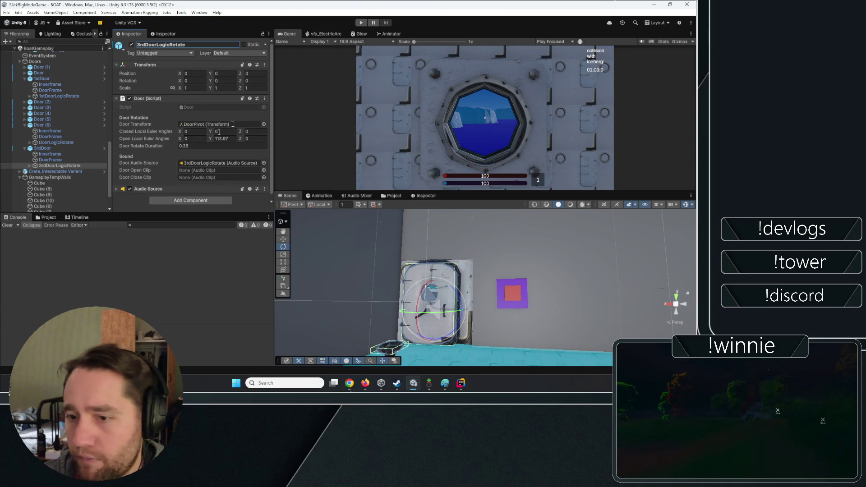
pyautogui.click(361, 23)
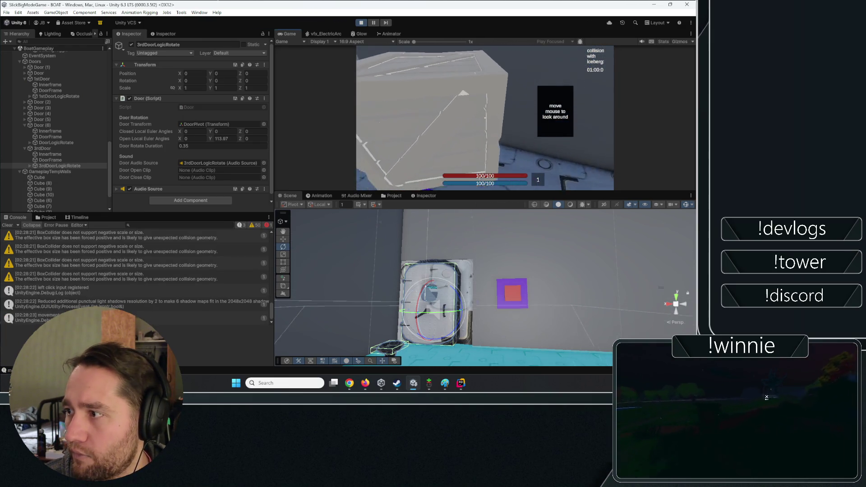
# - Open and close the third door with E, walk through the doorway, then select 3rdDoor
pyautogui.press('e')
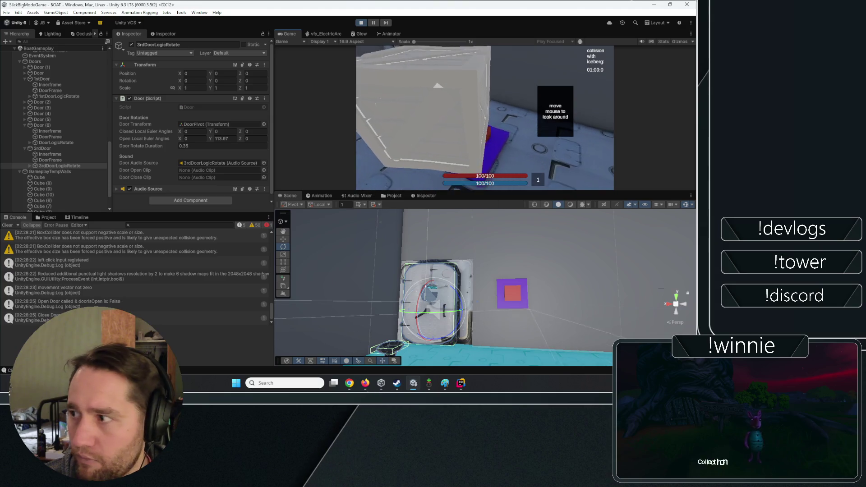
pyautogui.press('e')
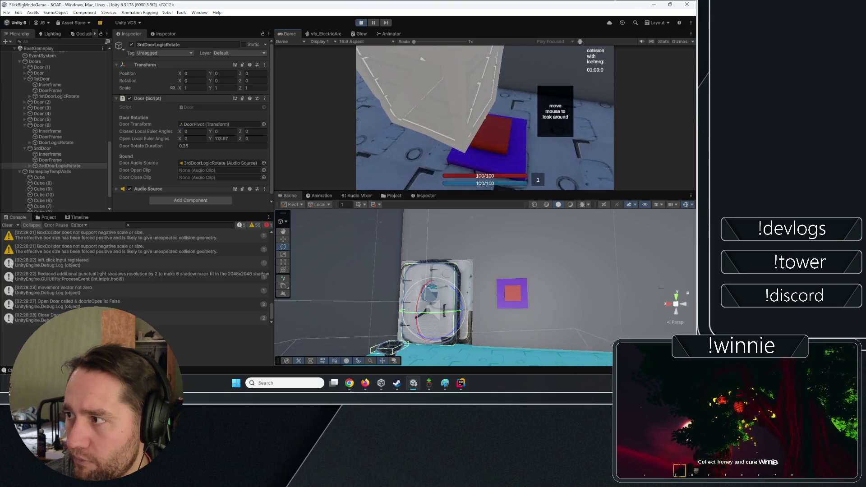
pyautogui.press('e')
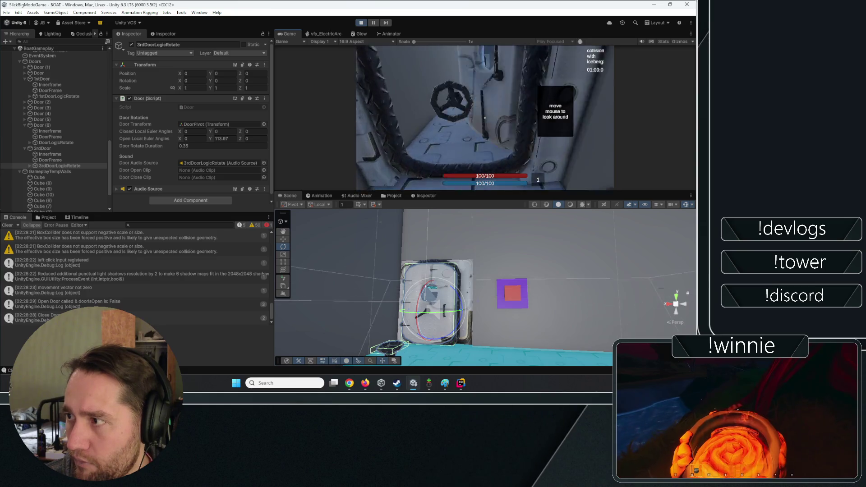
pyautogui.press('w')
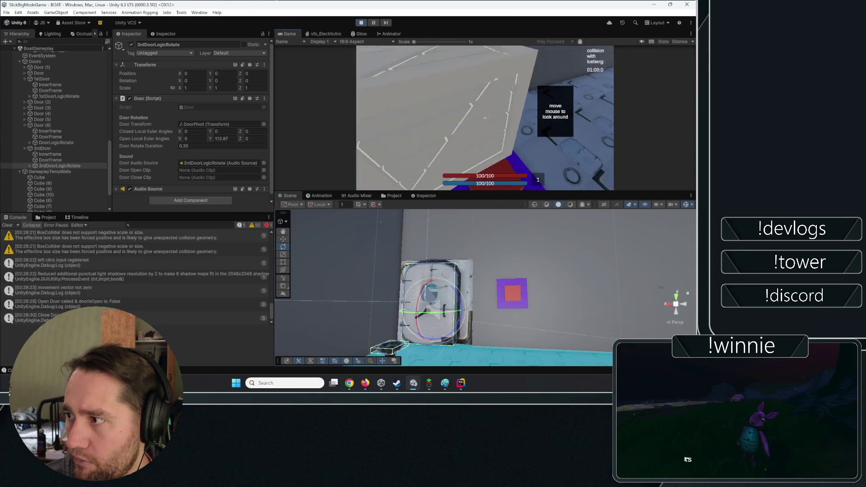
pyautogui.press('e')
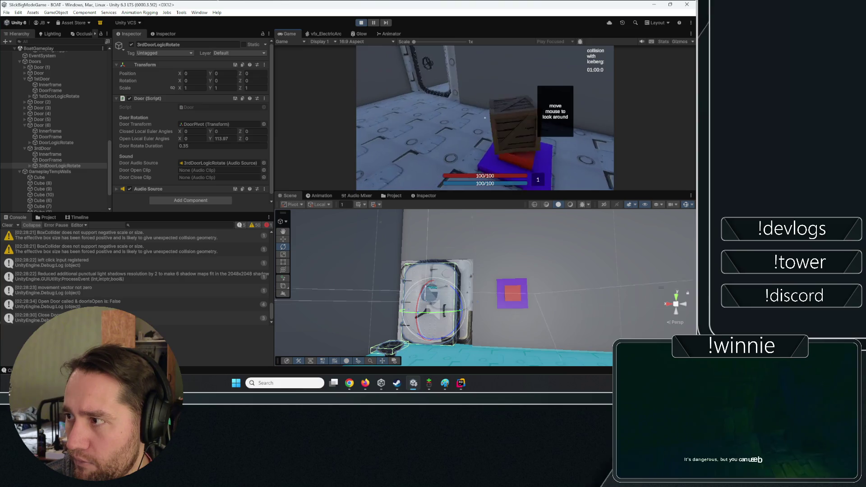
pyautogui.moveTo(484, 118)
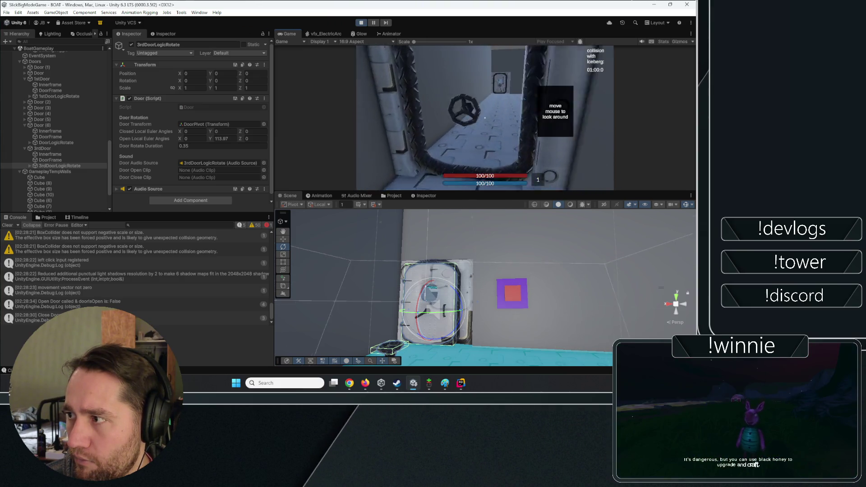
pyautogui.press('w')
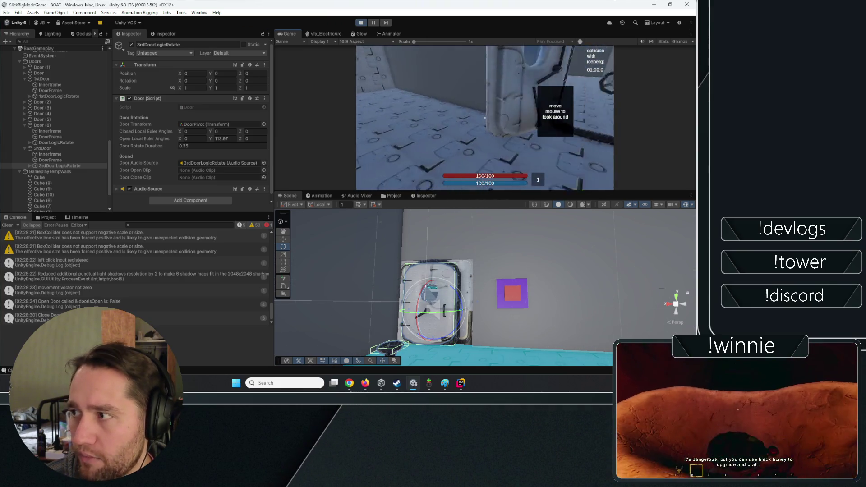
pyautogui.press('w')
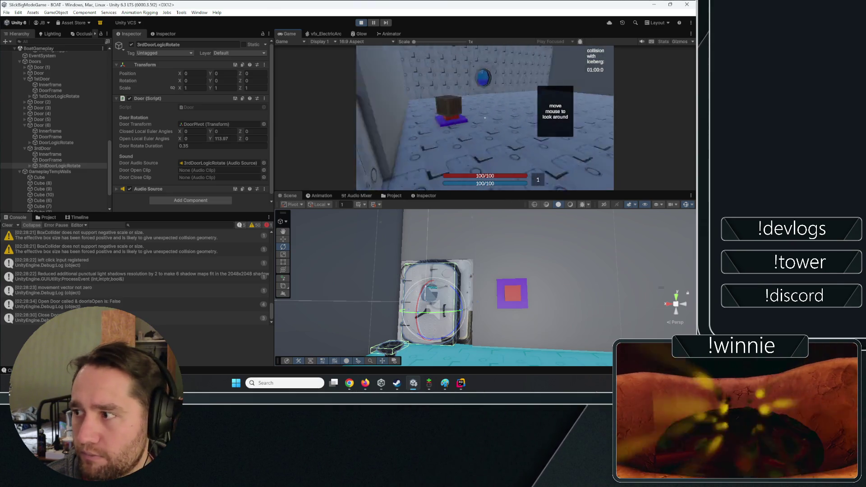
pyautogui.click(48, 149)
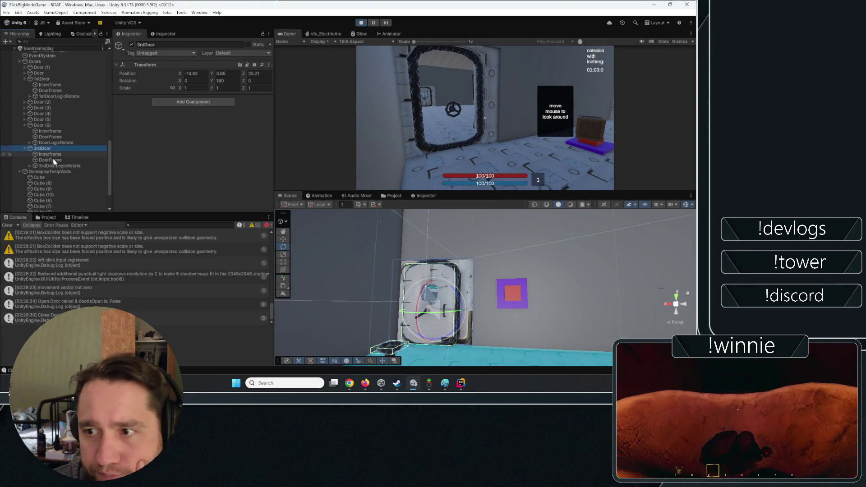
# - Set the Door script's Door Transform on 3rdDoorLogicRotate to 3rdDoorLogicRotate itself
pyautogui.click(56, 165)
pyautogui.click(30, 165)
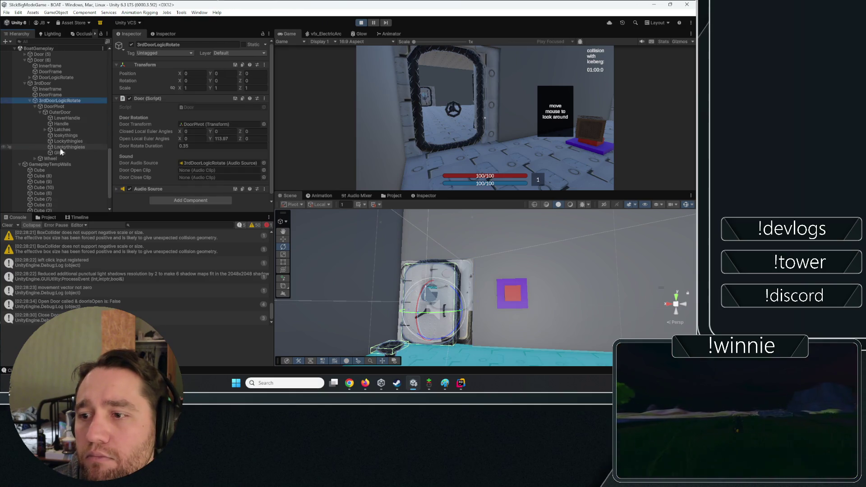
pyautogui.click(35, 107)
pyautogui.click(45, 128)
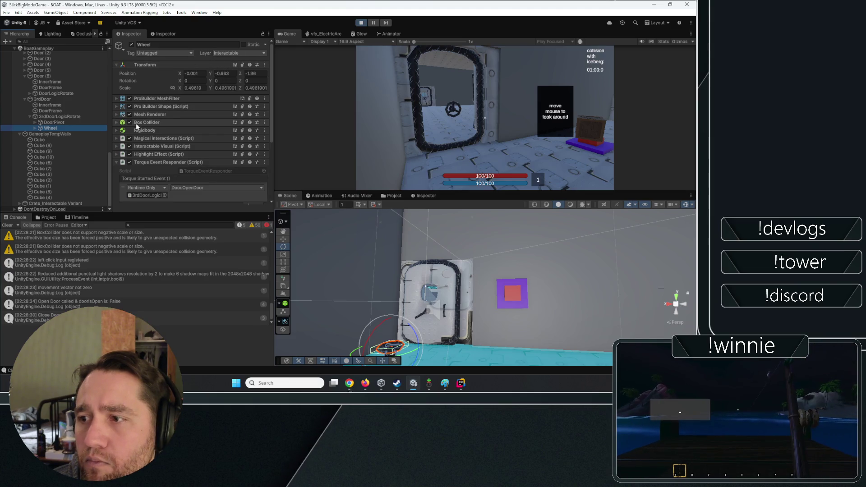
pyautogui.click(52, 122)
pyautogui.click(68, 117)
pyautogui.click(193, 124)
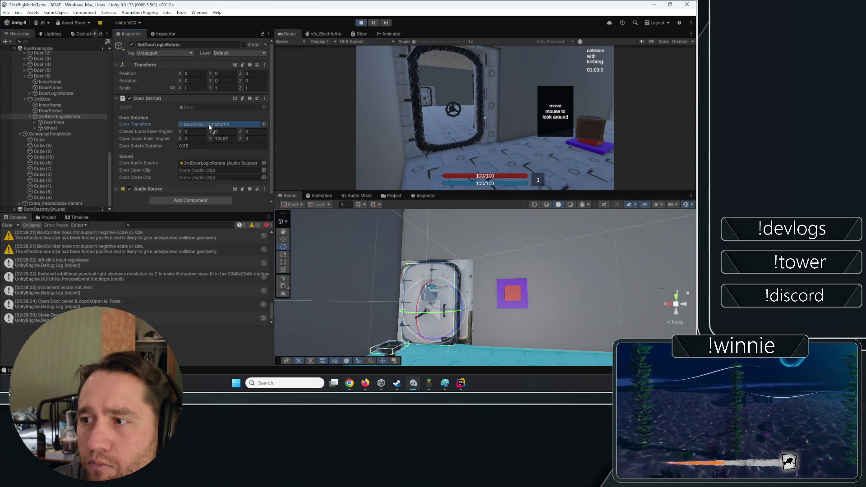
pyautogui.click(470, 89)
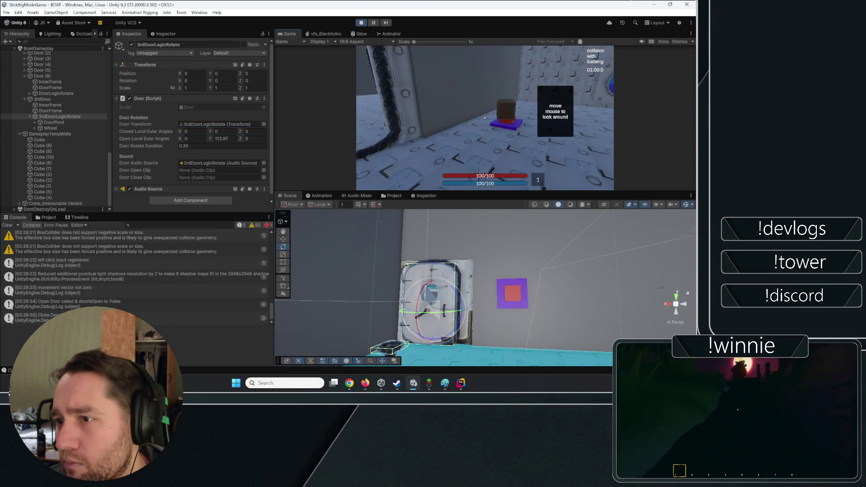
# - Select 1stDoorLogicRotate, test opening and closing the first door with E, then stop the game
pyautogui.press('e')
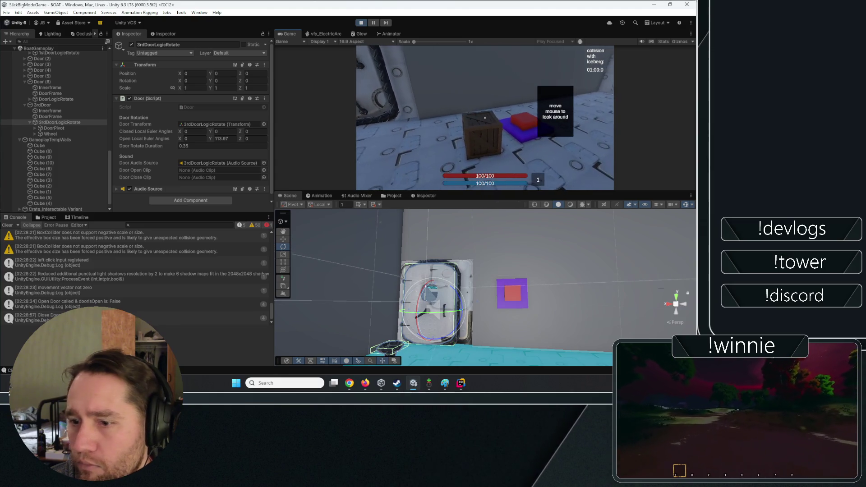
pyautogui.scroll(5, 56, 125)
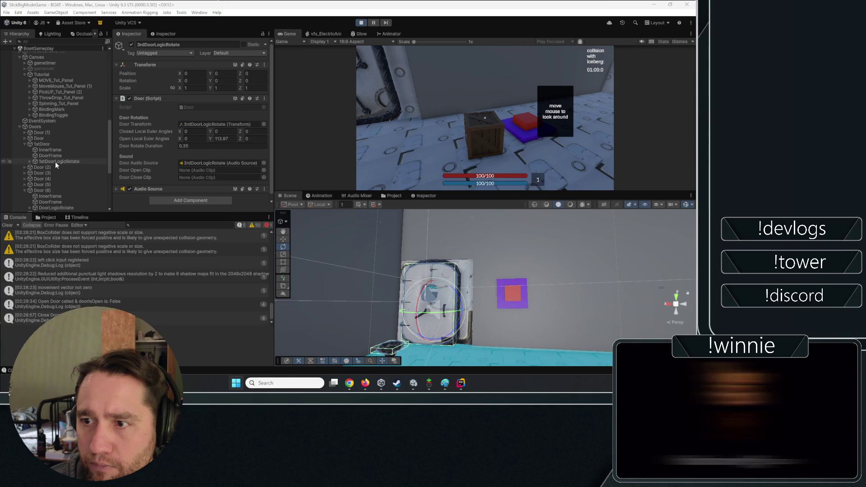
pyautogui.click(55, 162)
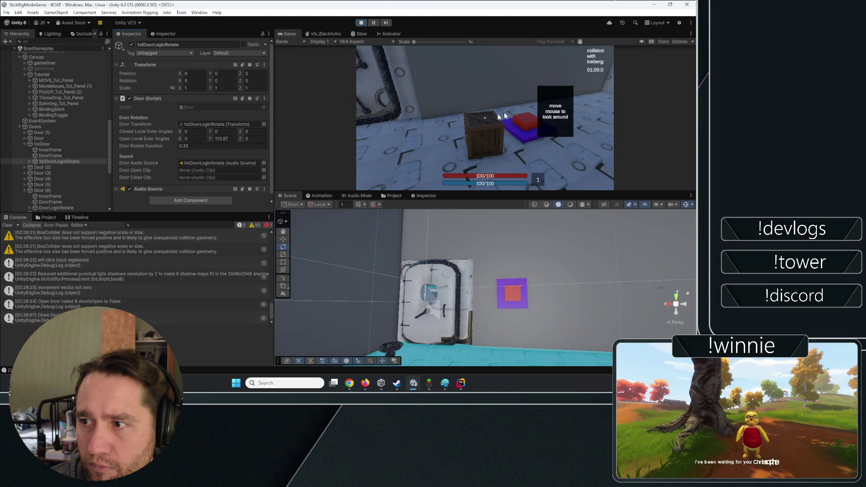
pyautogui.press('e')
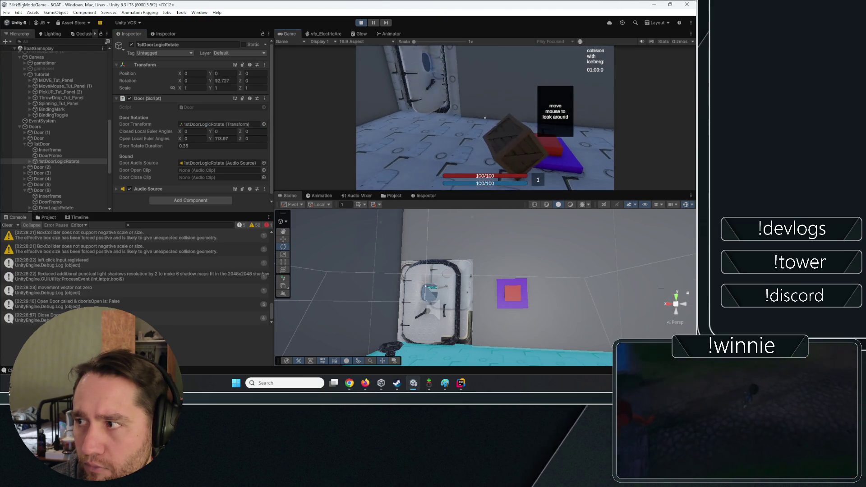
pyautogui.press('e')
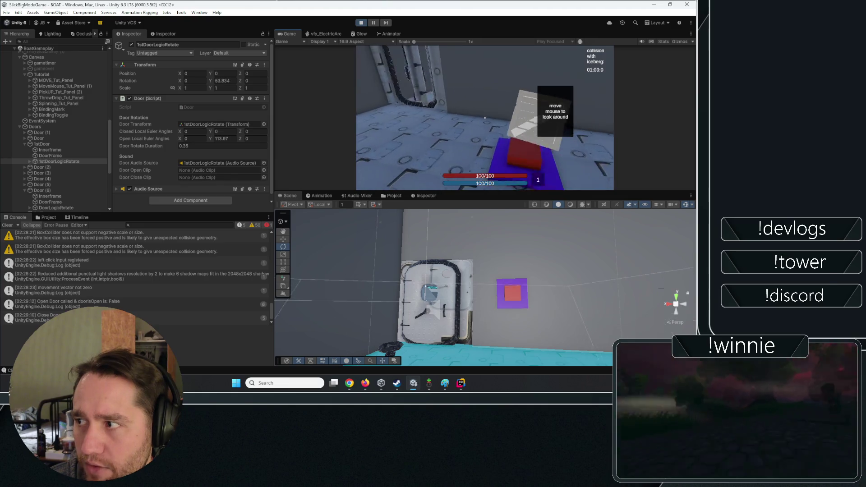
pyautogui.press('e')
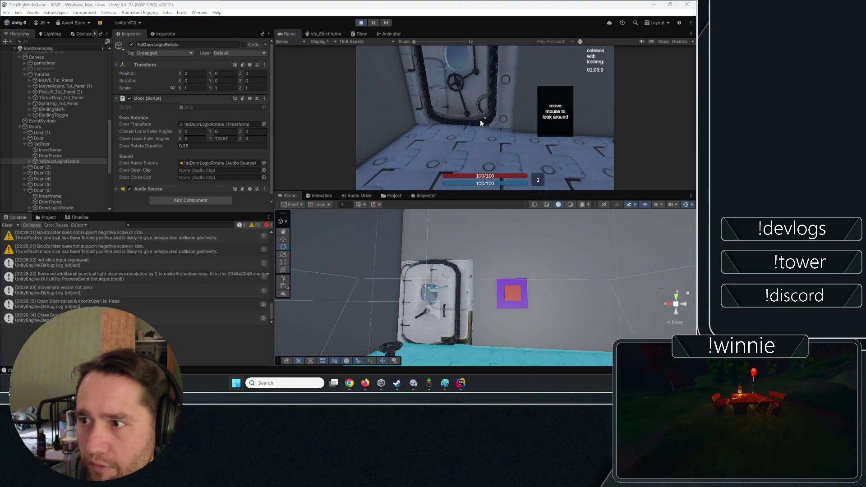
pyautogui.click(362, 23)
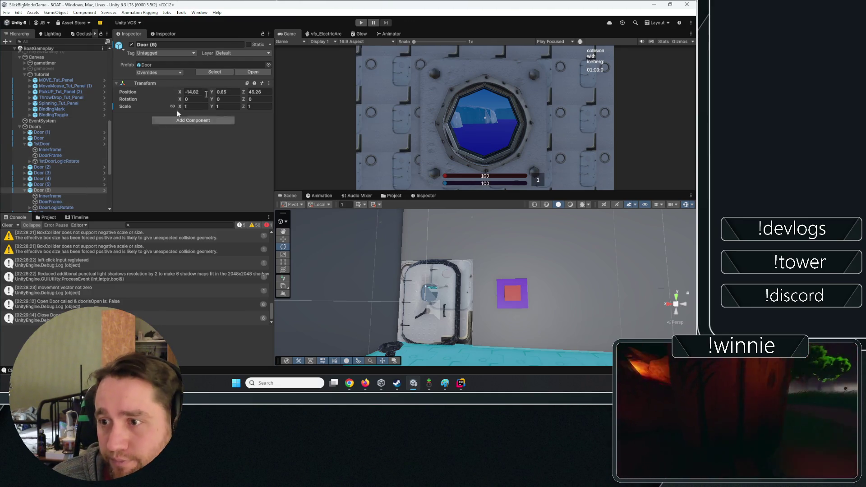
# - Open the Door prefab in Prefab Mode and set DoorLogicRotate as its own Door Transform
pyautogui.click(252, 72)
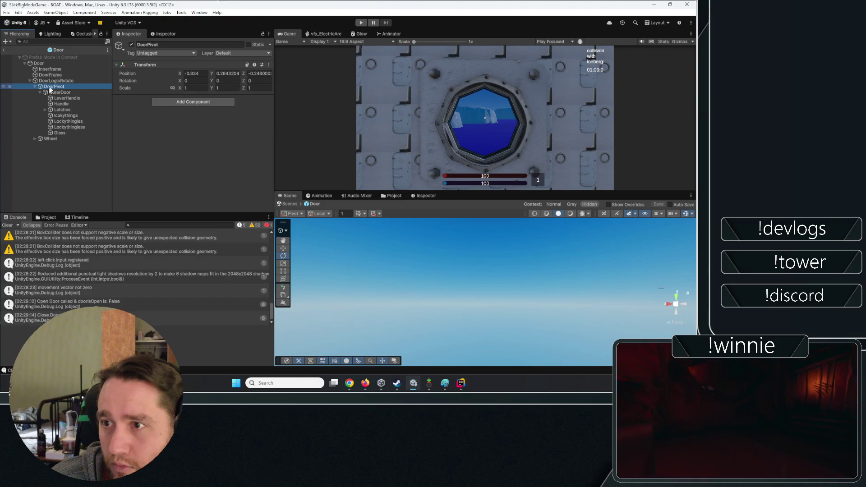
pyautogui.click(56, 80)
pyautogui.press('f')
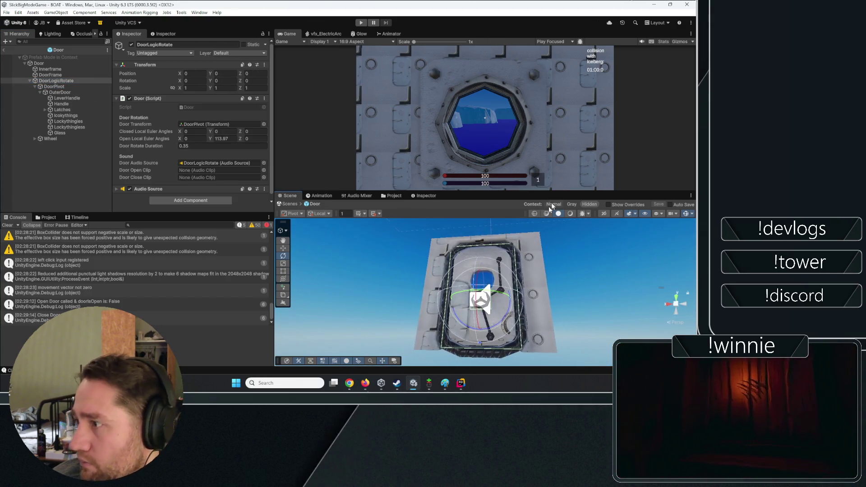
pyautogui.moveTo(496, 270); pyautogui.dragTo(466, 304)
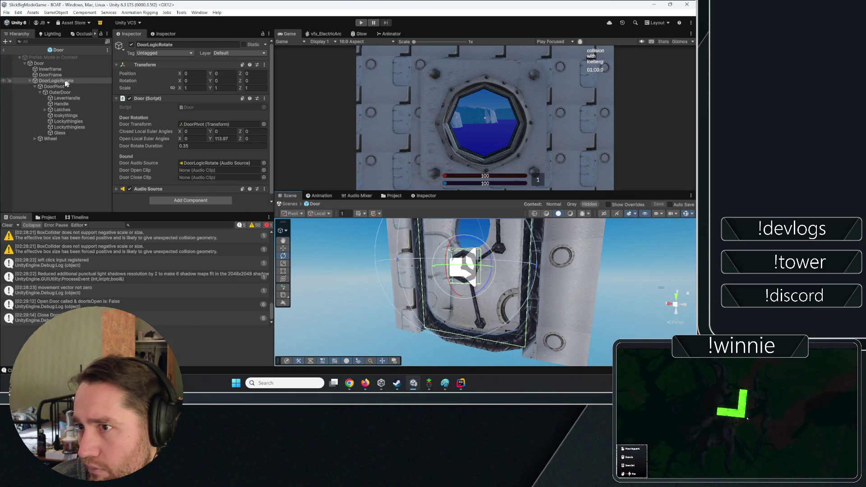
pyautogui.click(211, 124)
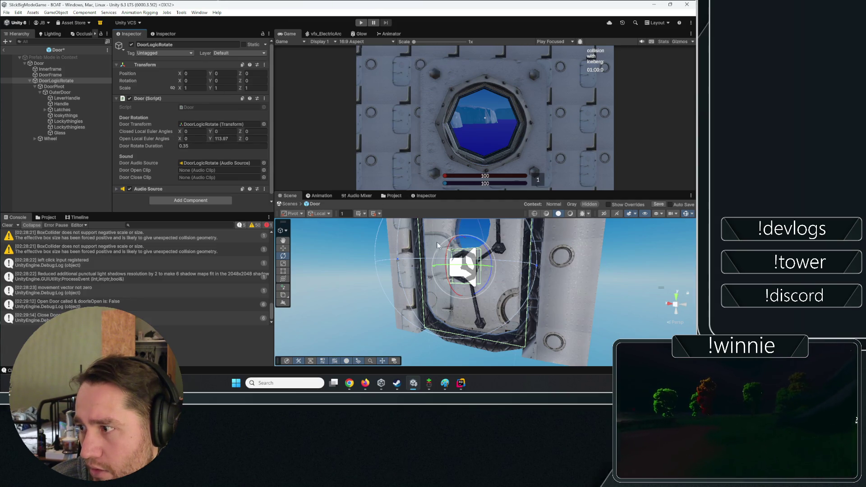
# - Test-rotate the door, undo back to 0, and recheck the DoorPivot and DoorLogicRotate settings
pyautogui.moveTo(440, 265); pyautogui.dragTo(418, 269)
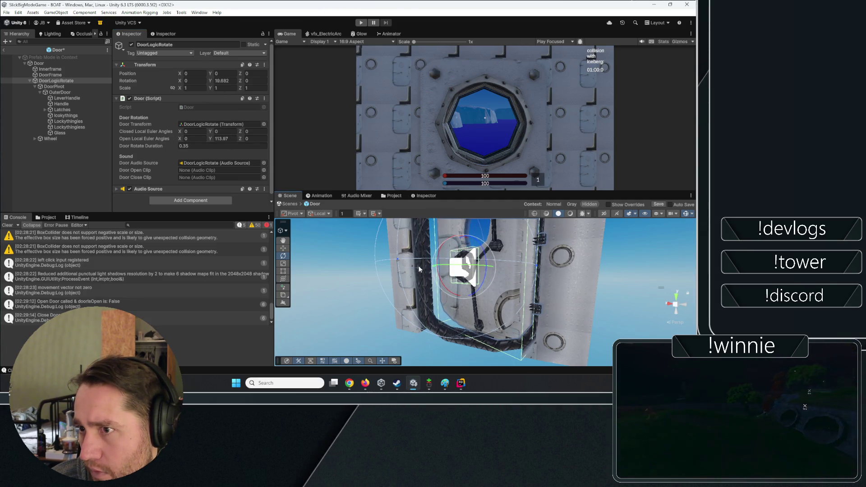
pyautogui.hotkey('ctrl', 'z')
pyautogui.press('f')
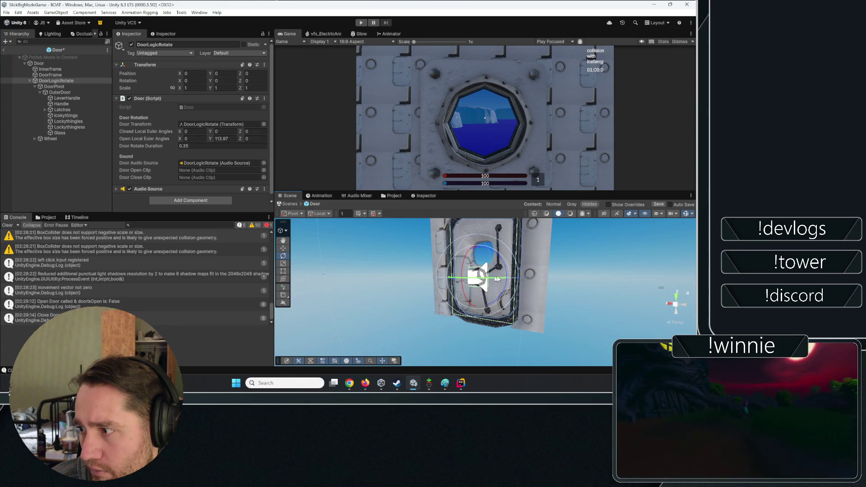
pyautogui.moveTo(497, 279)
pyautogui.mouseDown()
pyautogui.moveTo(483, 277)
pyautogui.moveTo(578, 272)
pyautogui.moveTo(348, 291)
pyautogui.moveTo(548, 299)
pyautogui.moveTo(620, 281)
pyautogui.moveTo(6, 259)
pyautogui.moveTo(27, 203)
pyautogui.mouseUp()
pyautogui.hotkey('ctrl', 'z')
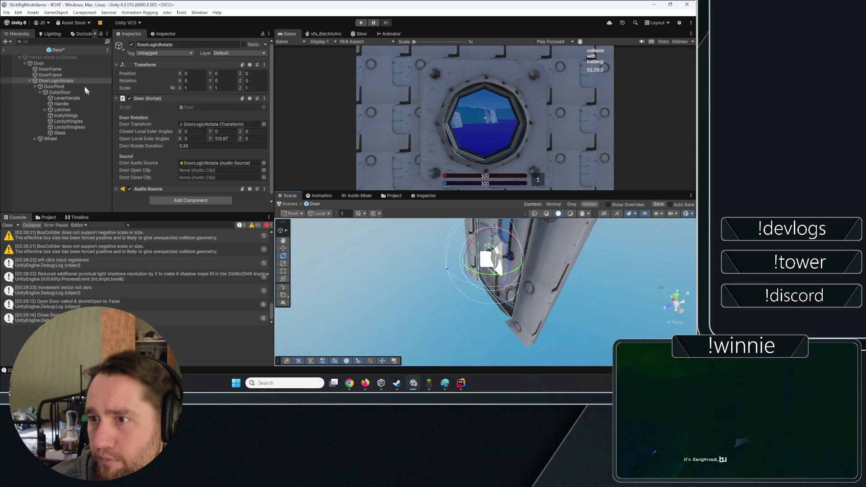
pyautogui.press('w')
pyautogui.press('f')
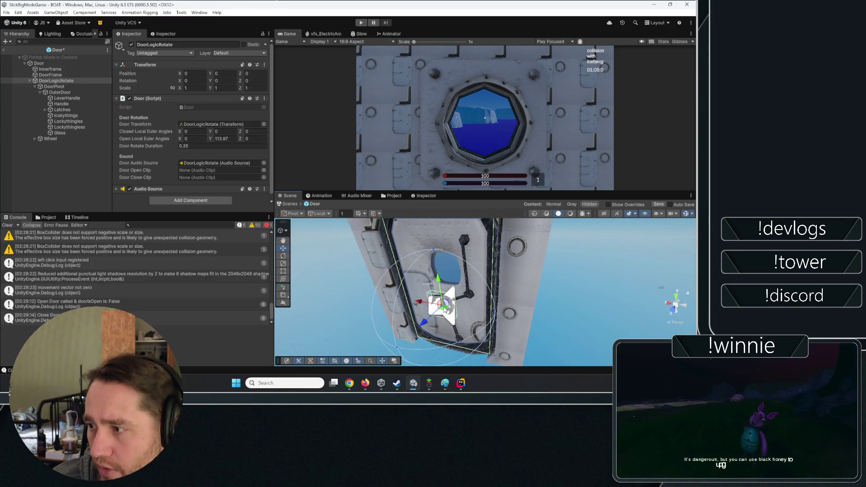
pyautogui.click(53, 87)
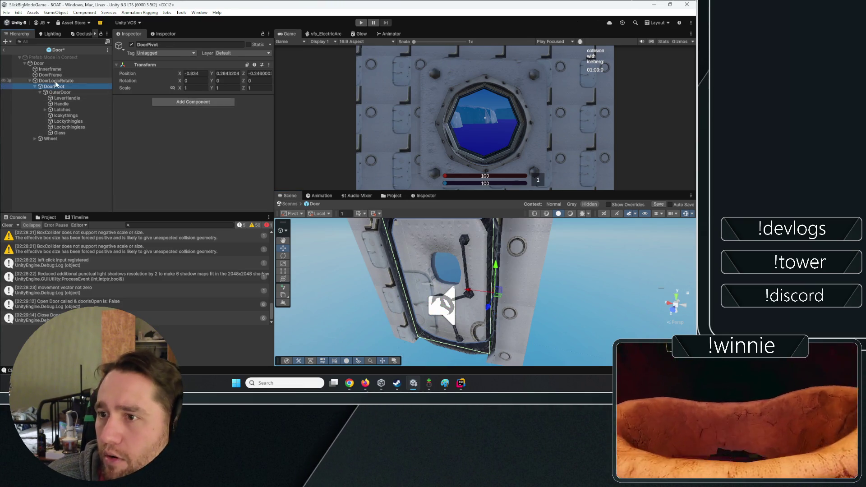
pyautogui.click(56, 82)
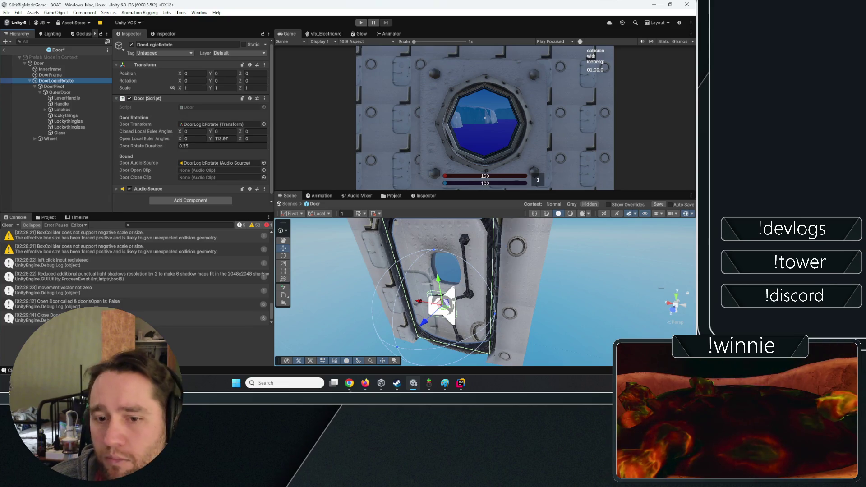
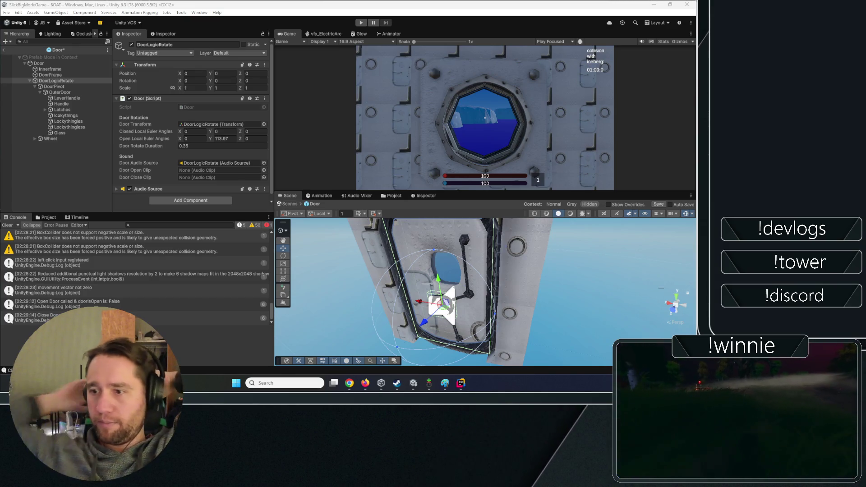
# - Clear the Console log, then select DoorLogicRotate to view its Door settings (Y 113.97, duration 0.35)
pyautogui.click(9, 226)
pyautogui.click(25, 188)
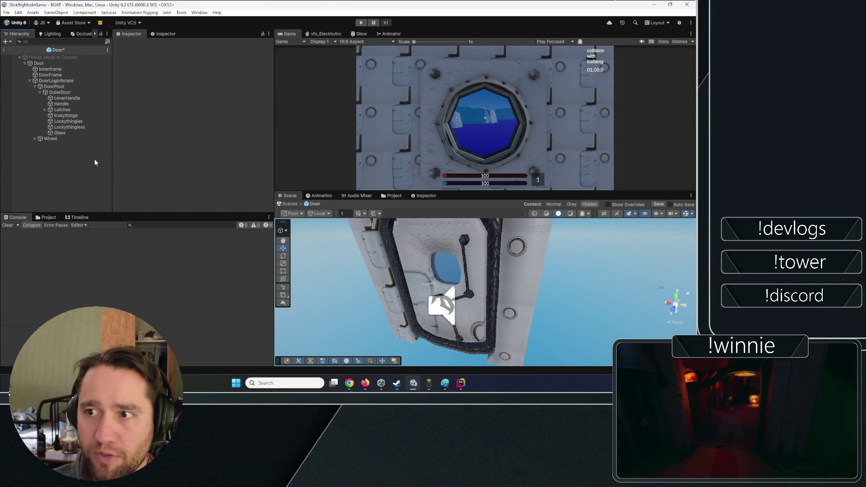
pyautogui.click(50, 68)
pyautogui.click(93, 170)
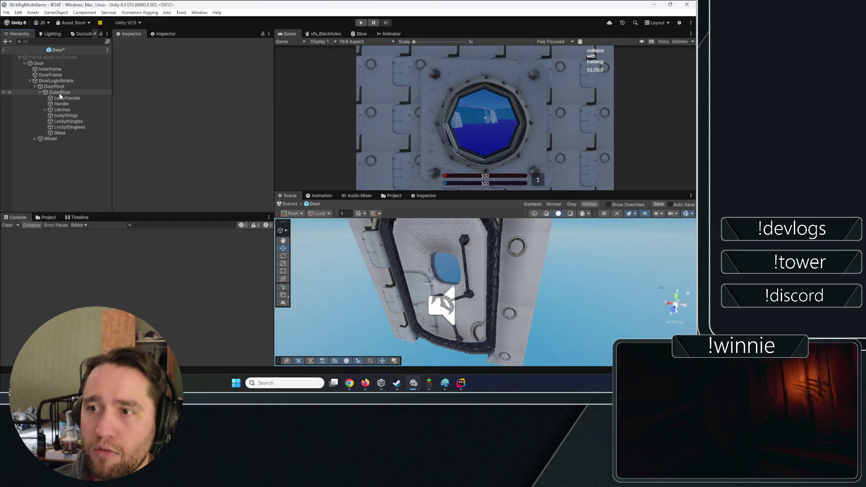
pyautogui.click(56, 81)
pyautogui.scroll(-1, 126, 144)
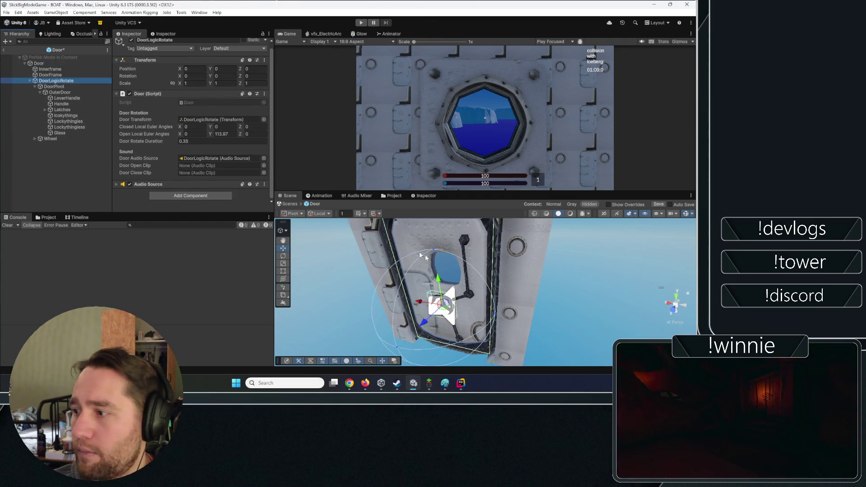
pyautogui.moveTo(433, 302)
pyautogui.mouseDown()
pyautogui.moveTo(360, 304)
pyautogui.moveTo(147, 280)
pyautogui.moveTo(677, 278)
pyautogui.moveTo(695, 203)
pyautogui.mouseUp()
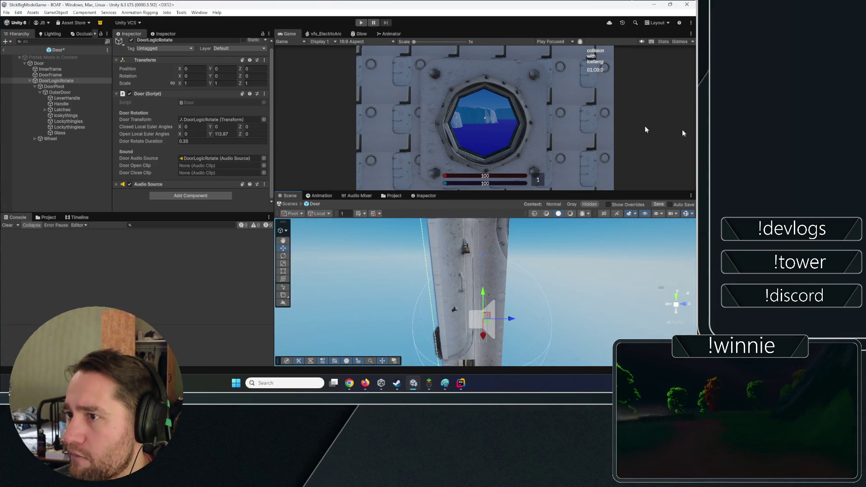
pyautogui.moveTo(541, 300)
pyautogui.mouseDown()
pyautogui.moveTo(451, 305)
pyautogui.moveTo(478, 313)
pyautogui.mouseUp()
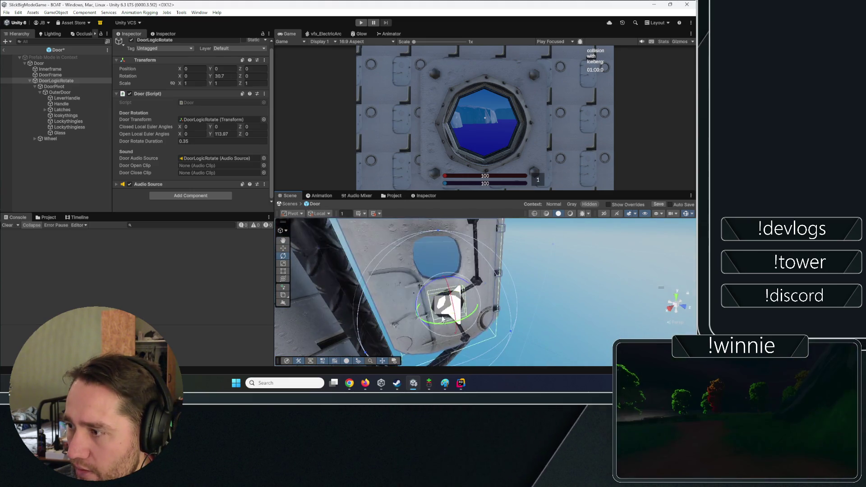
pyautogui.hotkey('ctrl', 'z')
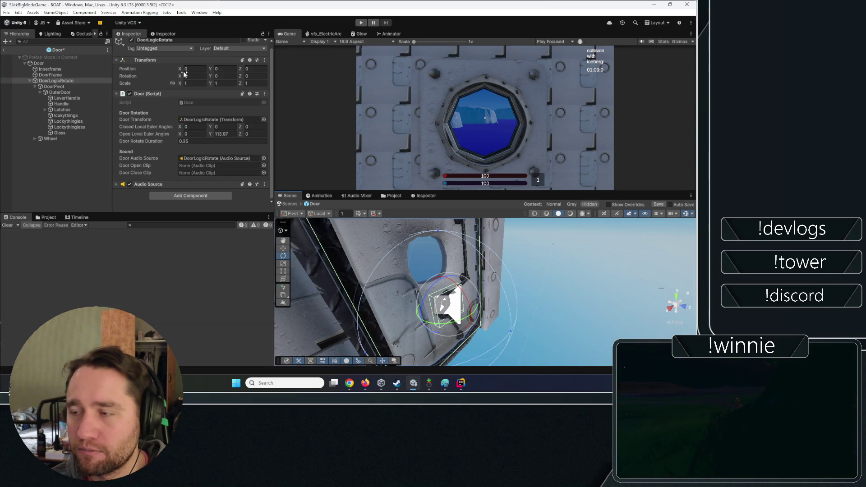
pyautogui.click(45, 139)
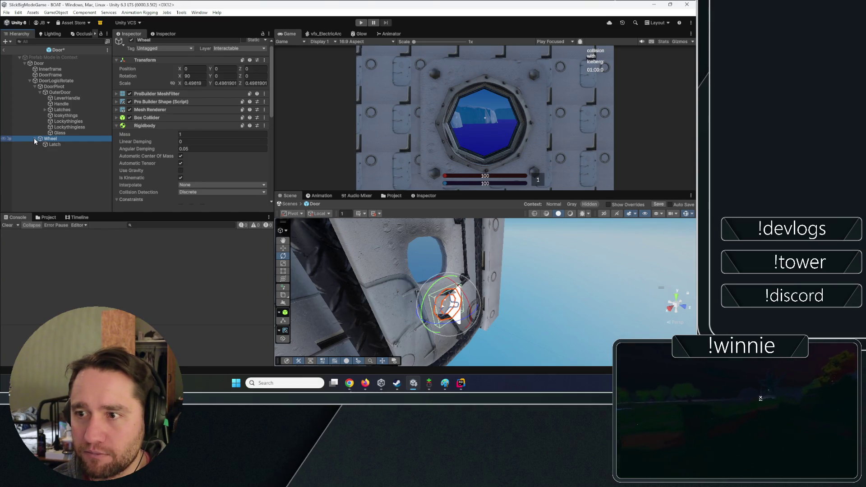
pyautogui.click(34, 139)
pyautogui.click(34, 82)
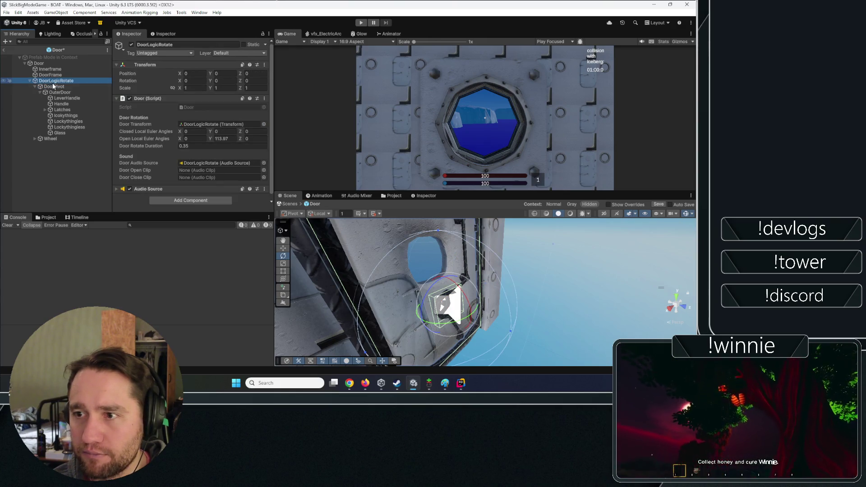
pyautogui.click(54, 86)
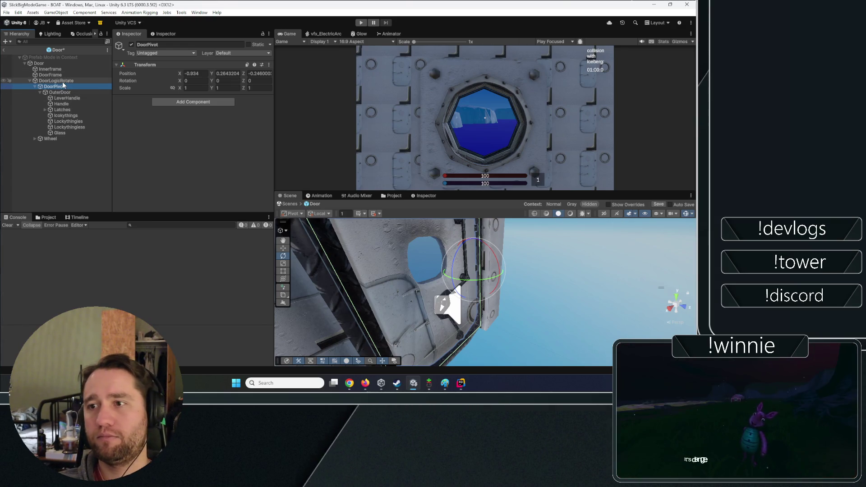
pyautogui.click(64, 81)
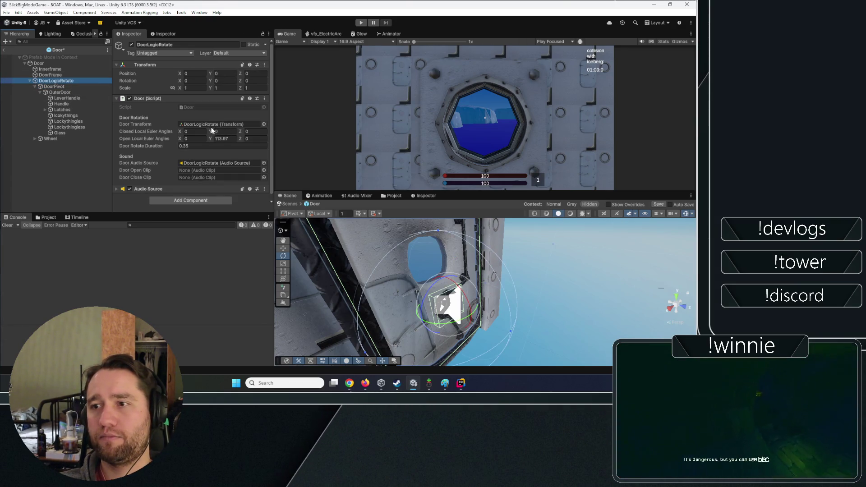
pyautogui.click(202, 124)
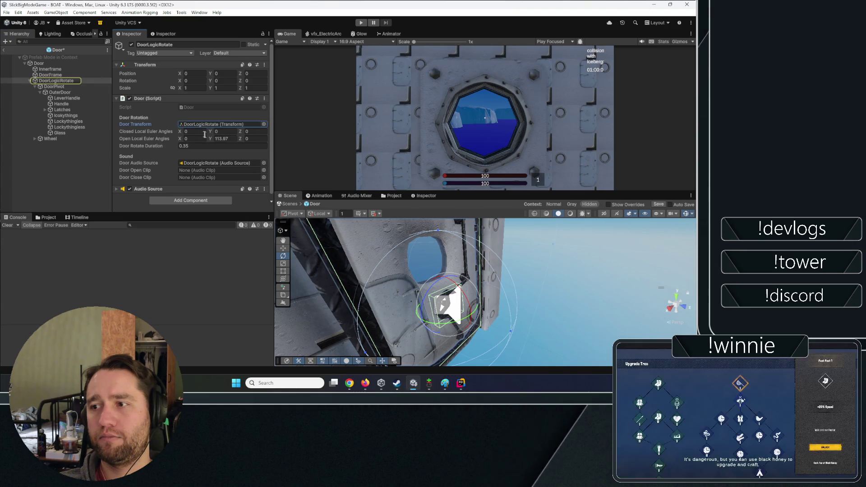
pyautogui.click(227, 138)
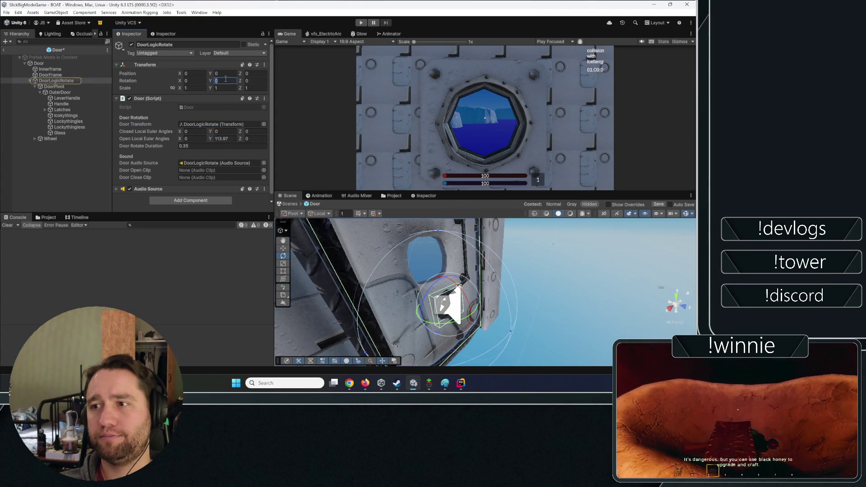
# - Set DoorLogicRotate's Rotation Y to -113.97 and orbit to view the reversed open door
pyautogui.write('113.97')
pyautogui.moveTo(402, 270)
pyautogui.mouseDown()
pyautogui.moveTo(415, 267)
pyautogui.moveTo(397, 264)
pyautogui.mouseUp()
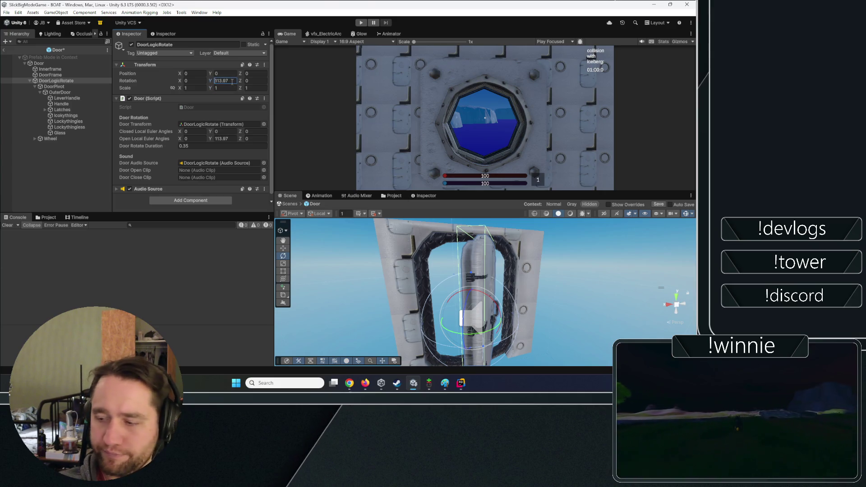
pyautogui.write('-')
pyautogui.moveTo(384, 271)
pyautogui.mouseDown()
pyautogui.moveTo(363, 276)
pyautogui.moveTo(456, 280)
pyautogui.moveTo(299, 182)
pyautogui.mouseUp()
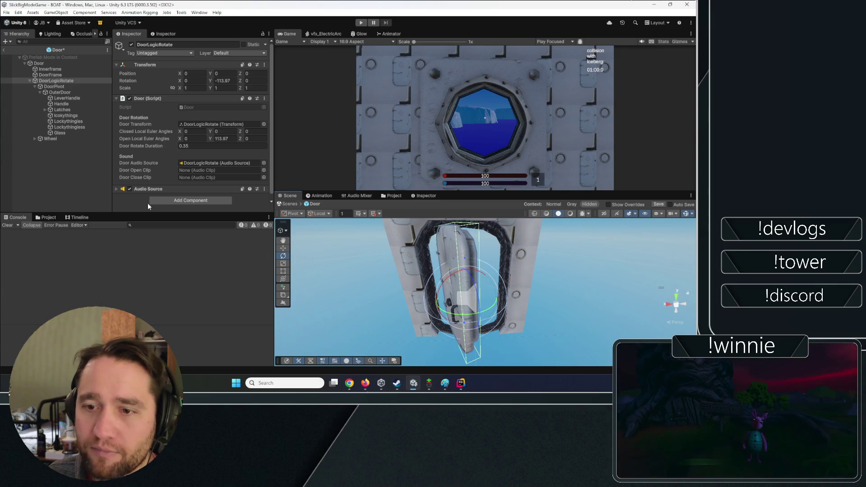
pyautogui.scroll(-1, 192, 191)
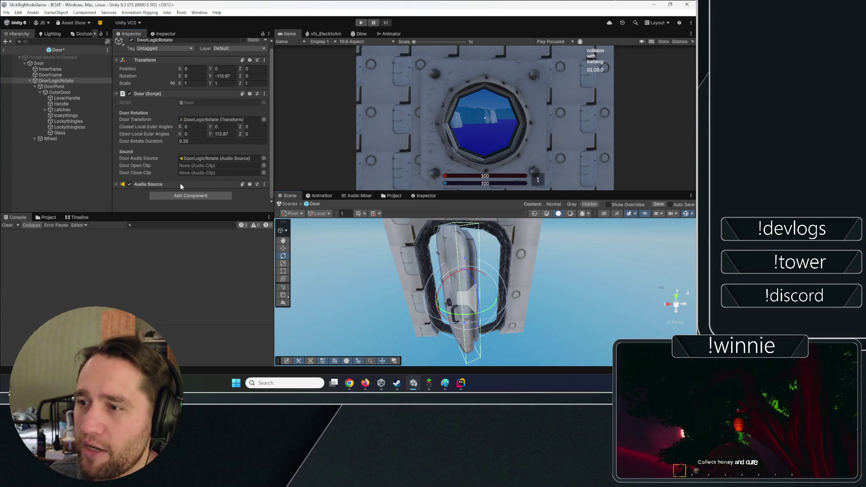
# - Expand and collapse the door's Audio Source settings, then orbit around the door
pyautogui.click(180, 183)
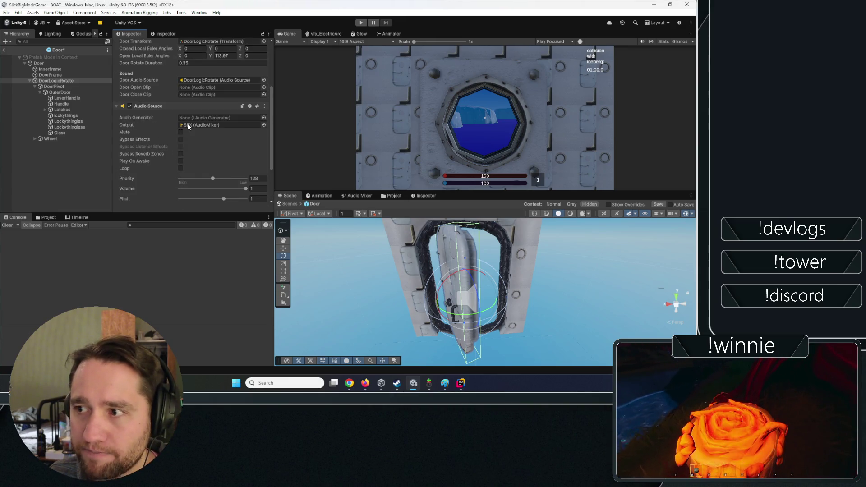
pyautogui.scroll(-1, 167, 175)
pyautogui.click(162, 166)
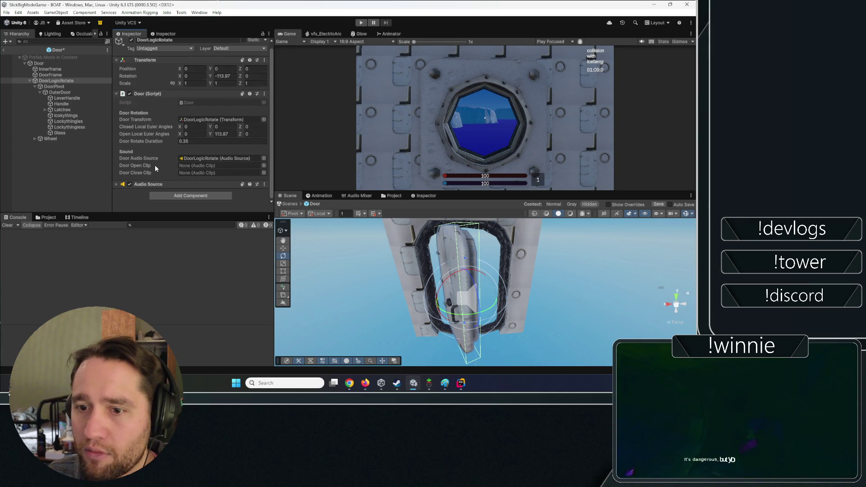
pyautogui.moveTo(478, 270); pyautogui.dragTo(487, 271)
# - Inspect the Wheel, OuterDoor and DoorPivot parts, then bring the Steam library window forward
pyautogui.click(50, 139)
pyautogui.click(34, 138)
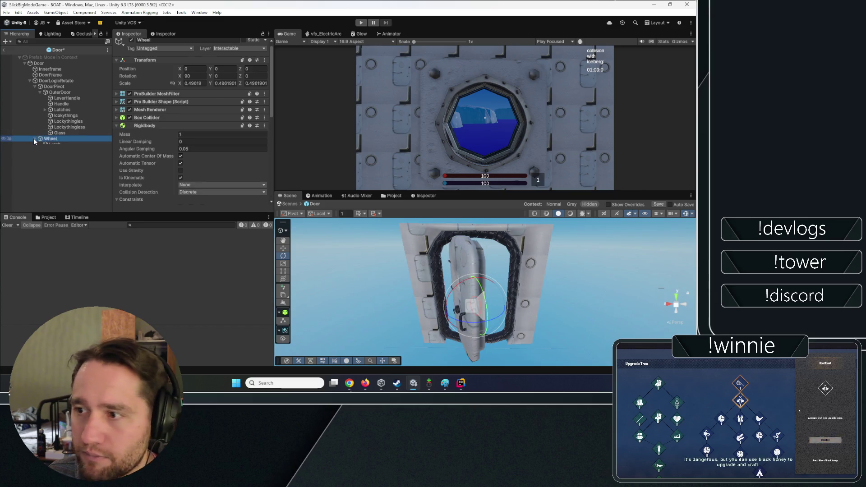
pyautogui.click(49, 92)
pyautogui.click(58, 88)
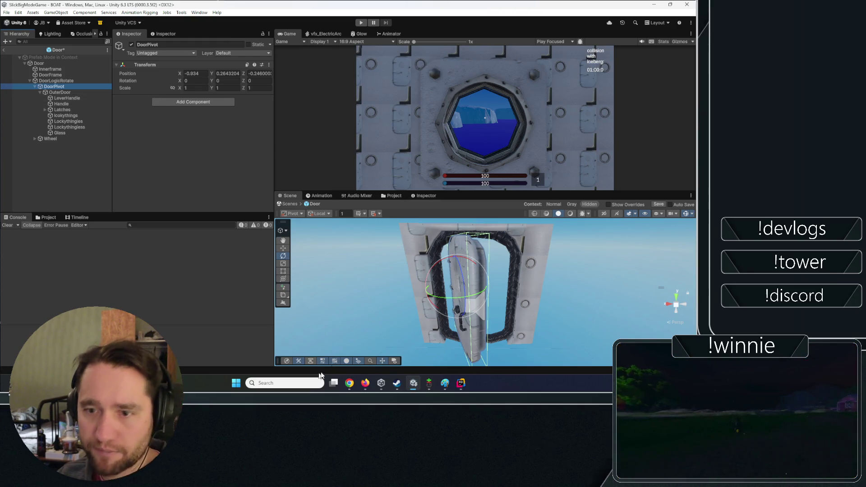
pyautogui.click(401, 384)
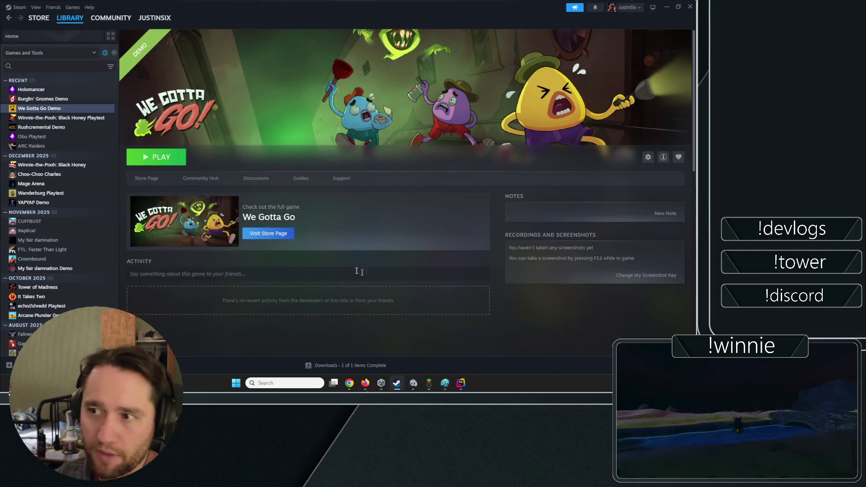
# - Minimize the Steam library window to return to the Door prefab in Unity
pyautogui.click(667, 6)
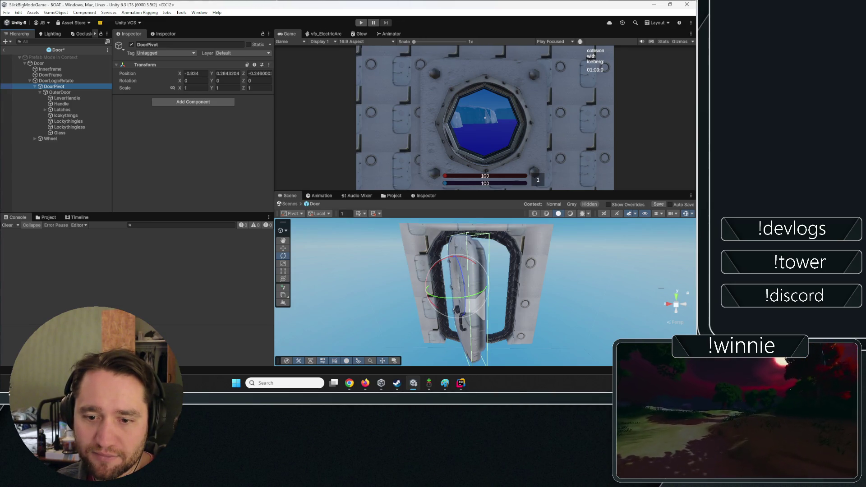
pyautogui.hotkey('alt', 'Tab')
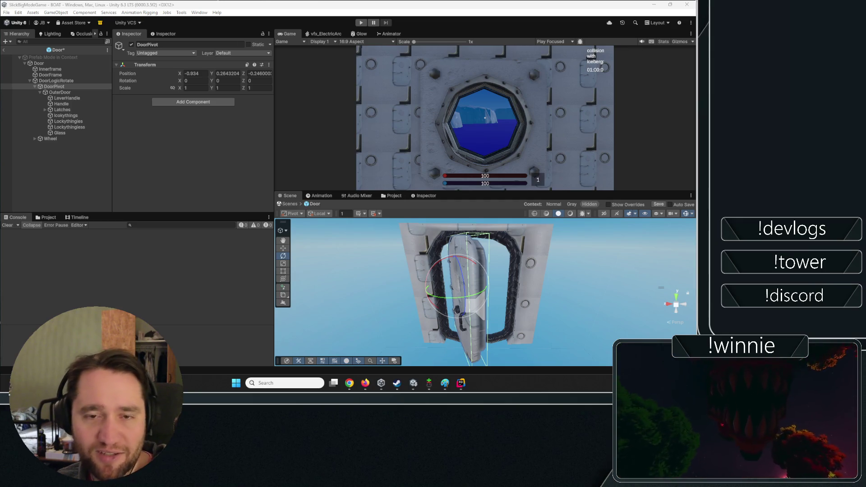
pyautogui.click(141, 172)
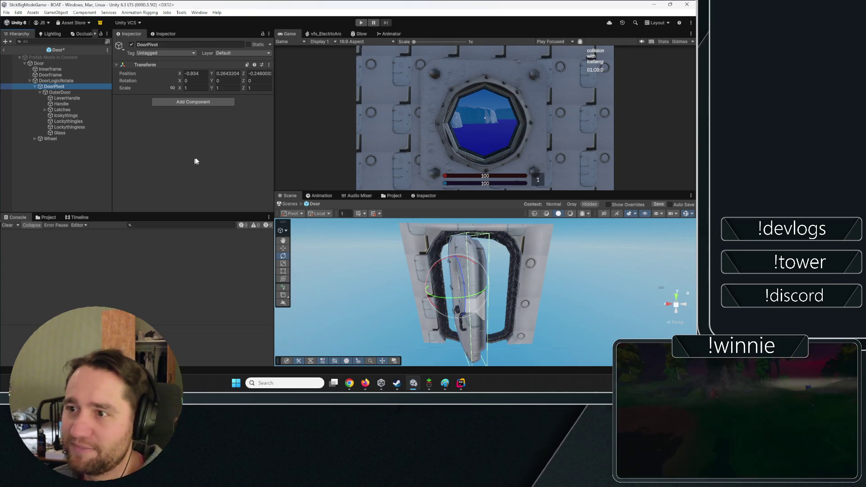
pyautogui.click(81, 93)
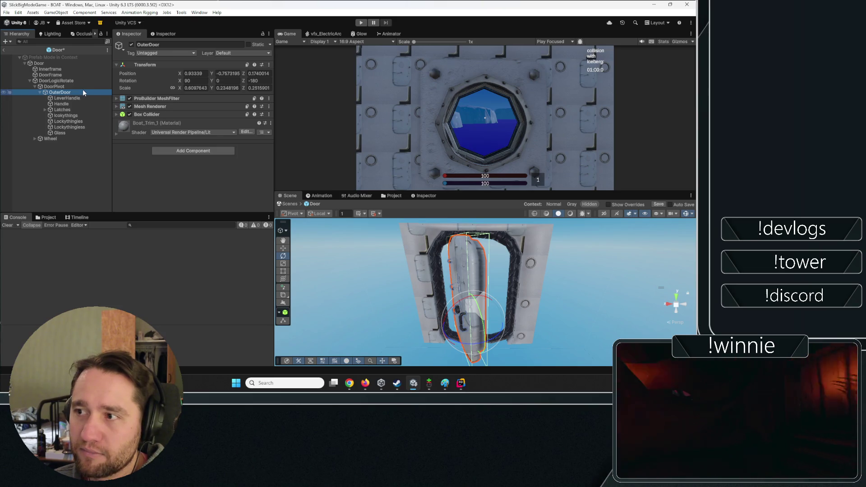
pyautogui.click(81, 86)
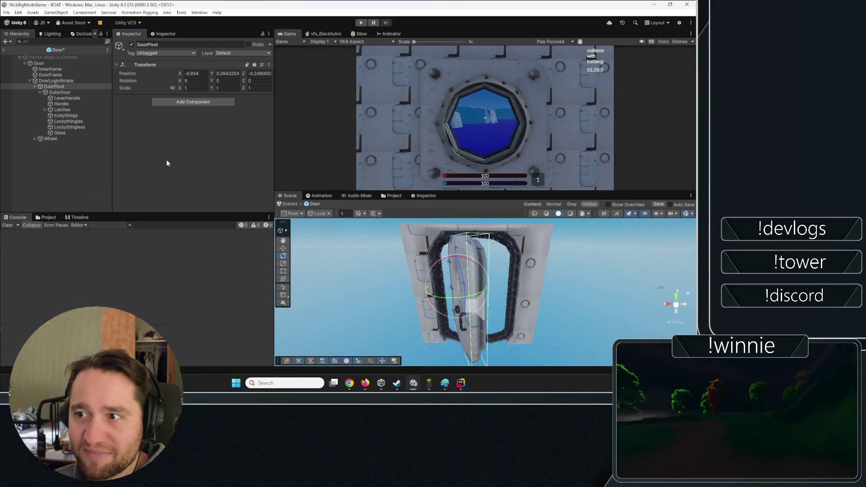
pyautogui.click(64, 93)
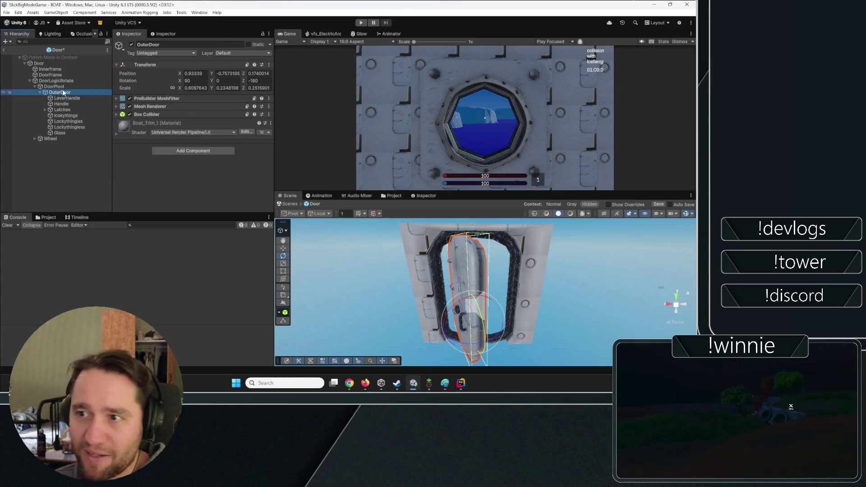
pyautogui.click(58, 87)
pyautogui.click(58, 98)
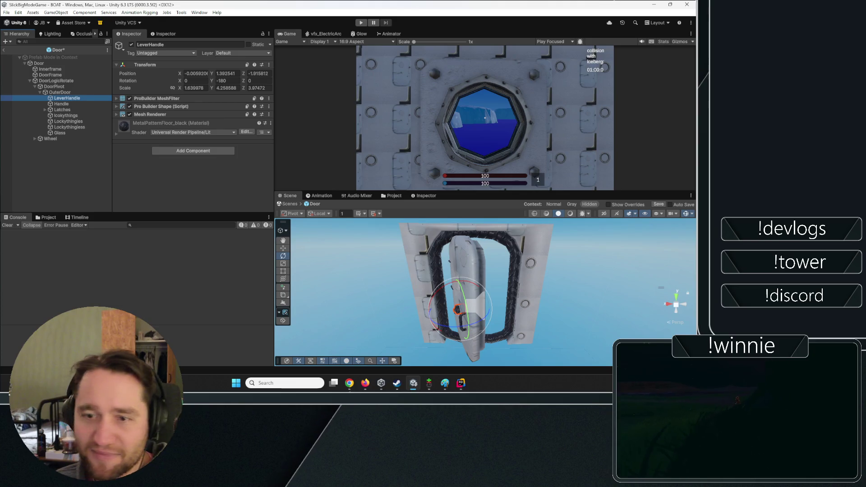
pyautogui.hotkey('alt', 'Tab')
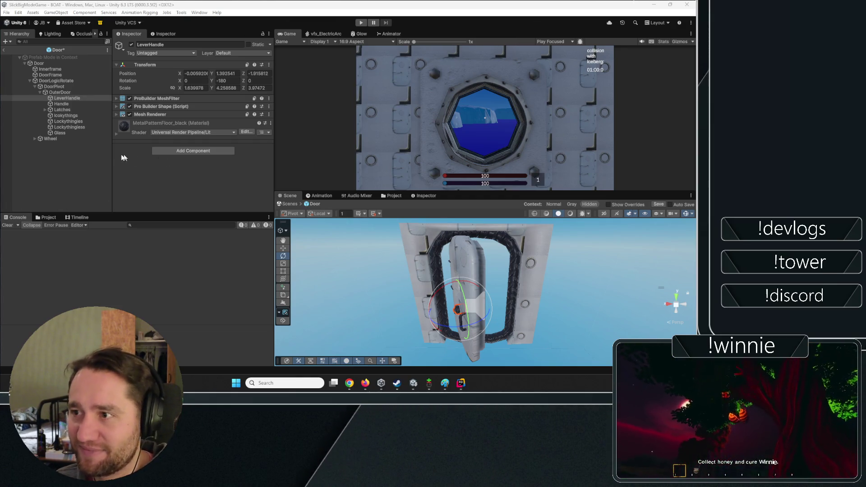
pyautogui.click(84, 93)
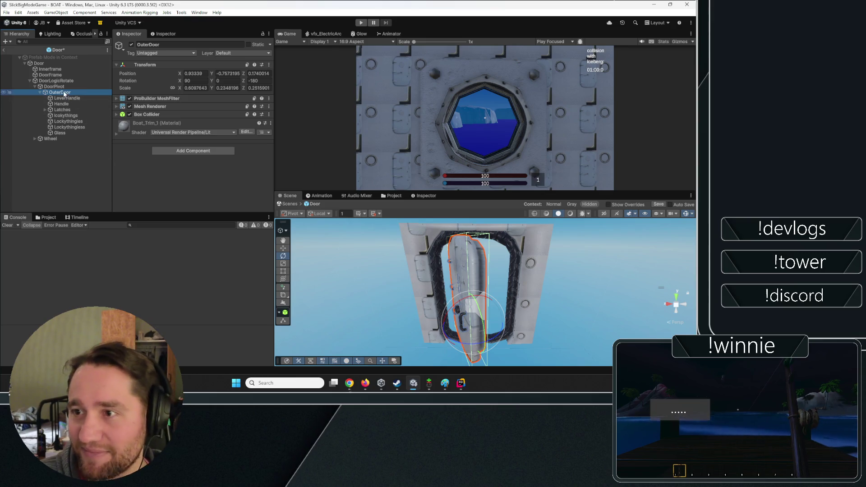
# - Toggle OuterDoor's children, orbit close to the door, and select the Door root
pyautogui.press('Left')
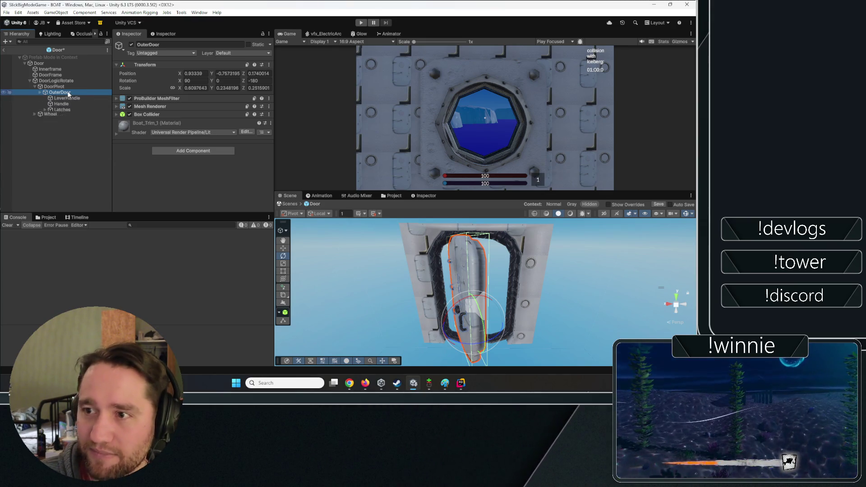
pyautogui.press('Left')
pyautogui.press('Right')
pyautogui.press('Right')
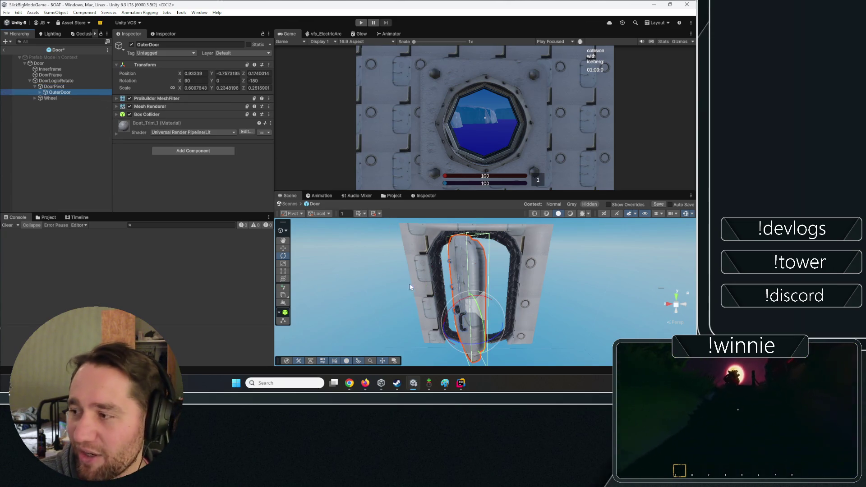
pyautogui.moveTo(409, 287)
pyautogui.mouseDown()
pyautogui.moveTo(642, 265)
pyautogui.moveTo(450, 279)
pyautogui.mouseUp()
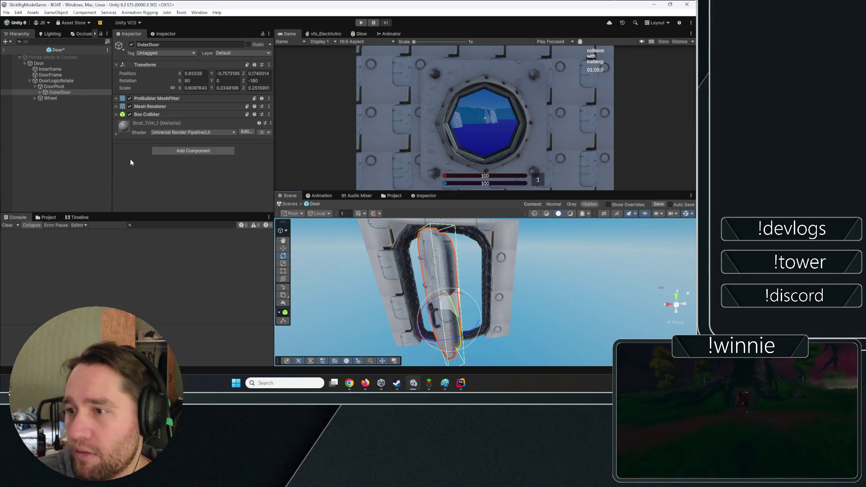
pyautogui.click(71, 154)
pyautogui.click(42, 63)
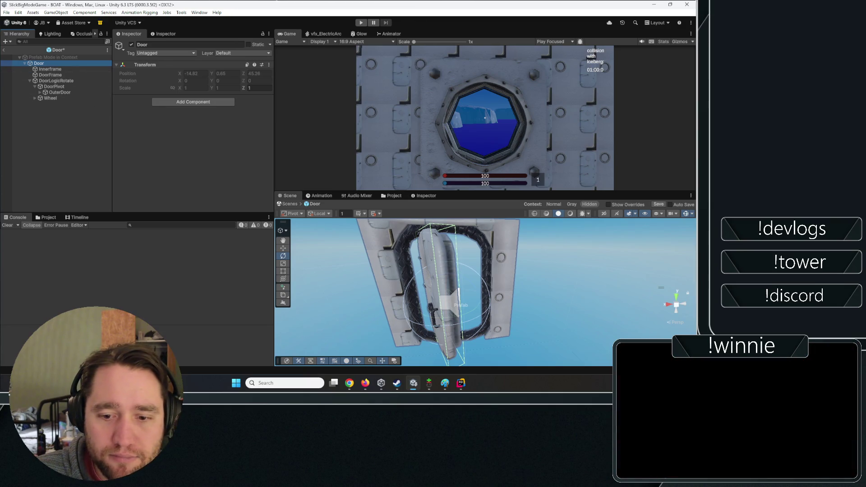
# - Unfold OuterDoor to reveal LeverHandle, Handle, Latches, Lockythings and Glass, and select Latches
pyautogui.hotkey('alt', 'Tab')
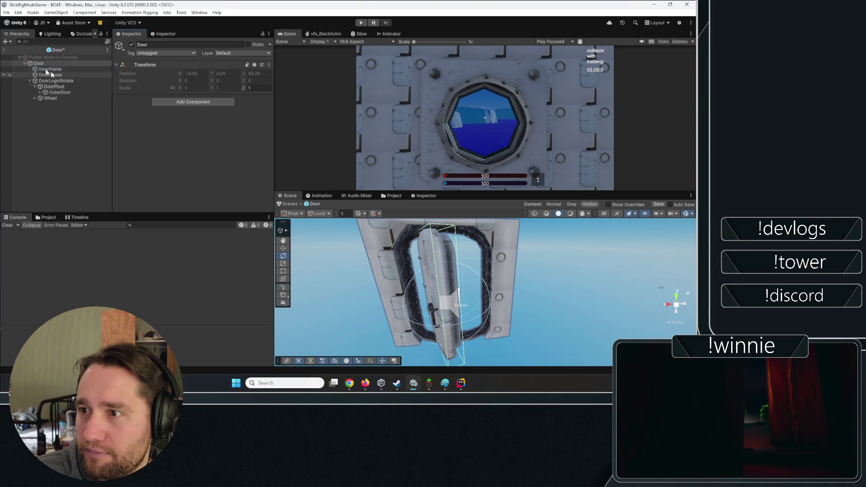
pyautogui.click(56, 82)
pyautogui.click(59, 87)
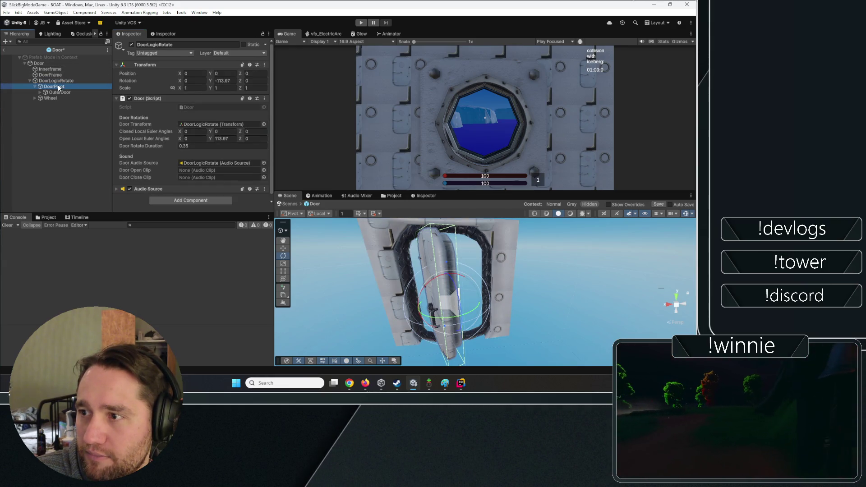
pyautogui.click(41, 92)
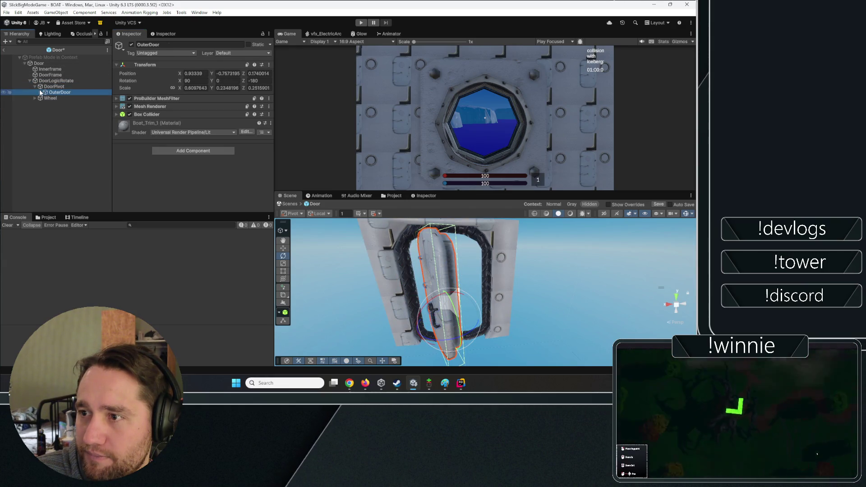
pyautogui.click(40, 92)
pyautogui.click(60, 110)
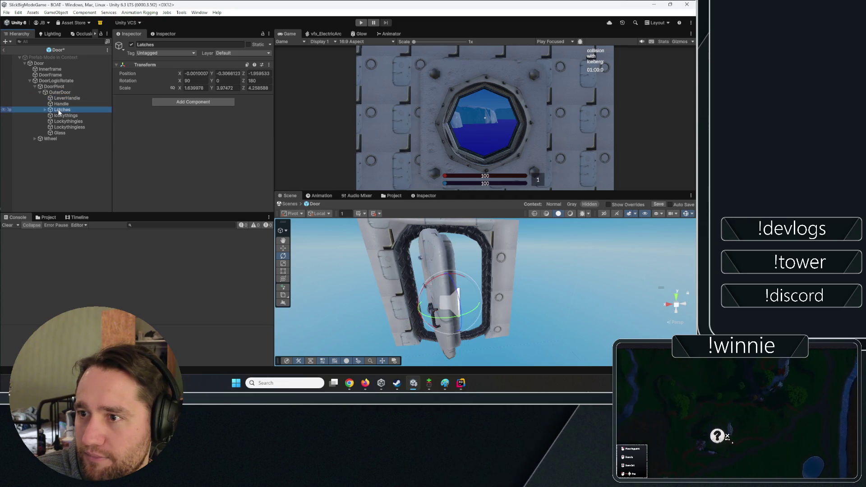
# - Collapse Latches, inspect Icokythings, and expand then collapse DoorLogicRotate's Audio Source settings
pyautogui.click(46, 110)
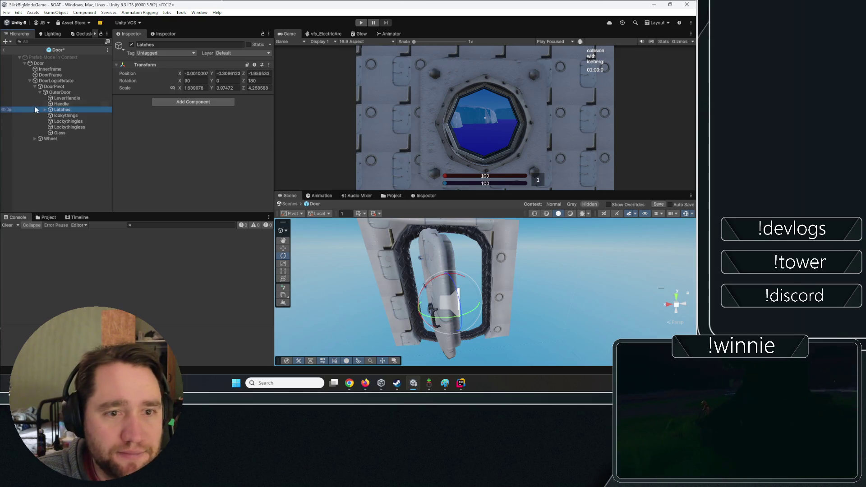
pyautogui.click(59, 115)
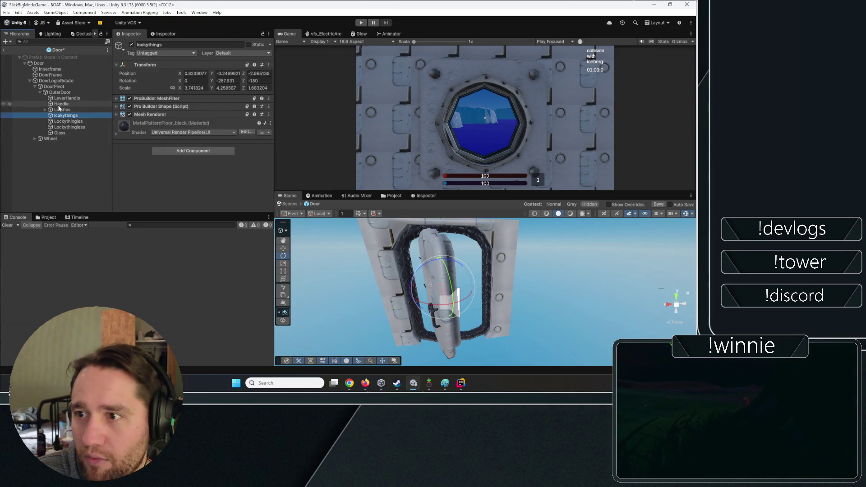
pyautogui.click(61, 82)
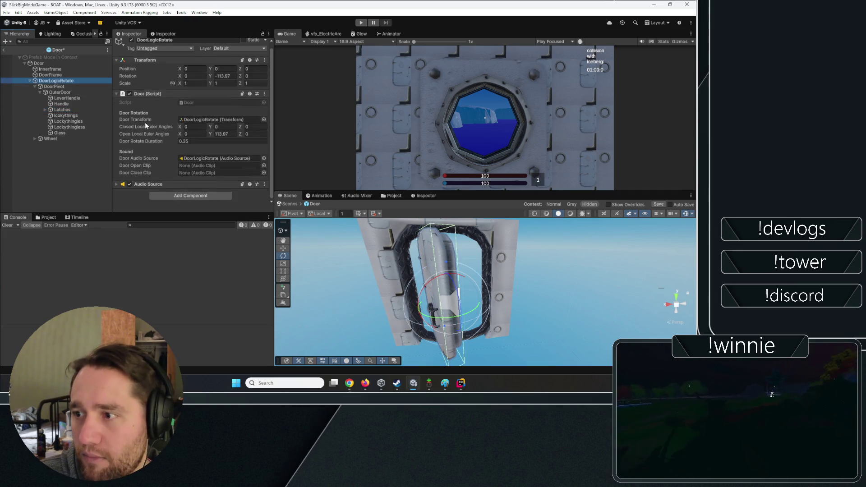
pyautogui.click(145, 184)
pyautogui.scroll(-3, 145, 167)
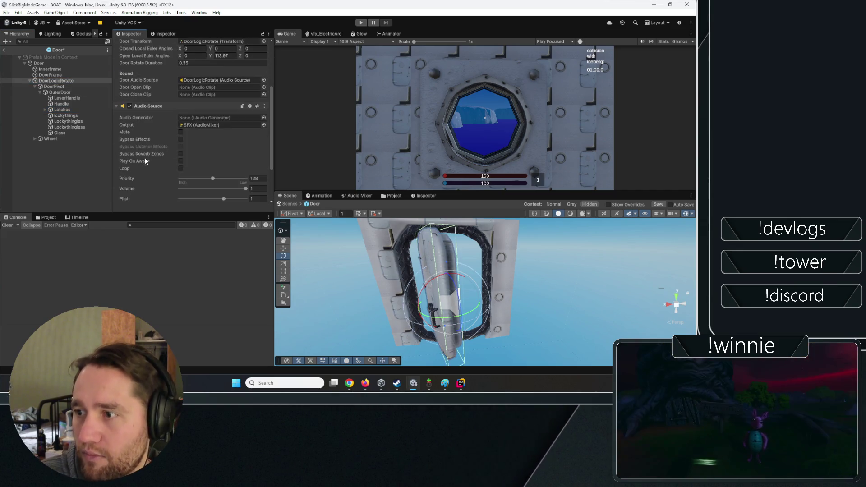
pyautogui.click(155, 106)
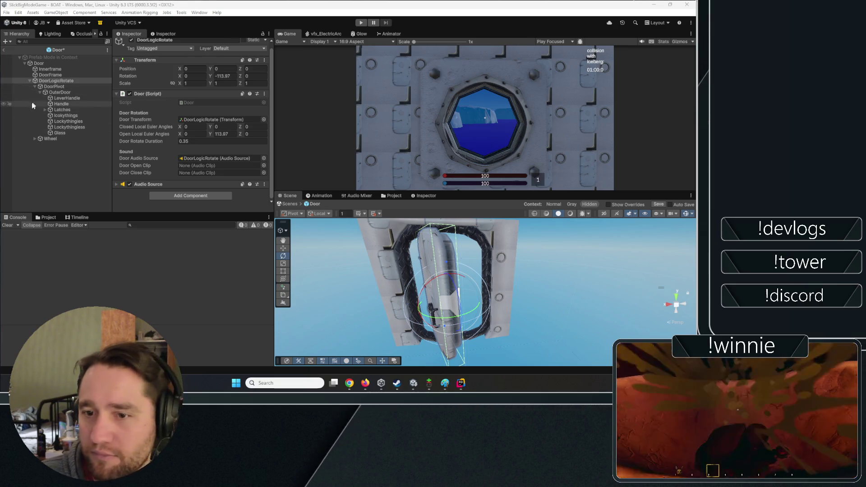
# - Review Door, Innerframe (scale 1.0884, 1.0884, 2.559581) and DoorLogicRotate's rotation settings again
pyautogui.click(65, 82)
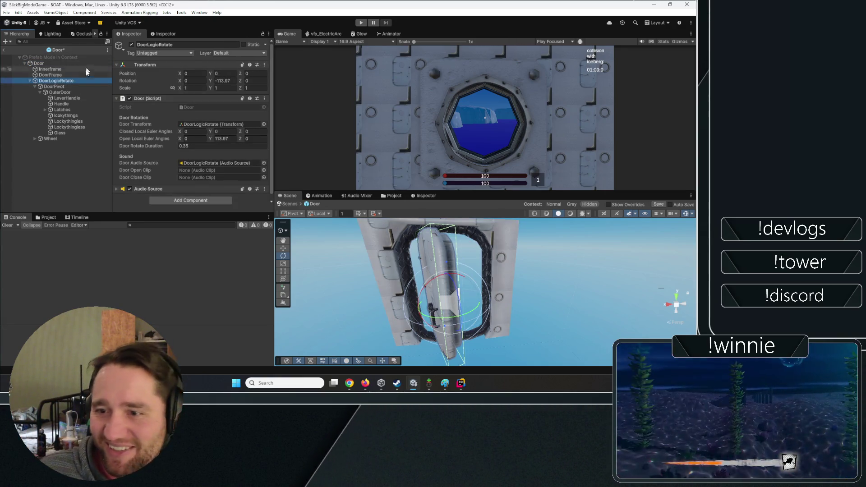
pyautogui.click(55, 65)
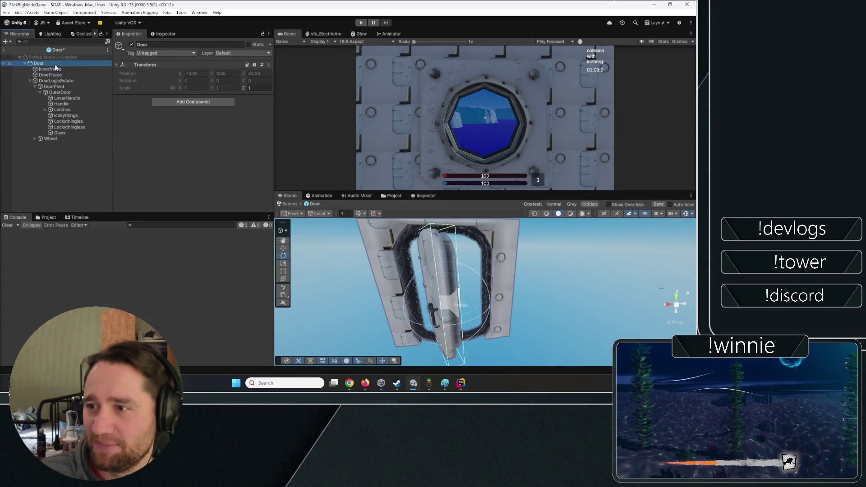
pyautogui.click(52, 68)
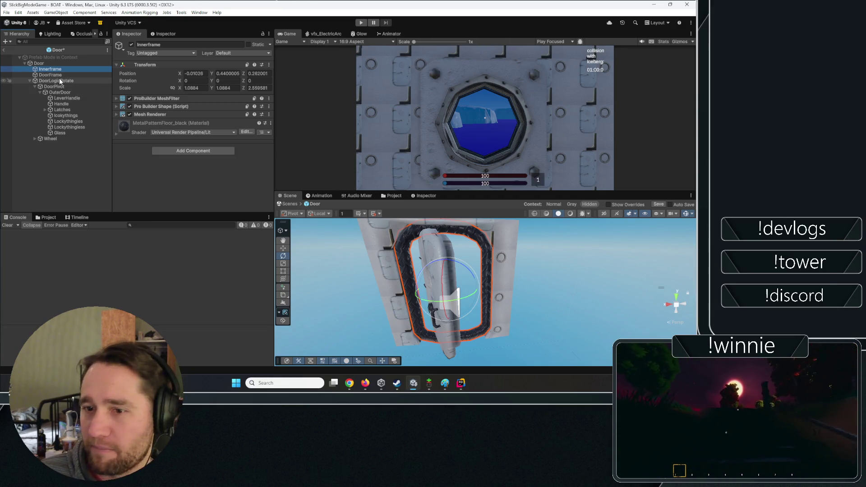
pyautogui.click(59, 80)
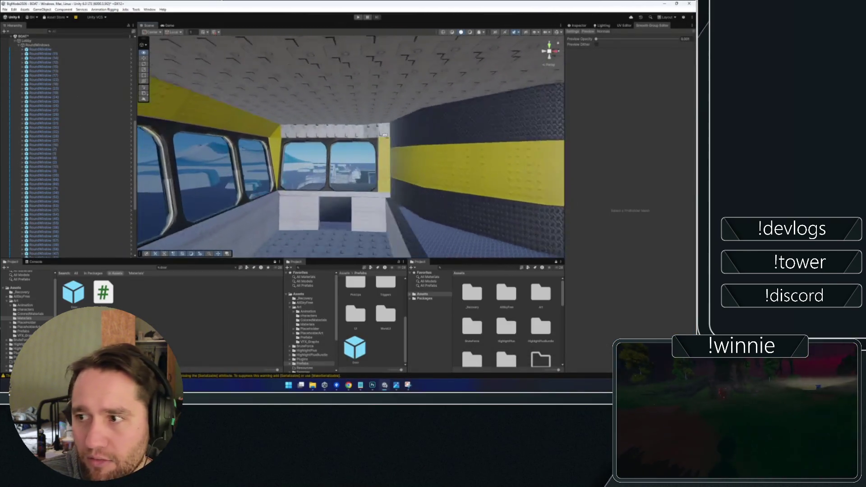
# - Select the Helm, switch to face selection, pick a yellow ceiling face and orbit the cabin
pyautogui.click(388, 138)
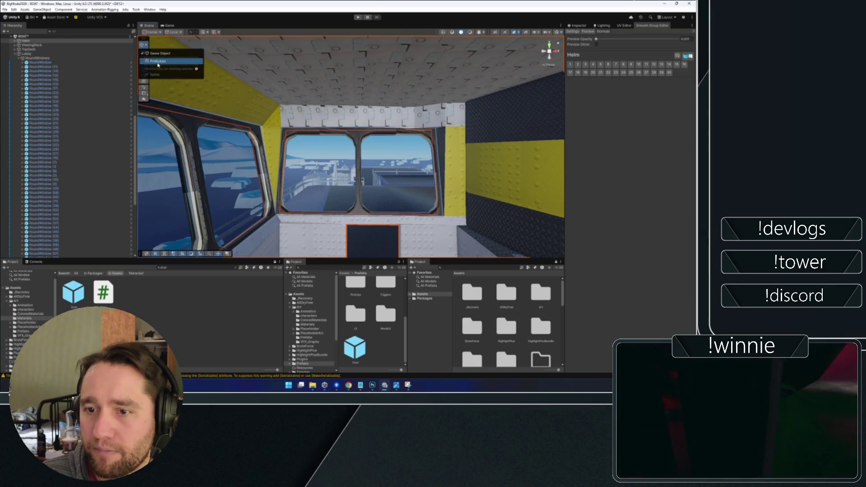
pyautogui.click(206, 32)
pyautogui.click(381, 122)
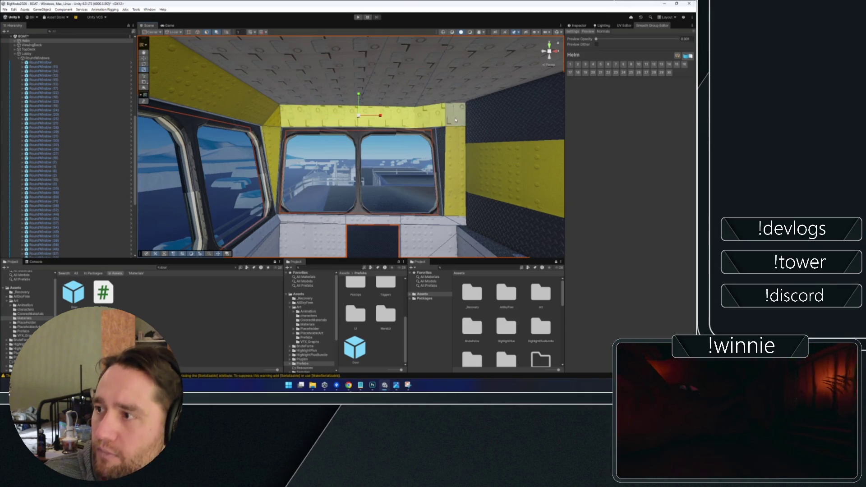
pyautogui.moveTo(454, 103)
pyautogui.mouseDown()
pyautogui.moveTo(391, 158)
pyautogui.moveTo(361, 129)
pyautogui.moveTo(449, 134)
pyautogui.moveTo(388, 149)
pyautogui.moveTo(412, 152)
pyautogui.moveTo(375, 140)
pyautogui.moveTo(209, 170)
pyautogui.moveTo(270, 188)
pyautogui.moveTo(396, 140)
pyautogui.moveTo(369, 138)
pyautogui.moveTo(487, 207)
pyautogui.moveTo(469, 170)
pyautogui.moveTo(424, 144)
pyautogui.moveTo(332, 162)
pyautogui.moveTo(334, 151)
pyautogui.moveTo(362, 149)
pyautogui.moveTo(398, 163)
pyautogui.moveTo(483, 170)
pyautogui.moveTo(455, 148)
pyautogui.moveTo(440, 110)
pyautogui.moveTo(358, 128)
pyautogui.moveTo(389, 116)
pyautogui.moveTo(304, 99)
pyautogui.mouseUp()
pyautogui.scroll(3, 344, 127)
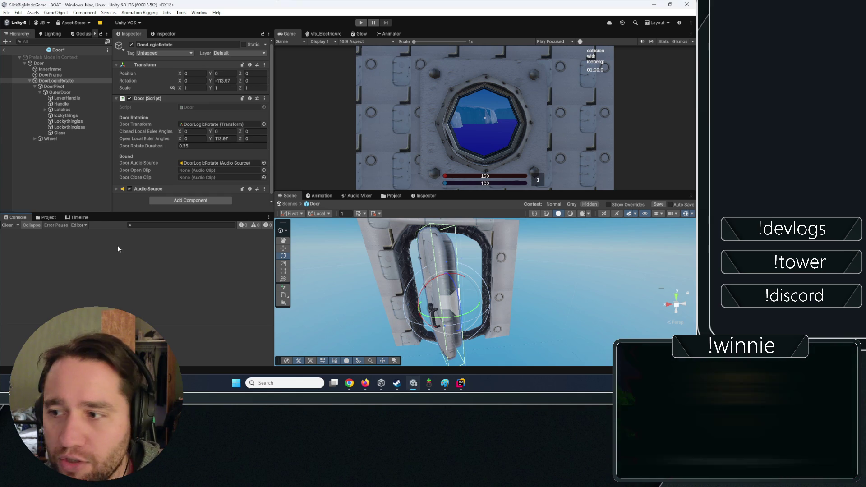
pyautogui.click(72, 184)
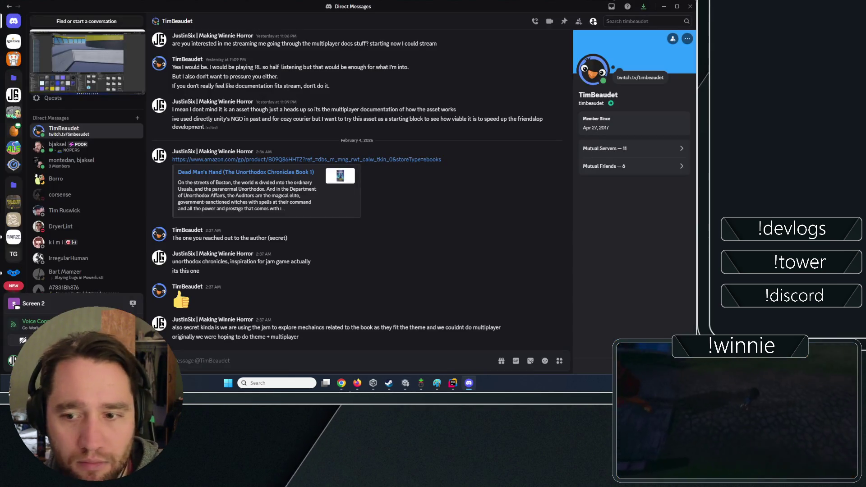
pyautogui.hotkey('alt', 'F4')
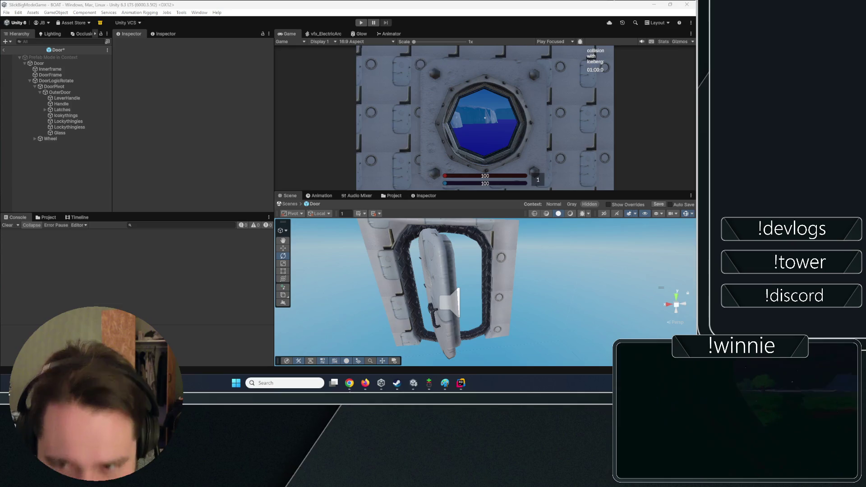
# - Review the Door root, DoorLogicRotate and Innerframe in the Hierarchy
pyautogui.click(58, 65)
pyautogui.click(56, 174)
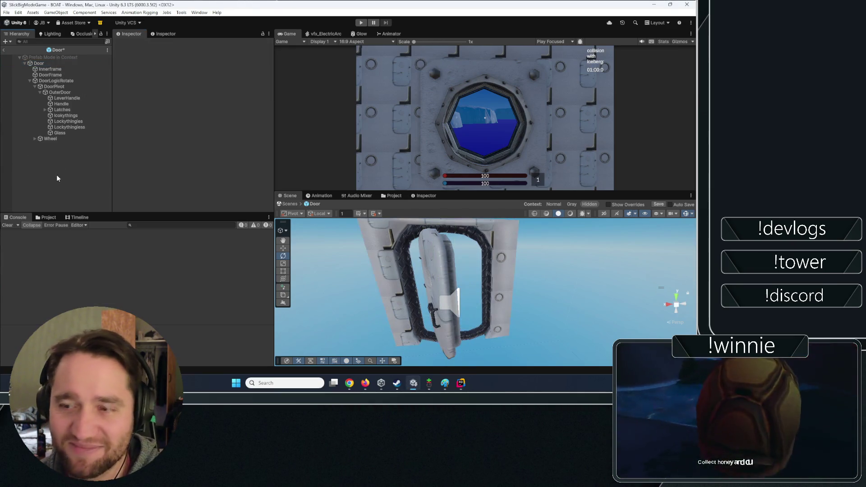
pyautogui.click(42, 64)
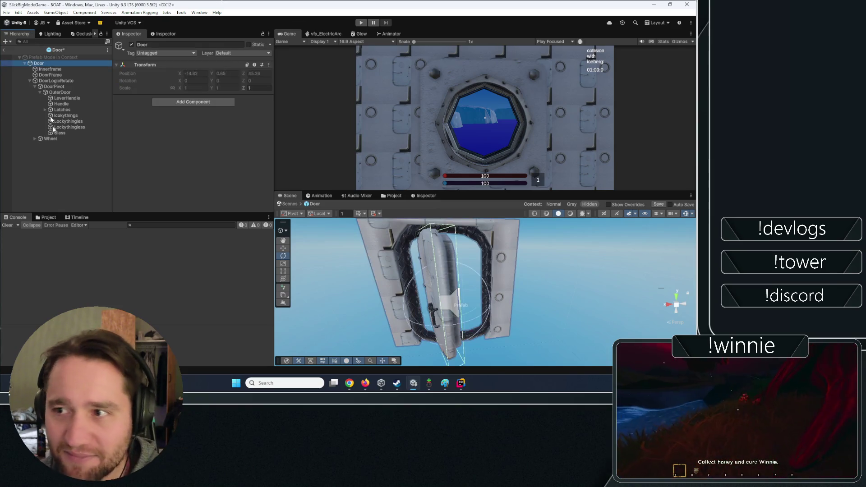
pyautogui.click(51, 81)
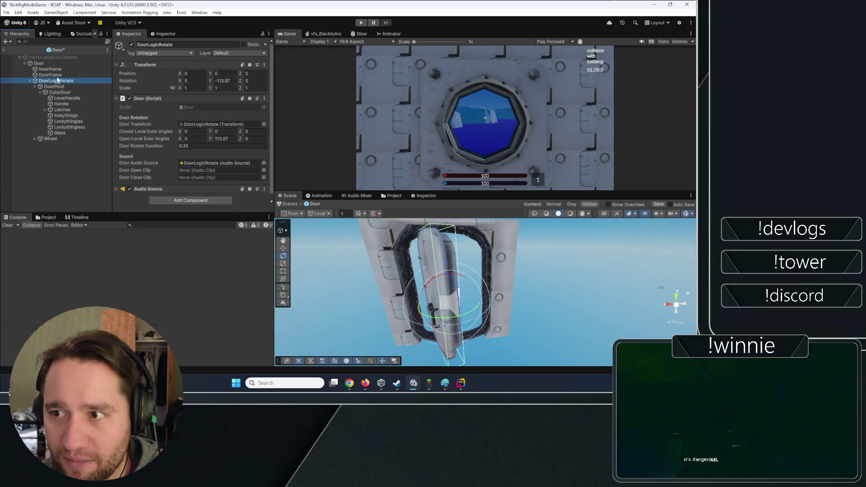
pyautogui.click(58, 70)
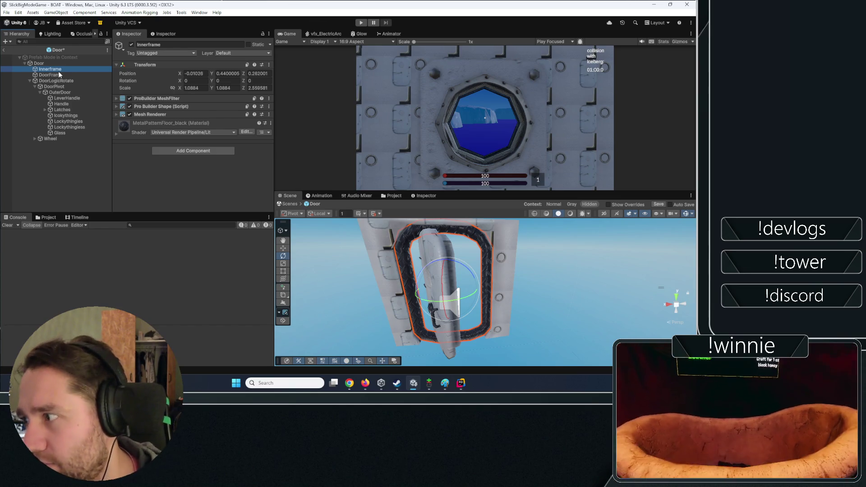
pyautogui.click(76, 166)
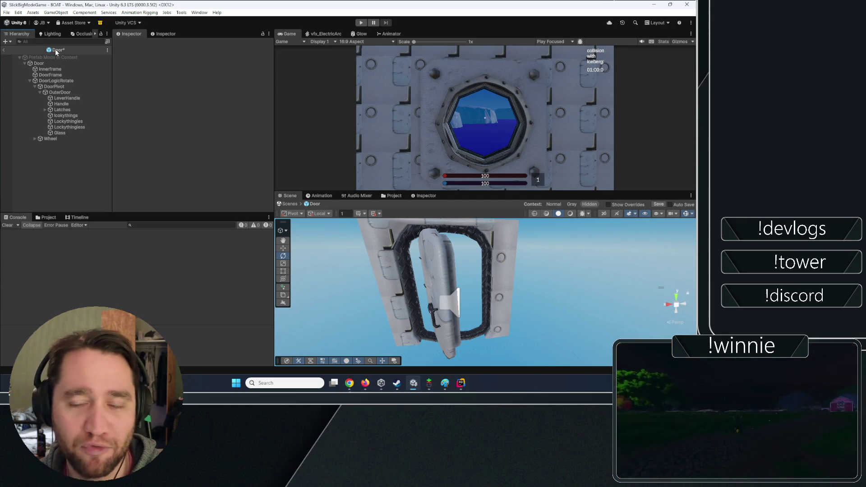
# - Reselect Door and DoorLogicRotate, then exit Prefab Mode to bring up the save prompt
pyautogui.click(40, 64)
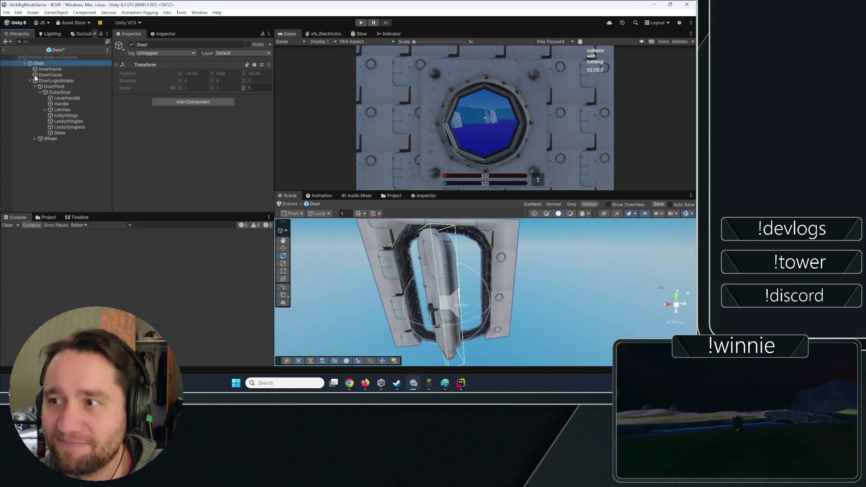
pyautogui.click(43, 80)
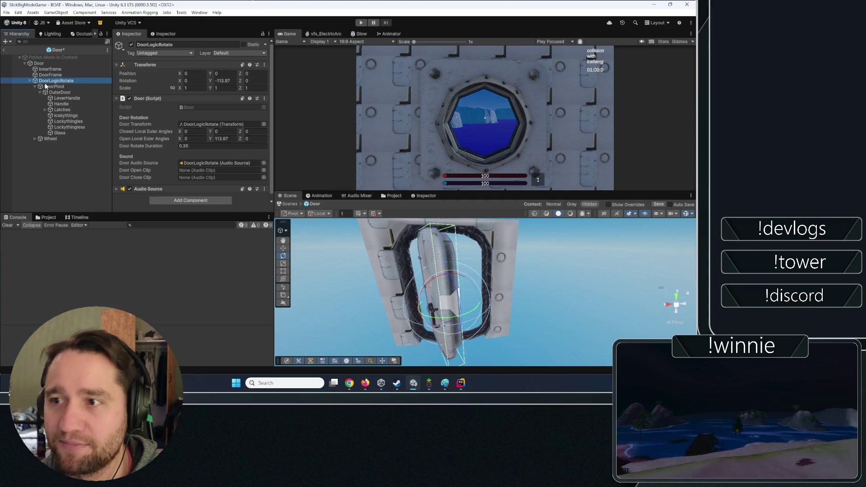
pyautogui.click(141, 176)
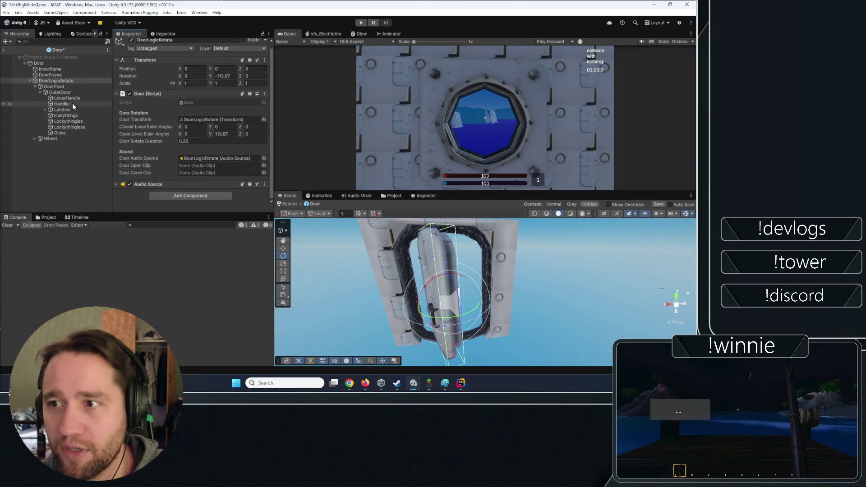
pyautogui.click(54, 87)
pyautogui.click(56, 81)
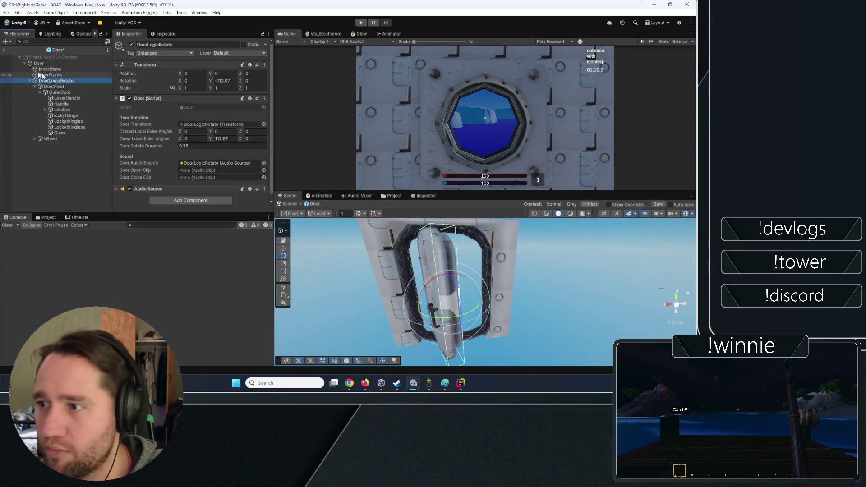
pyautogui.click(4, 49)
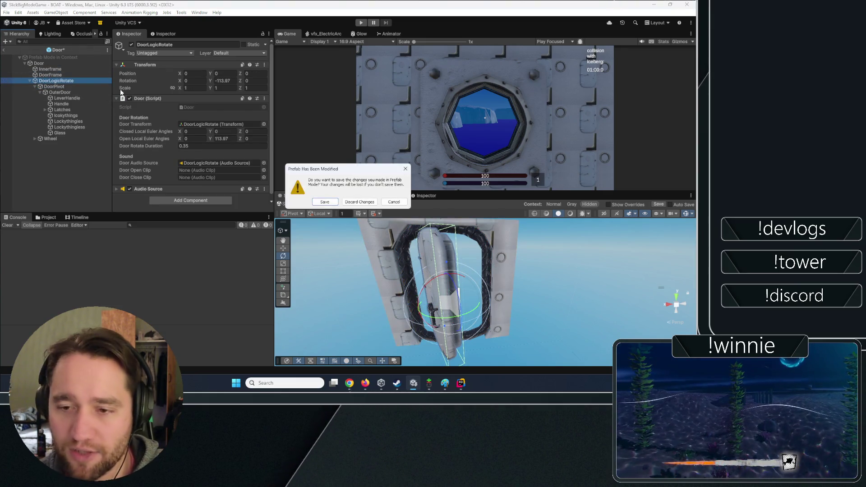
# - Cancel leaving the prefab, retype DoorLogicRotate's Rotation Y as 0, and nudge Position X toward 0.06
pyautogui.click(393, 201)
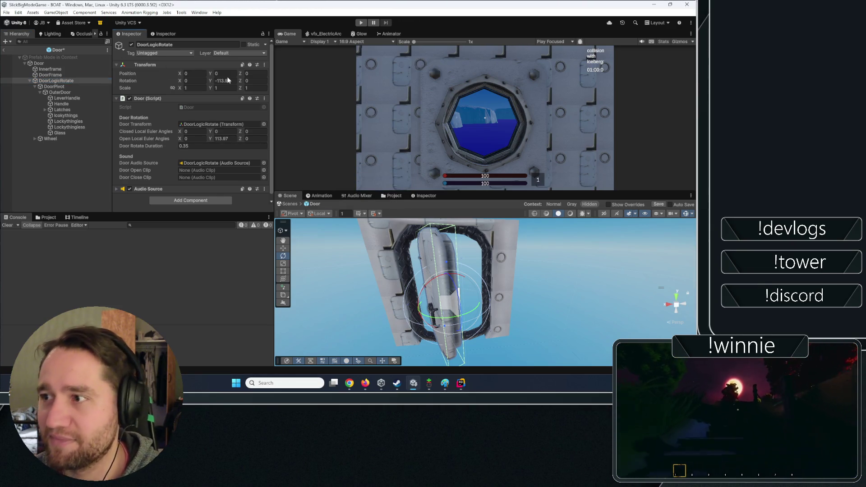
pyautogui.write('0')
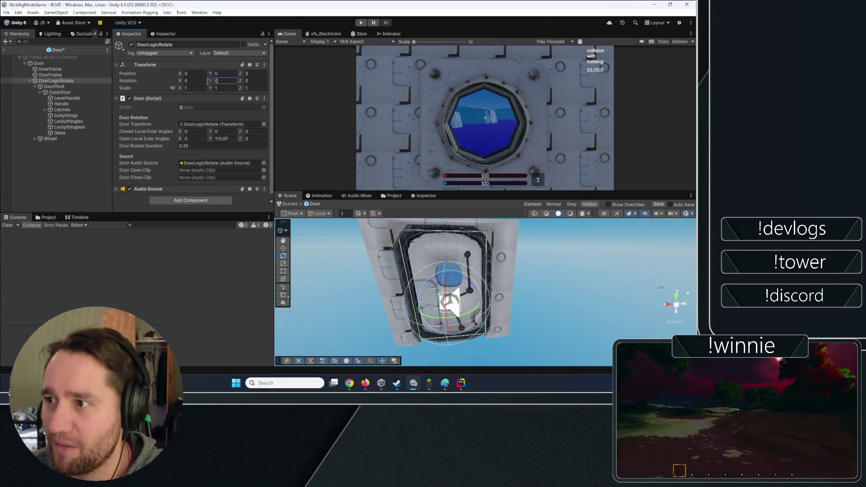
pyautogui.moveTo(211, 81)
pyautogui.mouseDown()
pyautogui.moveTo(532, 88)
pyautogui.moveTo(635, 106)
pyautogui.mouseUp()
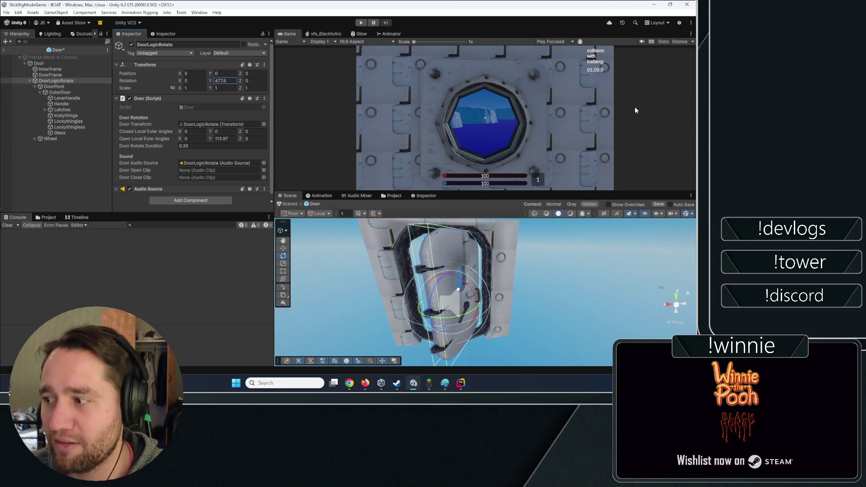
pyautogui.click(235, 79)
pyautogui.write('0.12')
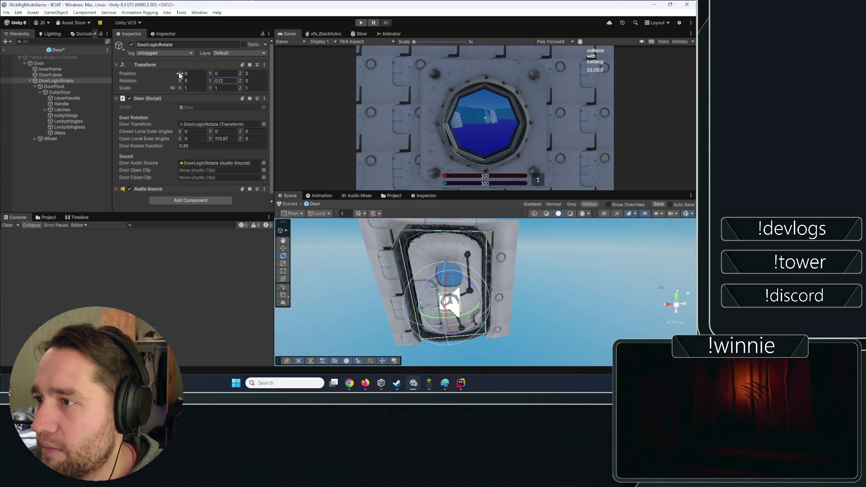
pyautogui.moveTo(180, 75)
pyautogui.mouseDown()
pyautogui.moveTo(532, 87)
pyautogui.moveTo(551, 223)
pyautogui.moveTo(179, 75)
pyautogui.moveTo(632, 104)
pyautogui.moveTo(290, 124)
pyautogui.moveTo(21, 204)
pyautogui.moveTo(692, 214)
pyautogui.mouseUp()
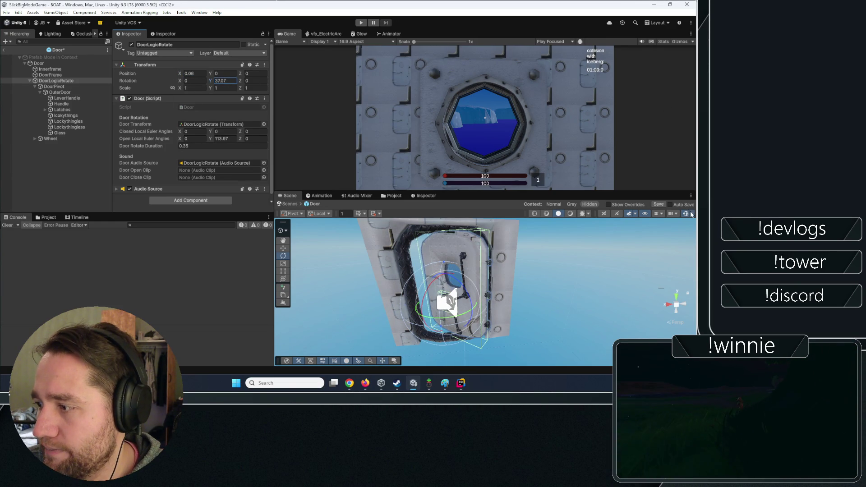
pyautogui.moveTo(182, 76)
pyautogui.mouseDown()
pyautogui.moveTo(190, 76)
pyautogui.moveTo(179, 77)
pyautogui.mouseUp()
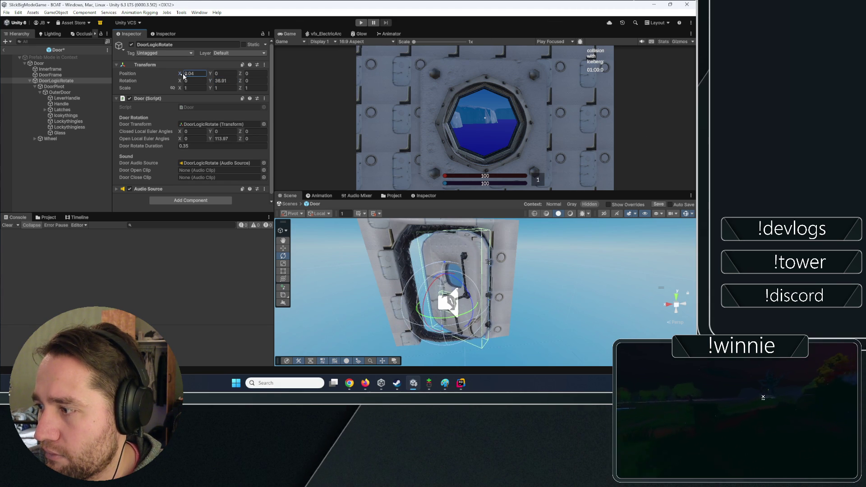
# - Adjust DoorLogicRotate's position to 0.04, 0.03, -0.43, then open Door.cs via Edit Script
pyautogui.moveTo(469, 300)
pyautogui.mouseDown()
pyautogui.moveTo(485, 301)
pyautogui.moveTo(244, 299)
pyautogui.moveTo(241, 271)
pyautogui.mouseUp()
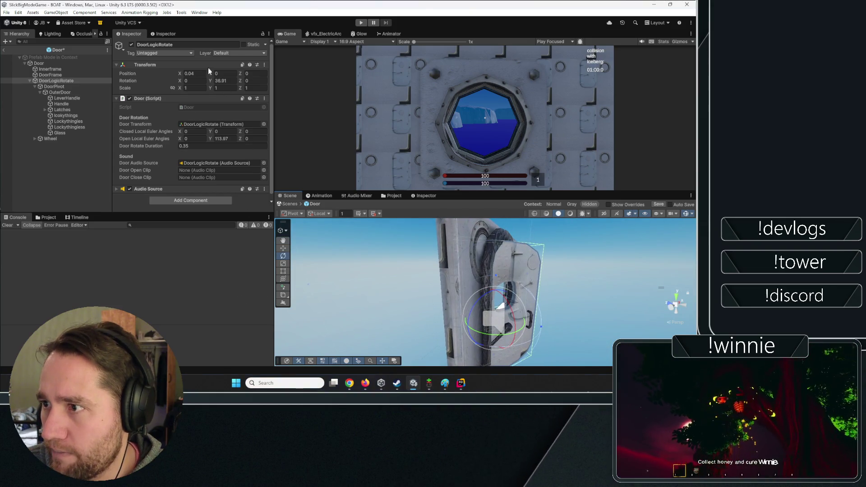
pyautogui.moveTo(210, 73); pyautogui.dragTo(239, 75)
pyautogui.write('-0.43')
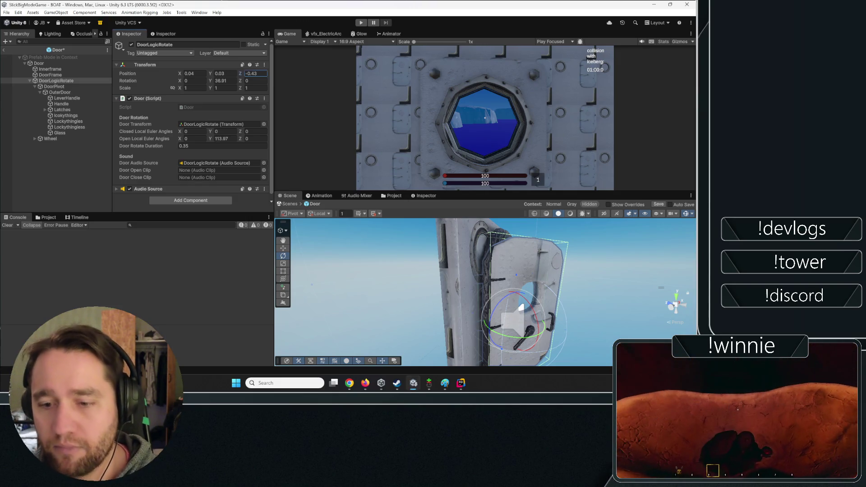
pyautogui.moveTo(478, 298)
pyautogui.mouseDown()
pyautogui.moveTo(251, 299)
pyautogui.moveTo(164, 271)
pyautogui.moveTo(53, 262)
pyautogui.moveTo(12, 269)
pyautogui.moveTo(20, 276)
pyautogui.moveTo(264, 281)
pyautogui.moveTo(305, 294)
pyautogui.mouseUp()
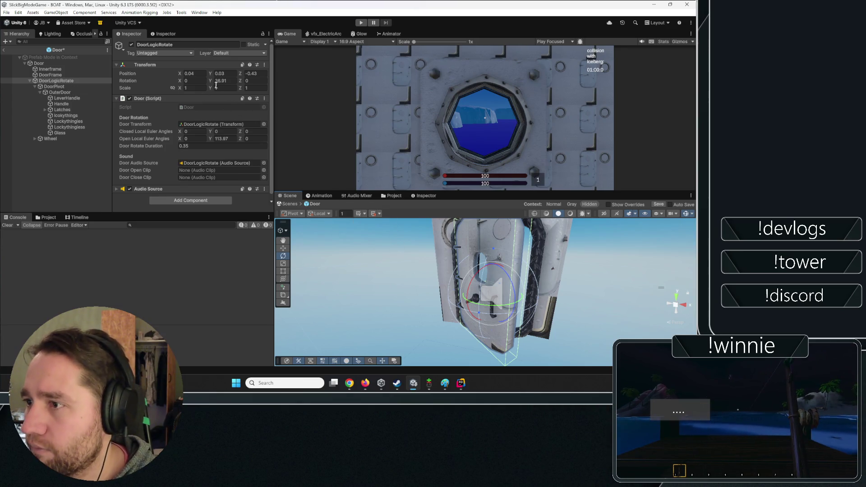
pyautogui.moveTo(424, 261); pyautogui.dragTo(370, 275)
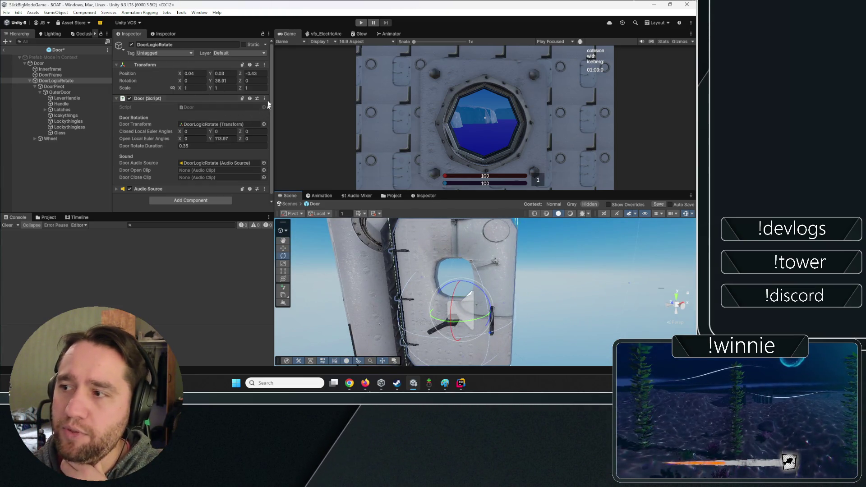
pyautogui.click(264, 99)
pyautogui.click(290, 204)
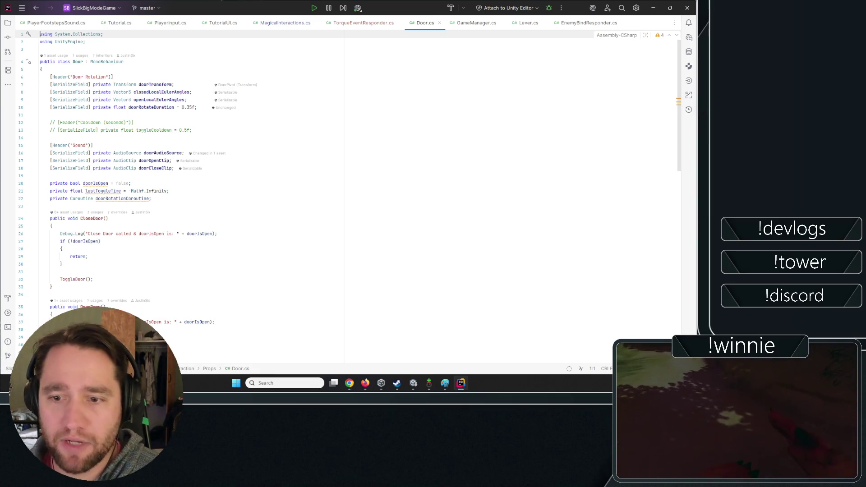
# - Leave Door.cs at empty line 11 and bring up Firefox on the Winnie-the-Pooh: Black Honey Steam page
pyautogui.click(302, 115)
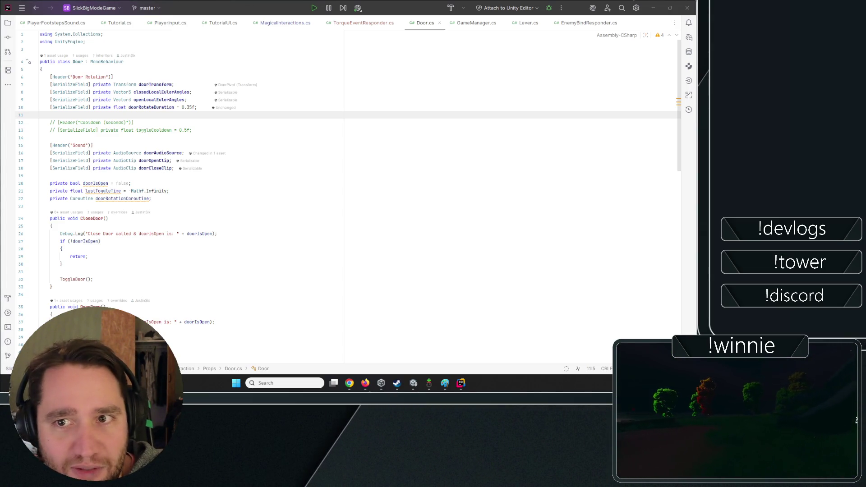
pyautogui.press('super+2')
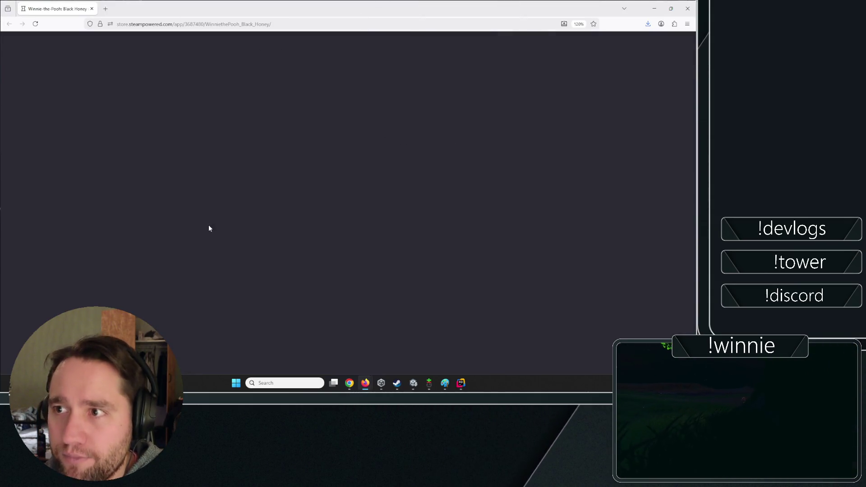
# - Browse the J6 Games curator page listing Tower of Madness and Alone in the Stars: Survivor, then close Firefox
pyautogui.scroll(-2, 374, 261)
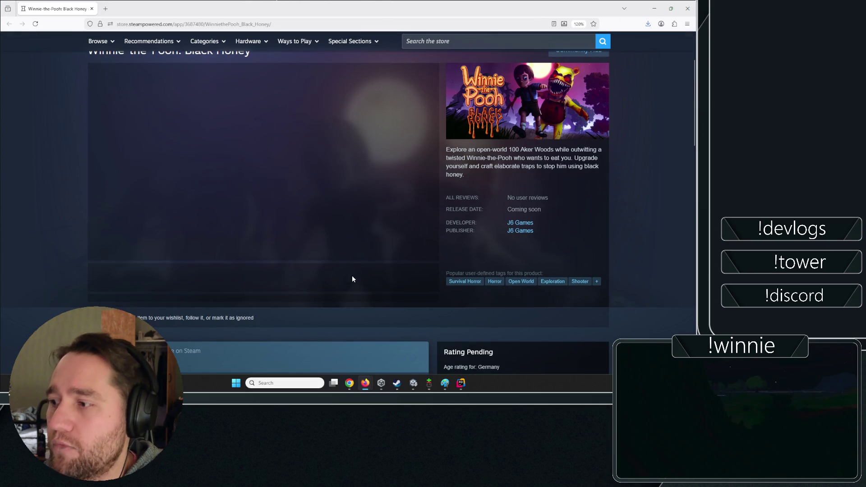
pyautogui.click(523, 222)
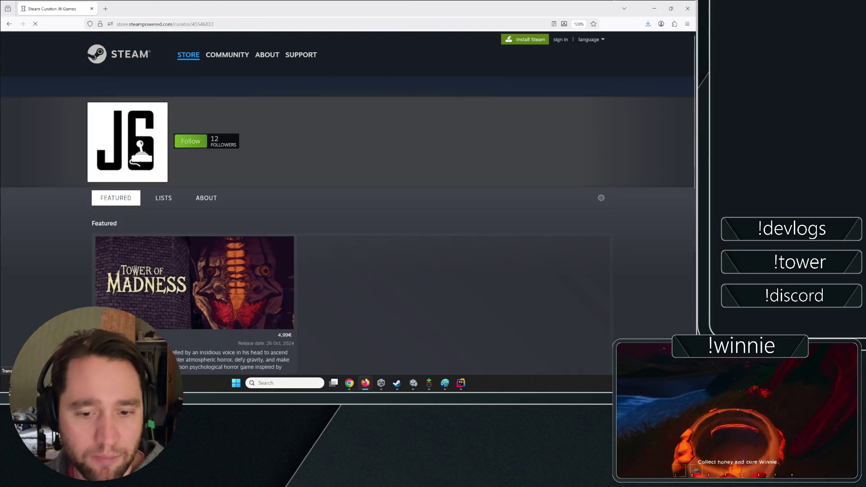
pyautogui.scroll(-6, 224, 233)
pyautogui.scroll(-3, 224, 232)
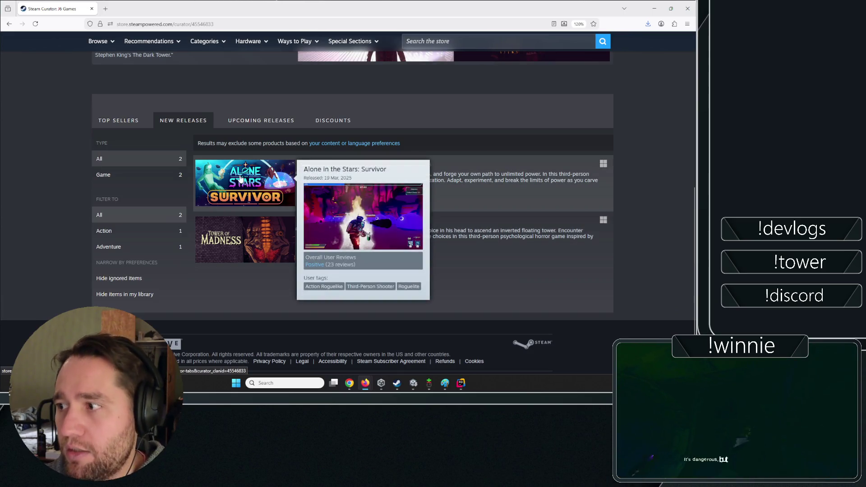
pyautogui.scroll(10, 205, 277)
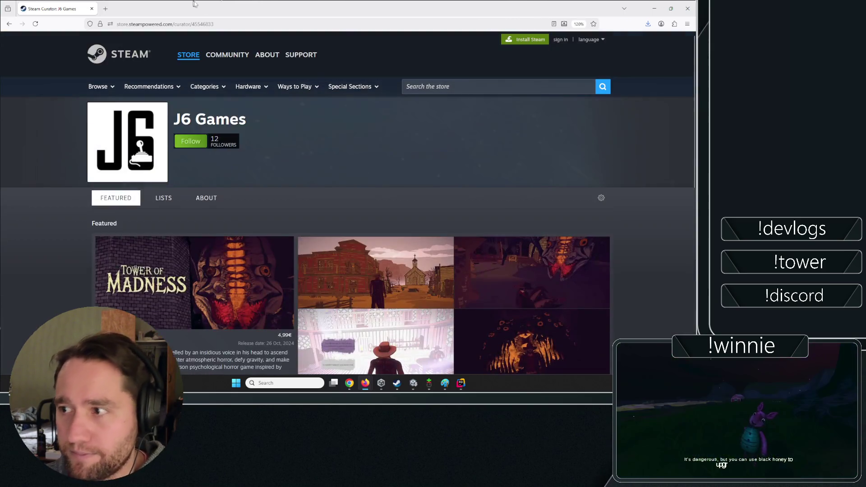
pyautogui.click(687, 8)
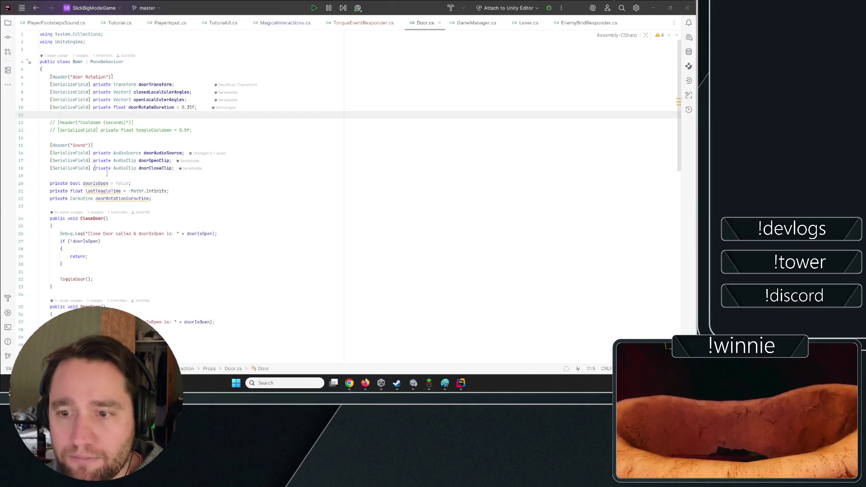
# - Check the doorIsOpen check, Door Rotation header and lastToggleTime field in Door.cs, then bring Steam forward
pyautogui.click(102, 241)
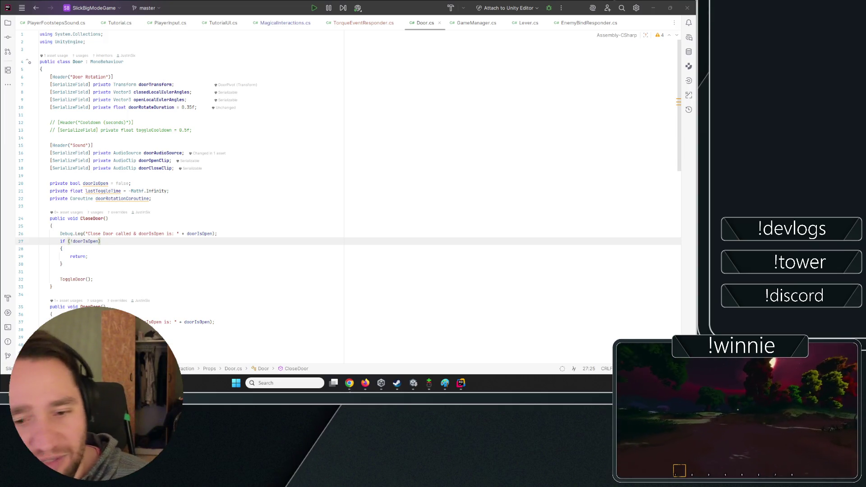
pyautogui.click(229, 137)
pyautogui.click(364, 76)
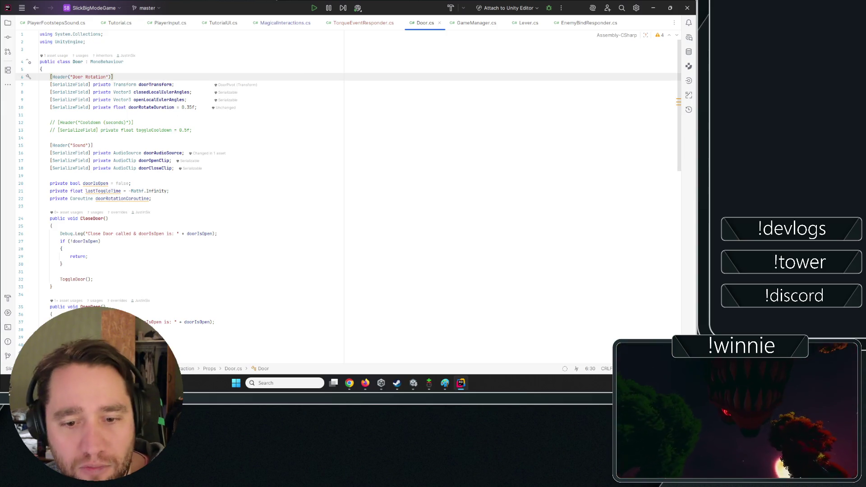
pyautogui.click(135, 190)
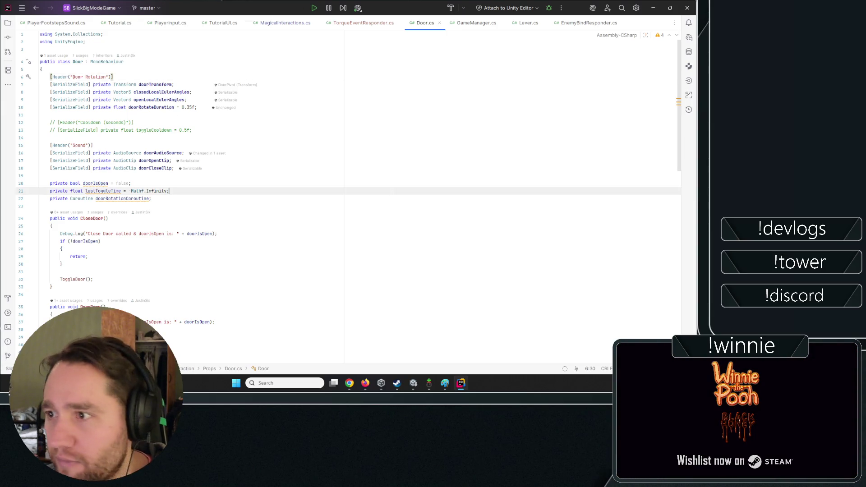
pyautogui.click(50, 115)
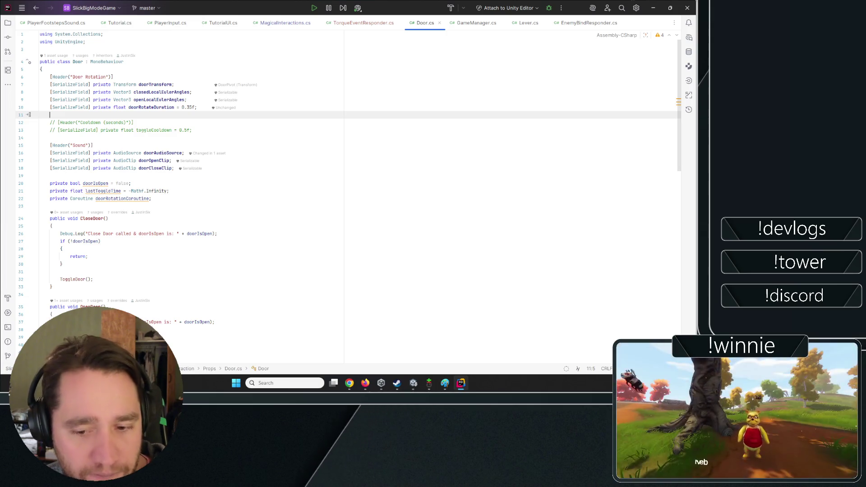
pyautogui.click(397, 383)
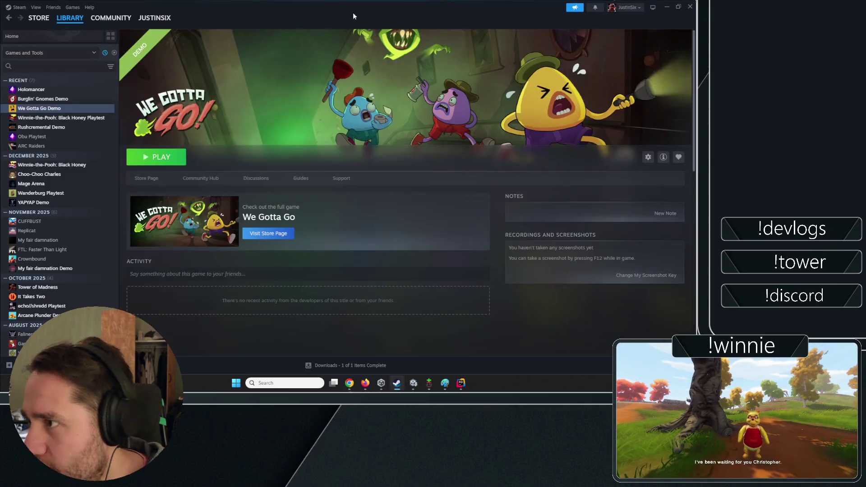
# - Search the Steam store for 'rushcremental' and open the Rushcremental store page
pyautogui.click(40, 20)
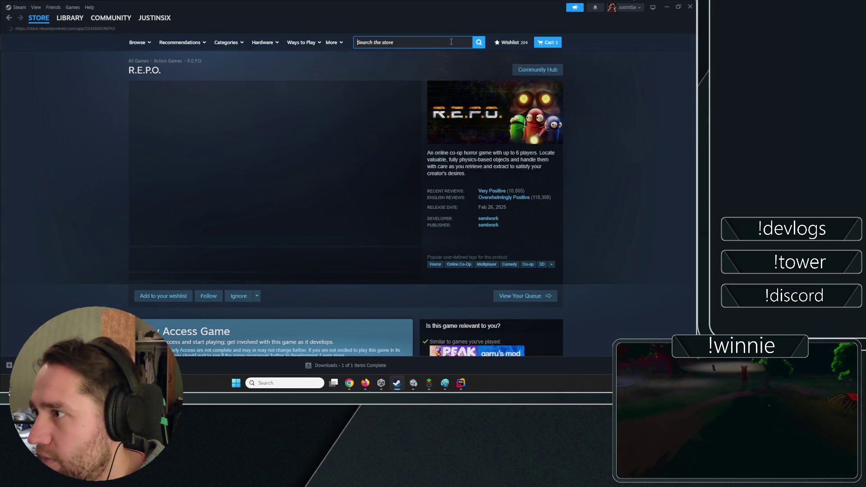
pyautogui.click(455, 40)
pyautogui.write('rushcremental')
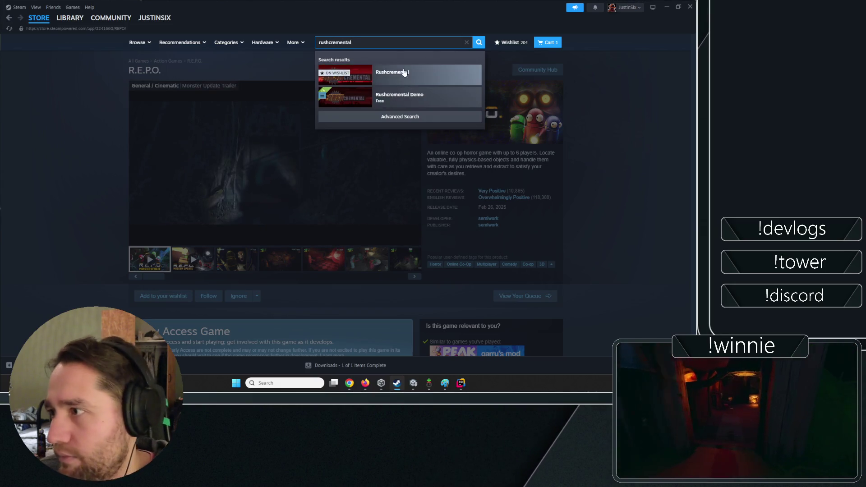
pyautogui.click(447, 75)
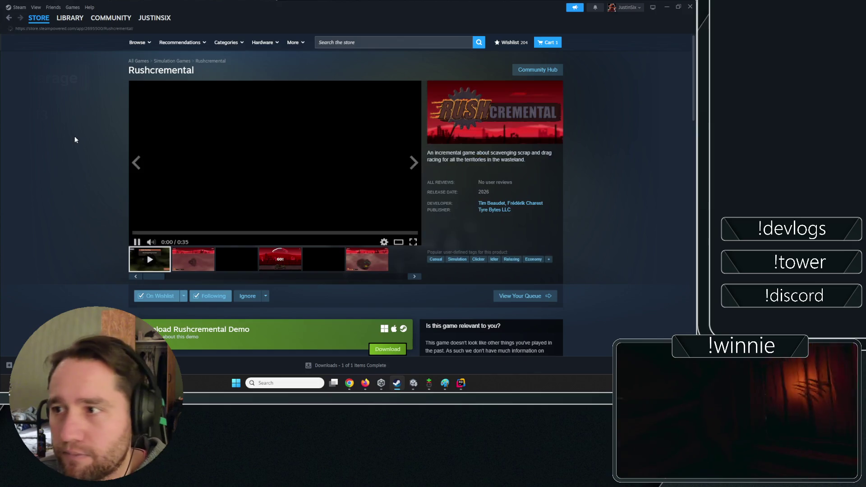
# - Copy the Rushcremental page URL and go back to the Steam games library
pyautogui.rightClick(75, 137)
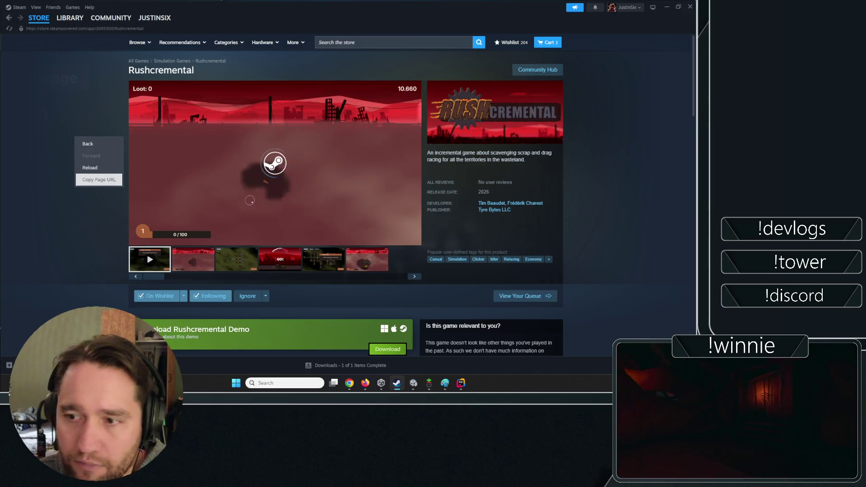
pyautogui.click(85, 181)
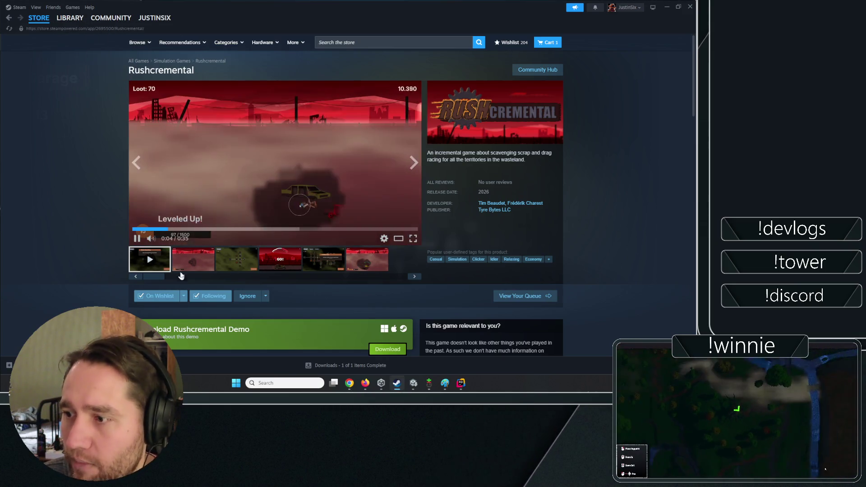
pyautogui.click(69, 8)
pyautogui.click(66, 19)
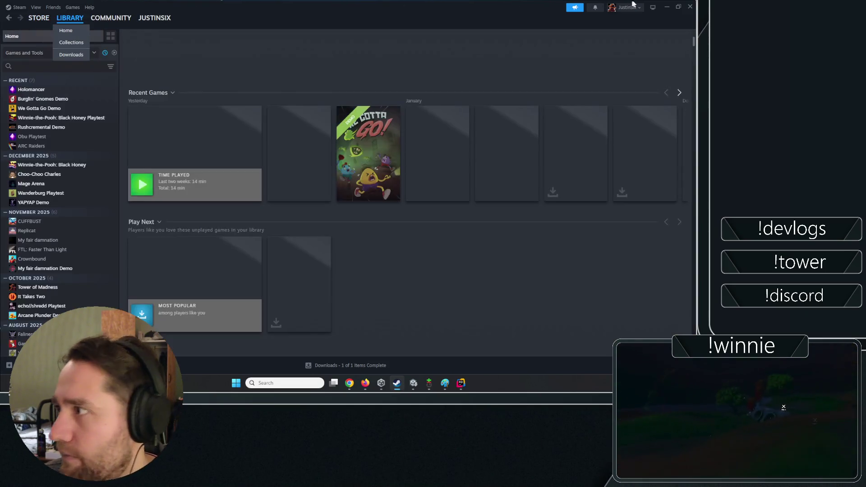
# - Switch back to Rider and go to the Door class declaration in Door.cs
pyautogui.hotkey('alt', 'Tab')
pyautogui.press('Up')
pyautogui.press('Up')
pyautogui.press('Up')
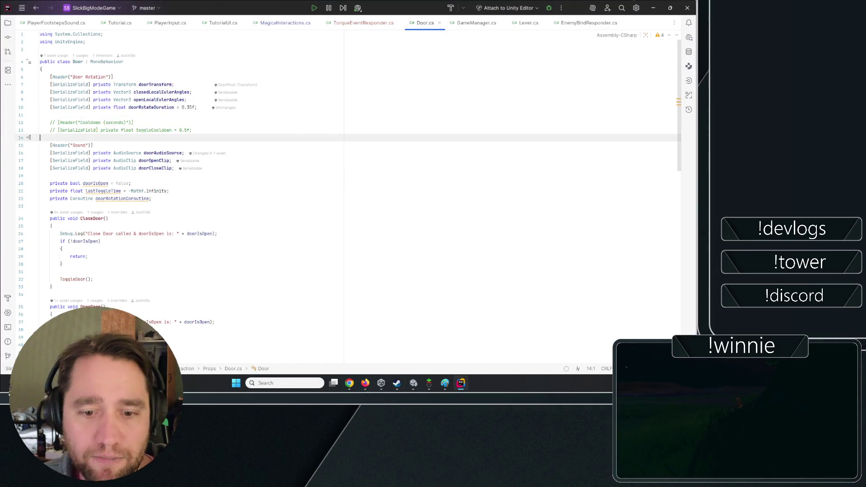
pyautogui.hotkey('alt', 'Tab')
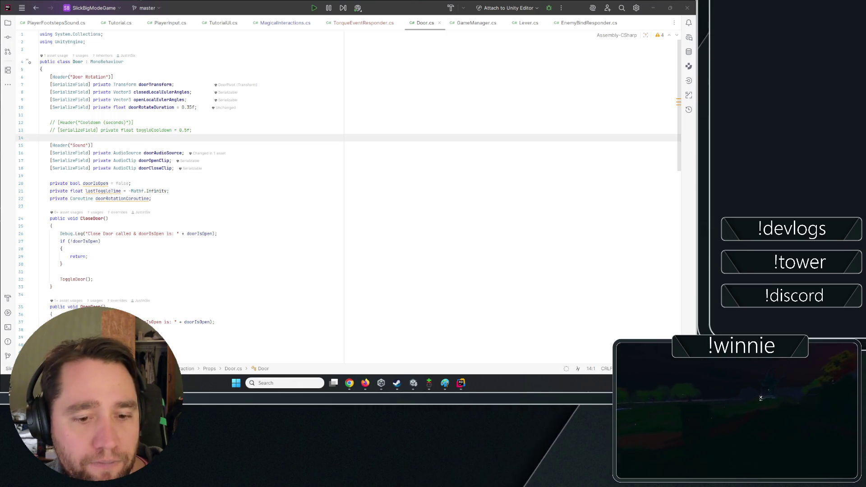
pyautogui.hotkey('alt', 'Tab')
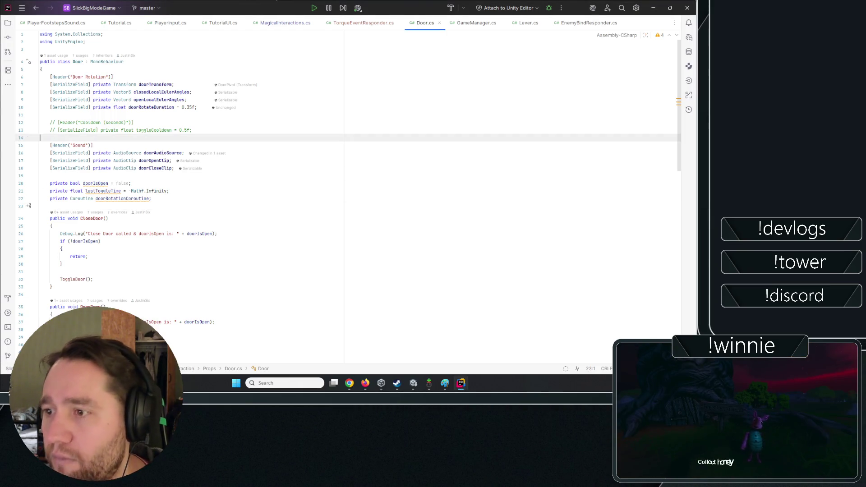
pyautogui.click(188, 59)
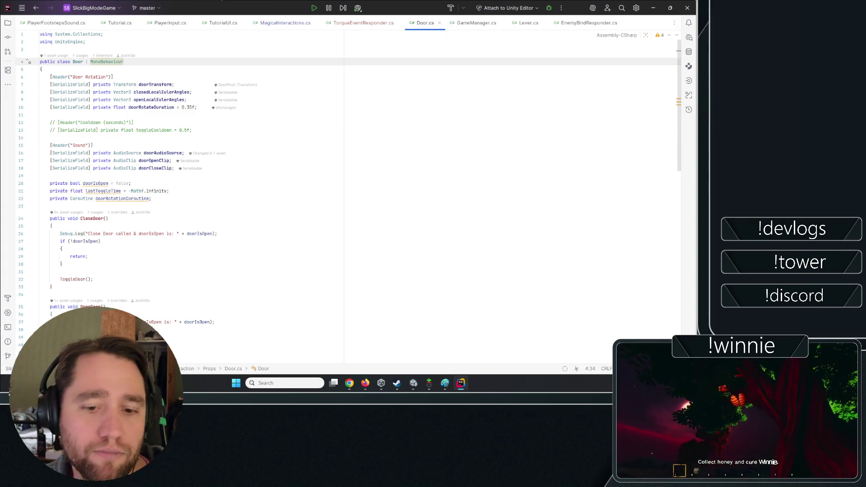
pyautogui.hotkey('alt', 'Tab')
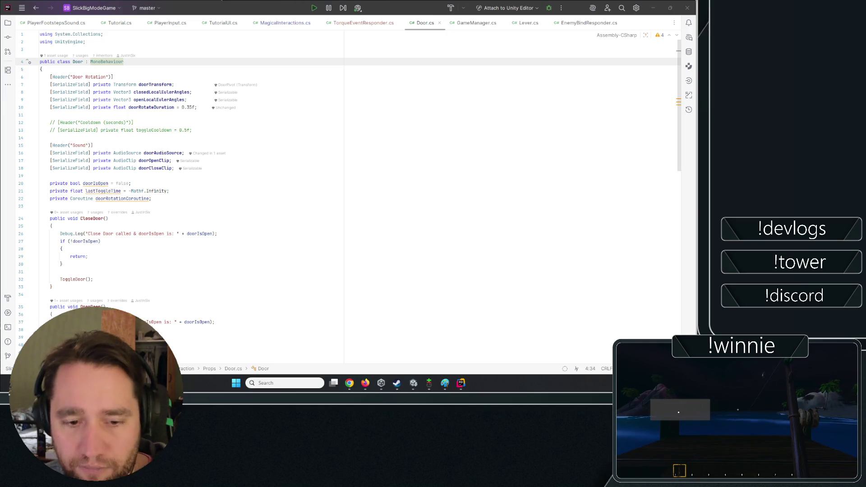
pyautogui.hotkey('alt', 'Tab')
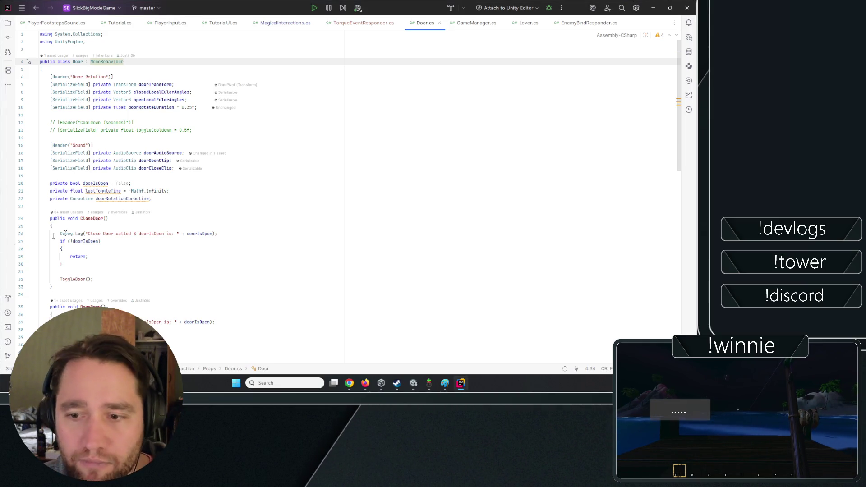
# - Inspect CloseDoor, the doorCloseClip and doorAudioSource fields and the toggle cooldown line, then show Steam
pyautogui.click(108, 218)
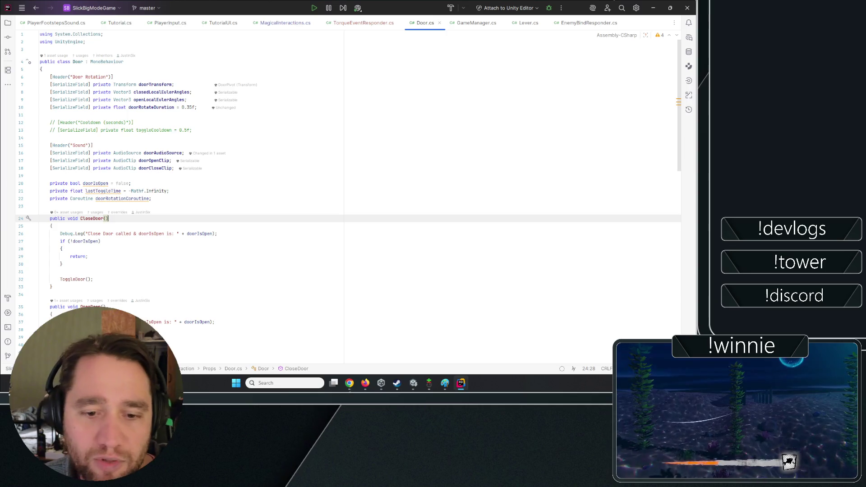
pyautogui.click(176, 175)
pyautogui.click(174, 168)
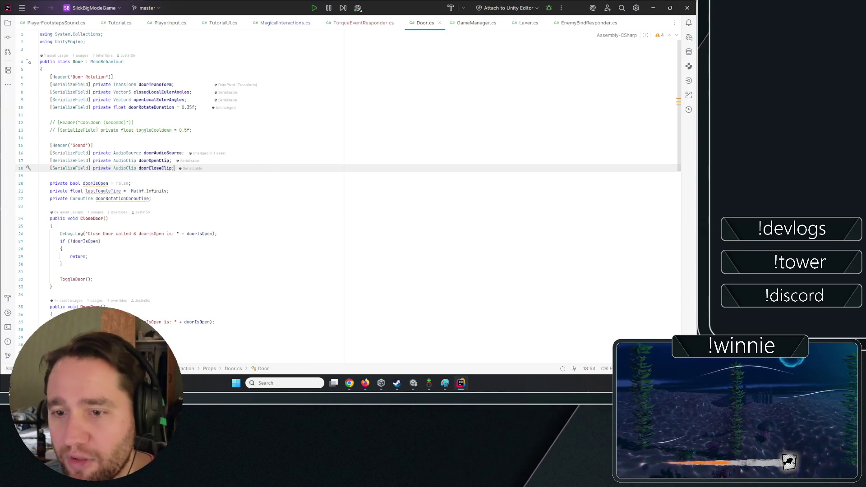
pyautogui.click(101, 242)
pyautogui.click(108, 218)
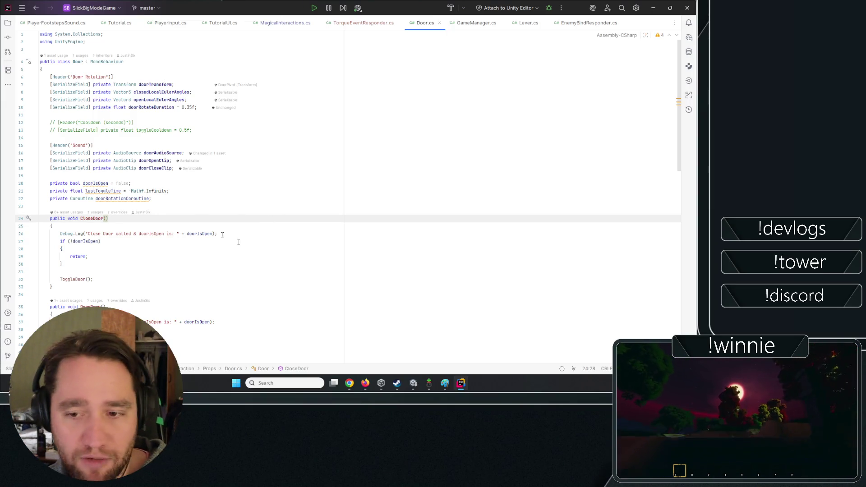
pyautogui.click(126, 153)
pyautogui.click(192, 130)
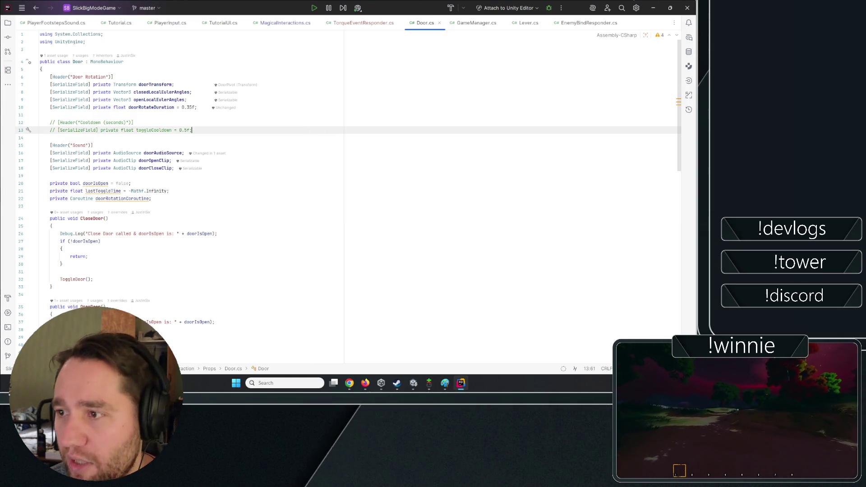
pyautogui.scroll(-8, 171, 153)
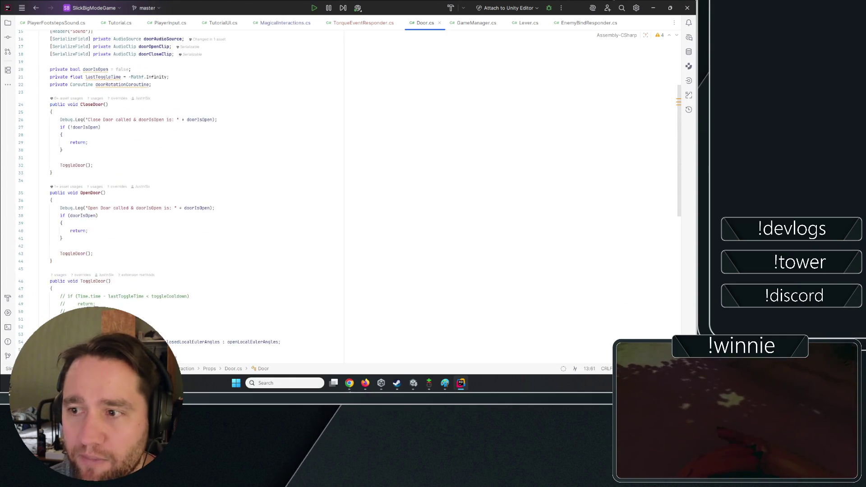
pyautogui.scroll(-13, 171, 153)
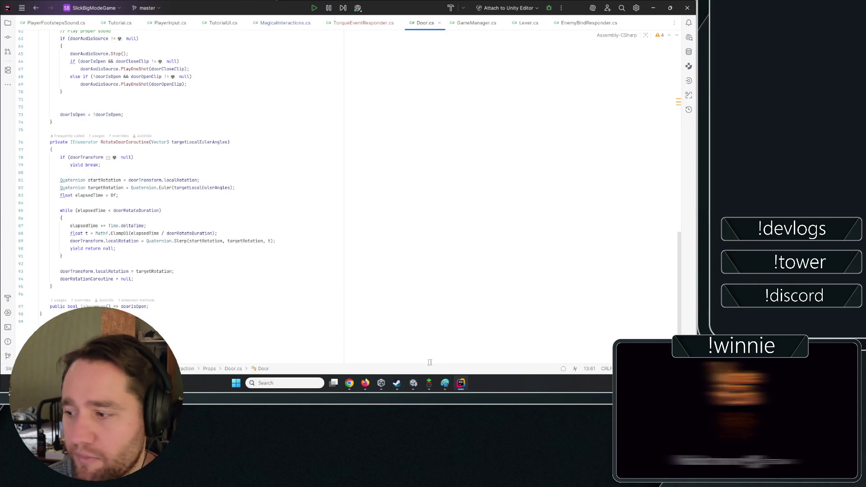
pyautogui.click(397, 383)
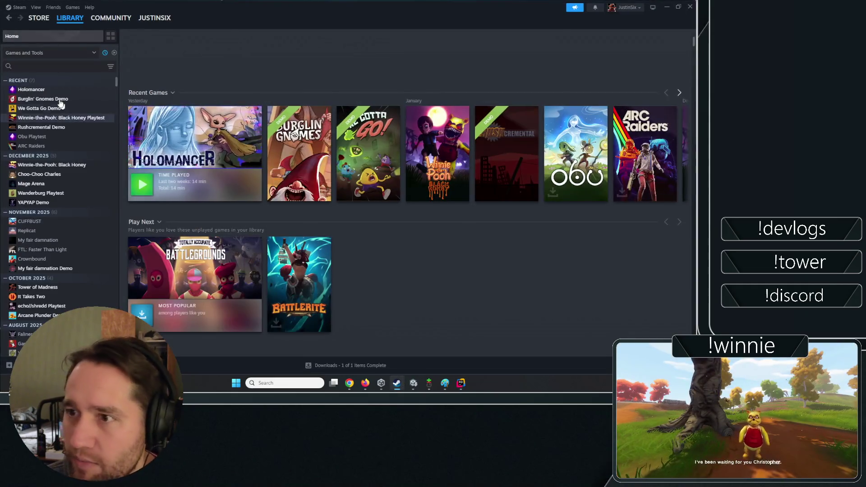
pyautogui.click(39, 17)
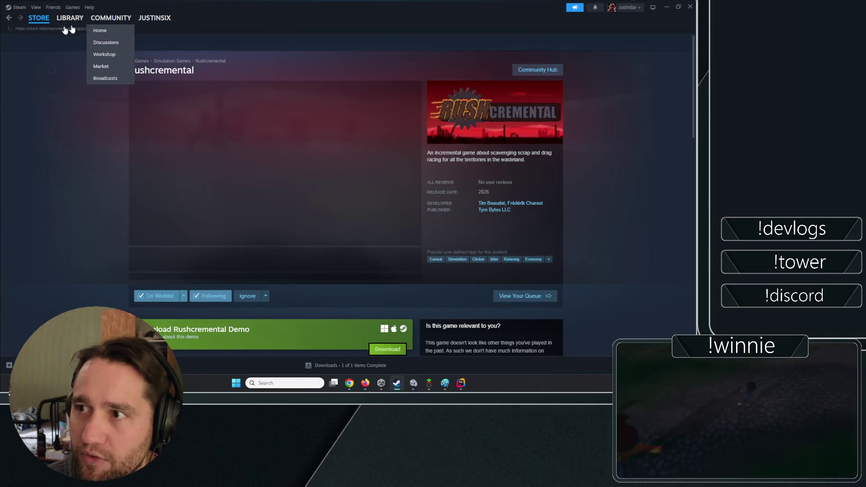
pyautogui.click(386, 45)
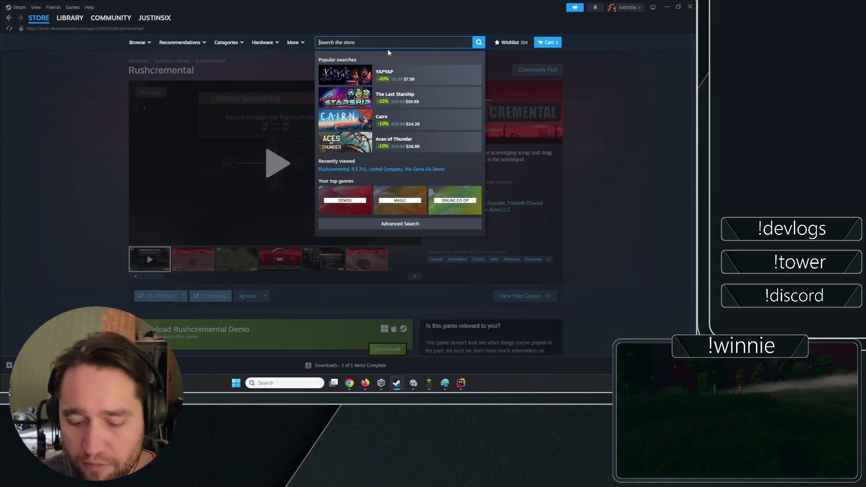
pyautogui.write('j6 games')
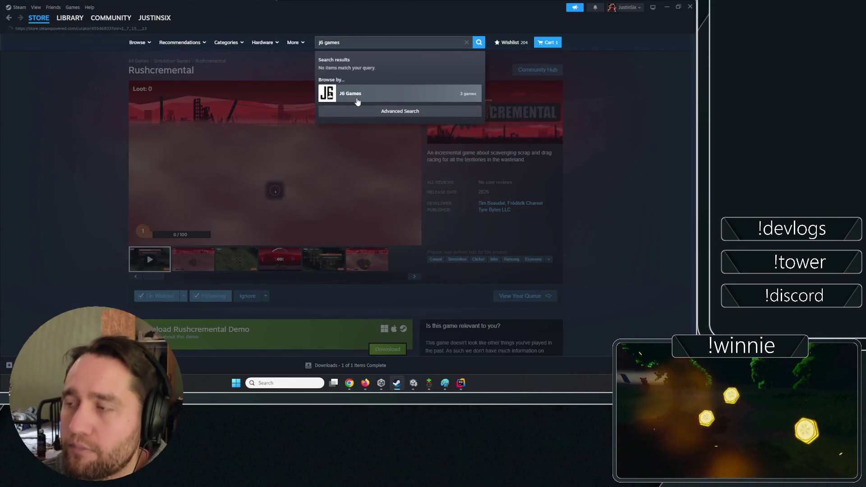
pyautogui.click(359, 100)
pyautogui.scroll(-10, 289, 122)
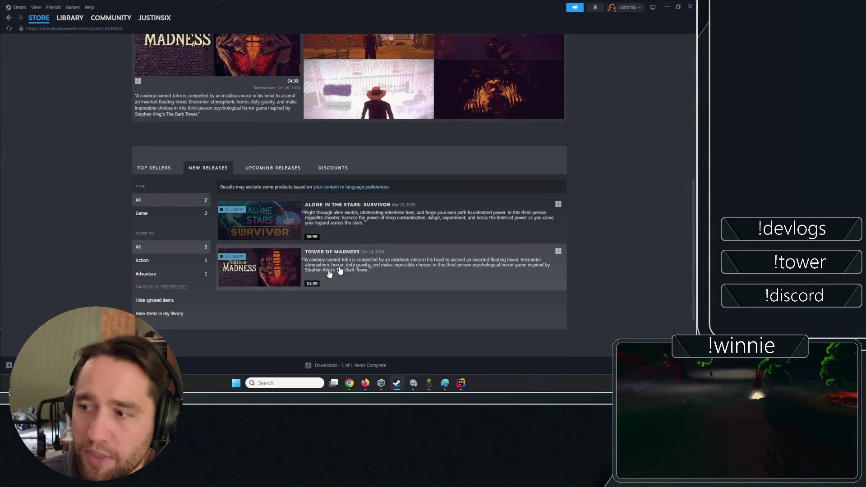
pyautogui.scroll(10, 120, 243)
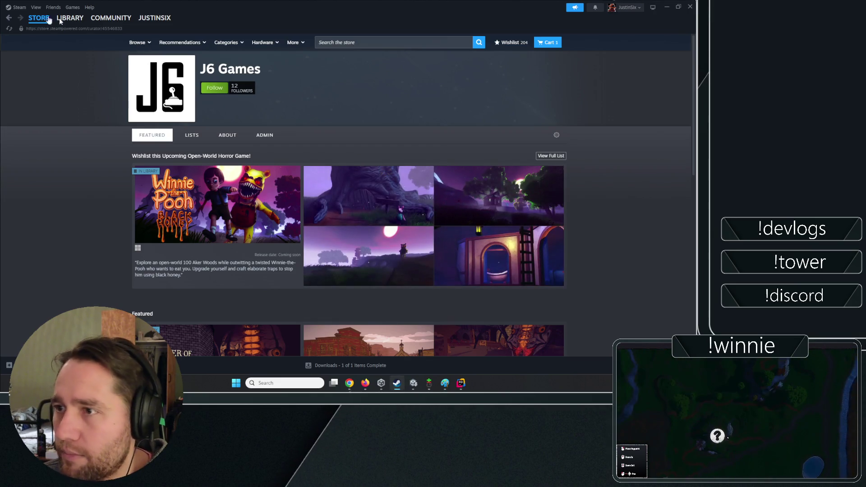
pyautogui.click(70, 19)
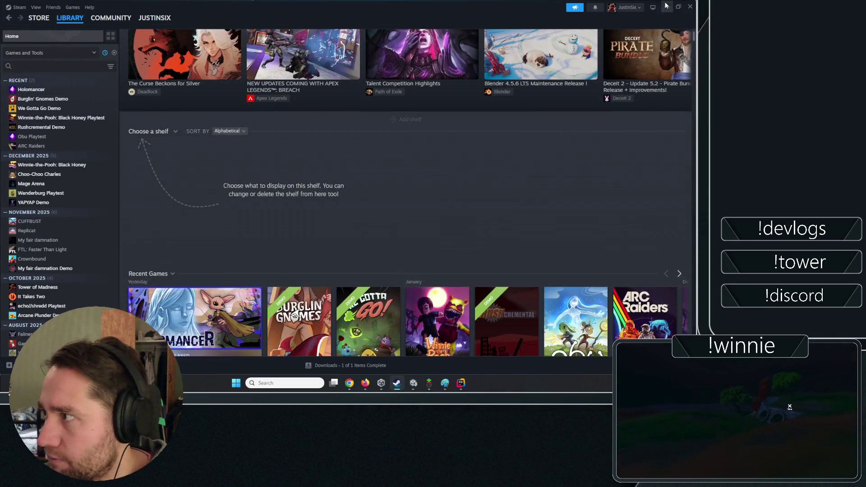
# - Hide Steam and move through Door.cs from ToggleDoor up to the doorIsOpen field
pyautogui.click(666, 6)
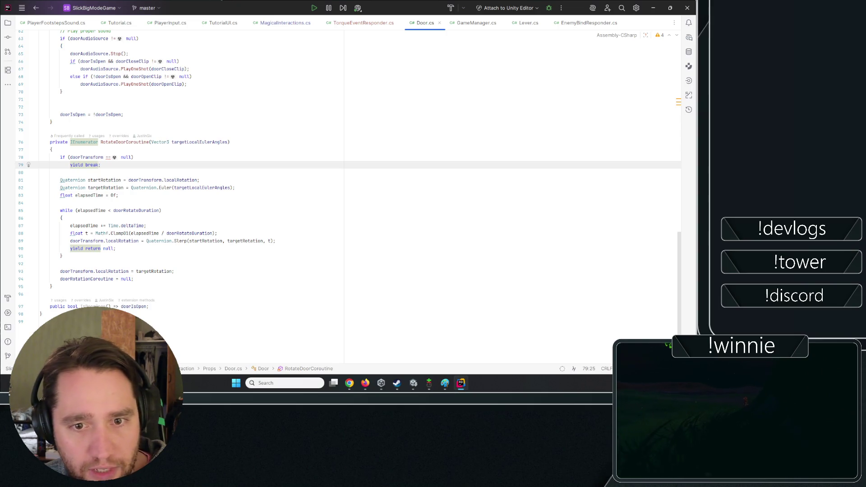
pyautogui.click(198, 195)
pyautogui.click(286, 121)
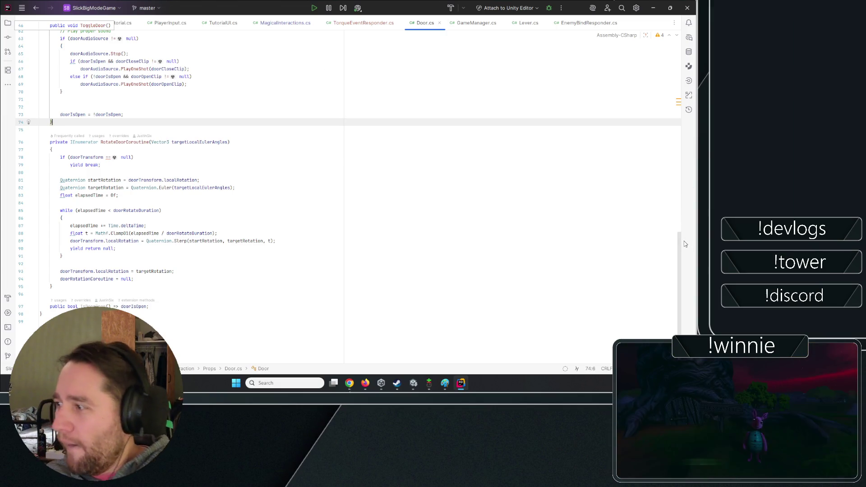
pyautogui.scroll(10, 252, 139)
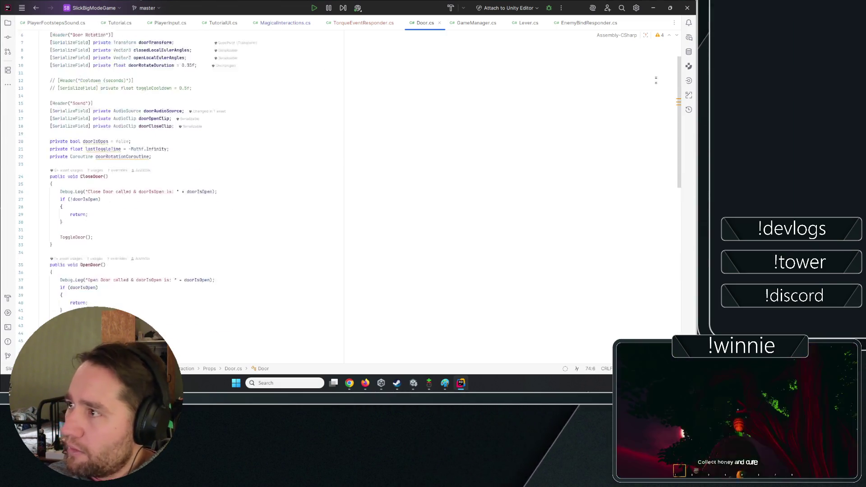
pyautogui.click(247, 184)
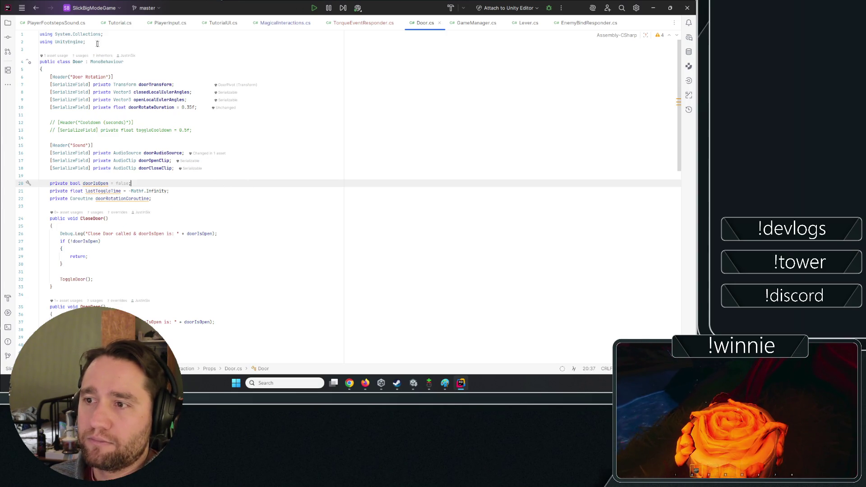
# - Add [SerializeField] private Vector3 closedPosition and openPosition fields after openLocalEulerAngles, then minimize Rider
pyautogui.click(194, 100)
pyautogui.press('Return')
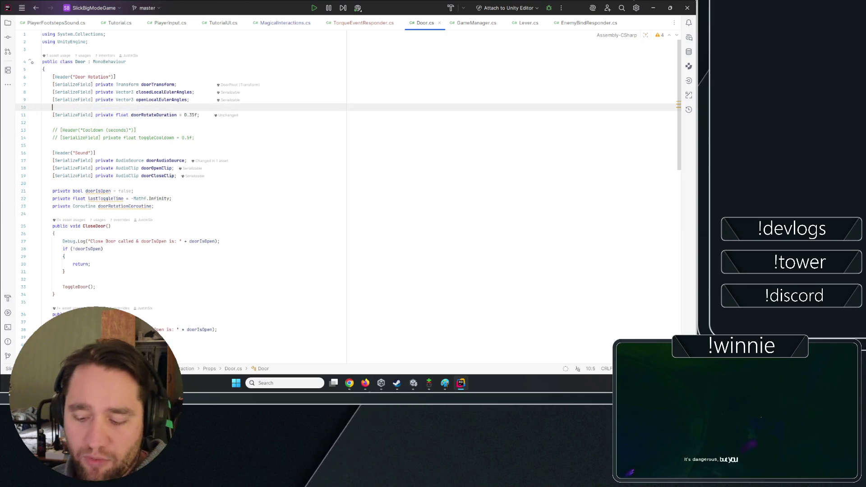
pyautogui.write('[SerializeField] ')
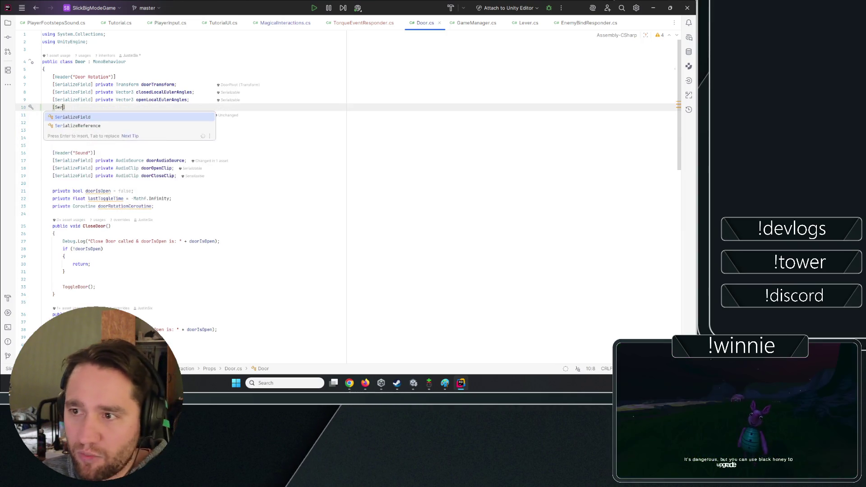
pyautogui.write('private ')
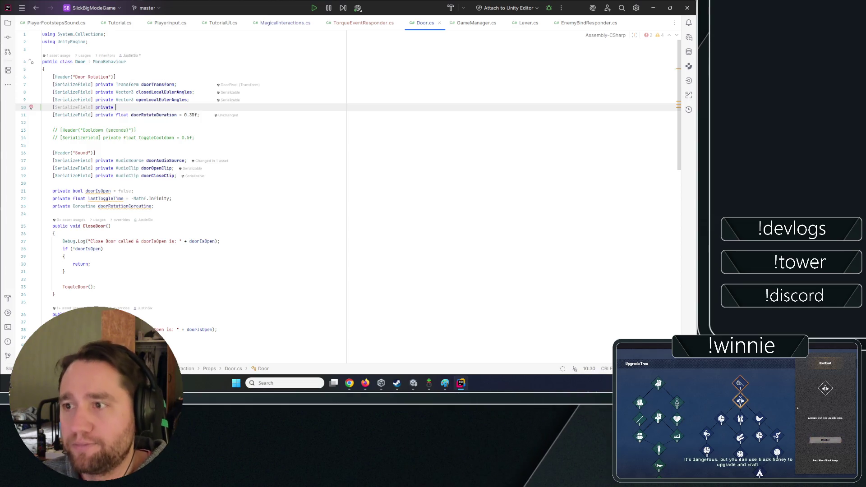
pyautogui.write('Vector3 ')
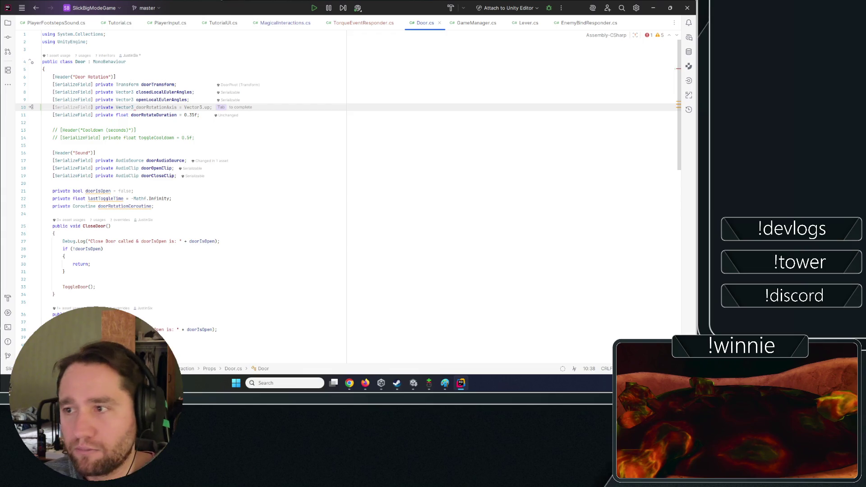
pyautogui.write('closed')
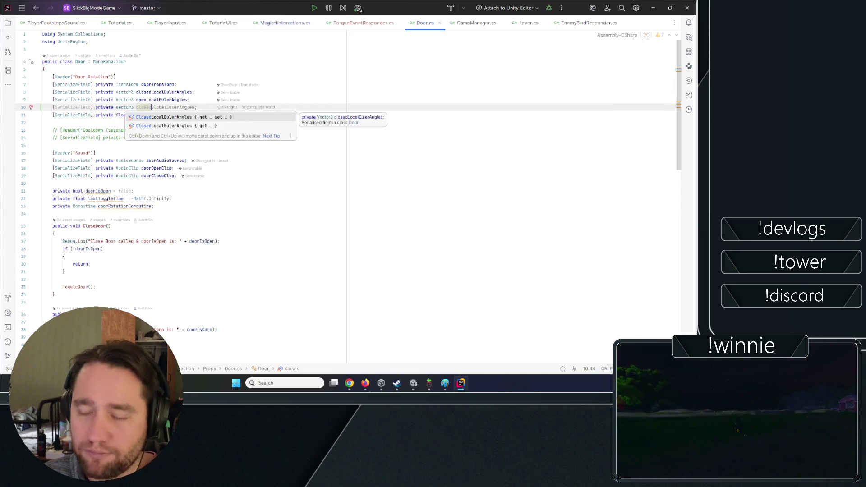
pyautogui.write('R')
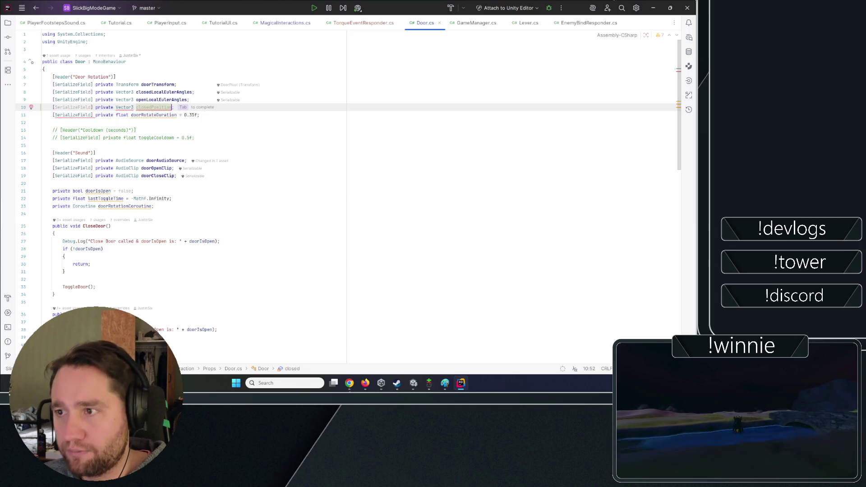
pyautogui.press('Tab')
pyautogui.press('Return')
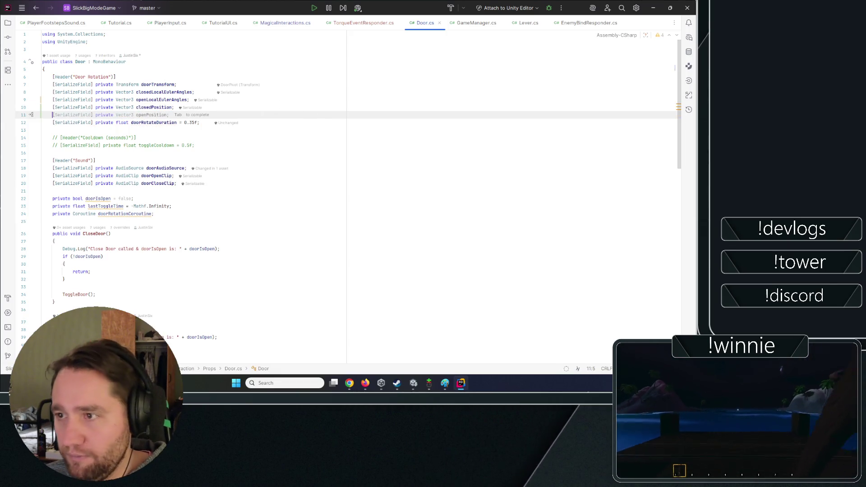
pyautogui.press('Tab')
pyautogui.click(654, 7)
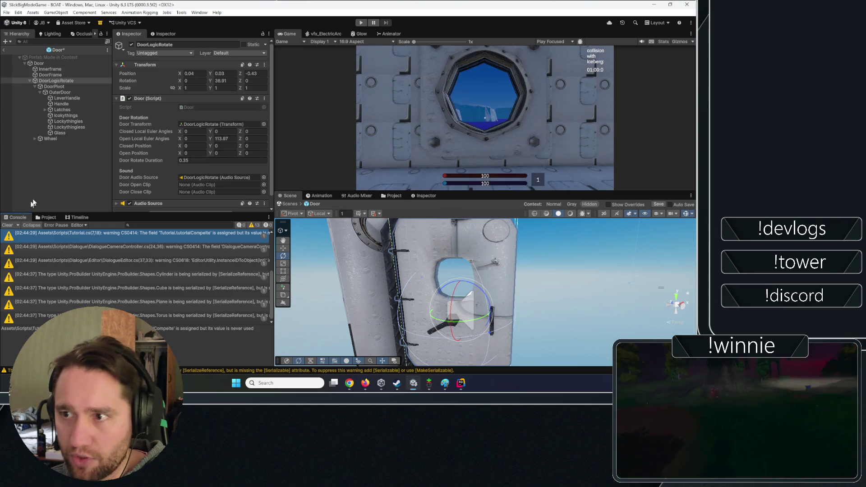
# - Select DoorLogicRotate and zero out its rotation and position values
pyautogui.click(62, 82)
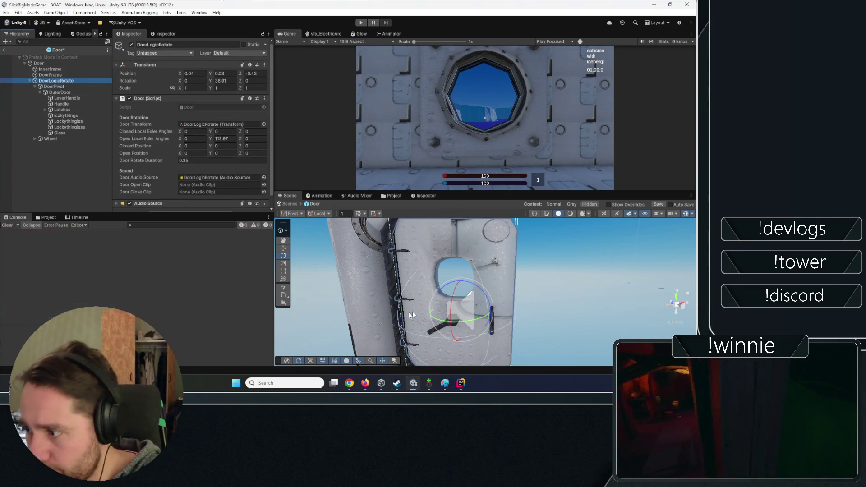
pyautogui.moveTo(412, 313); pyautogui.dragTo(347, 314)
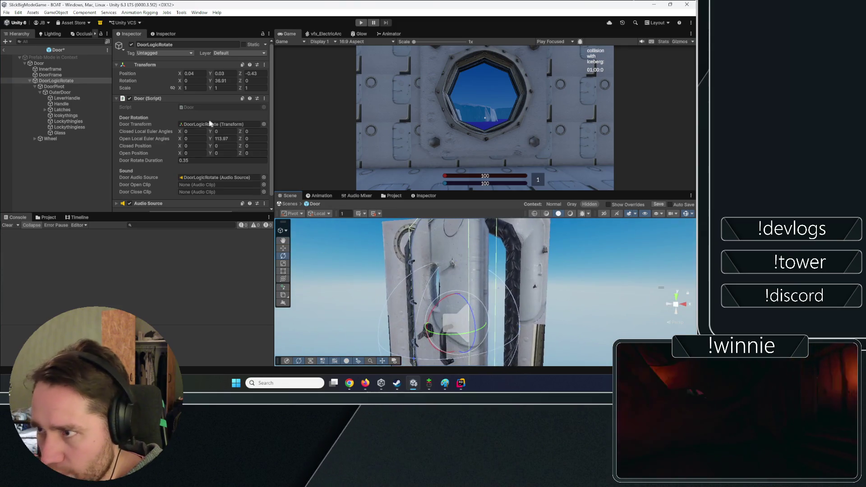
pyautogui.click(224, 80)
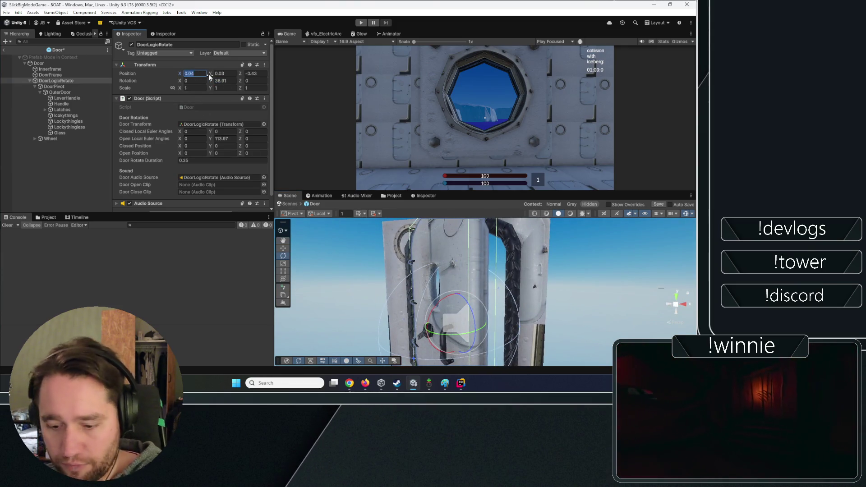
pyautogui.write('00')
pyautogui.click(228, 73)
pyautogui.write('0')
pyautogui.press('Tab')
pyautogui.write('0')
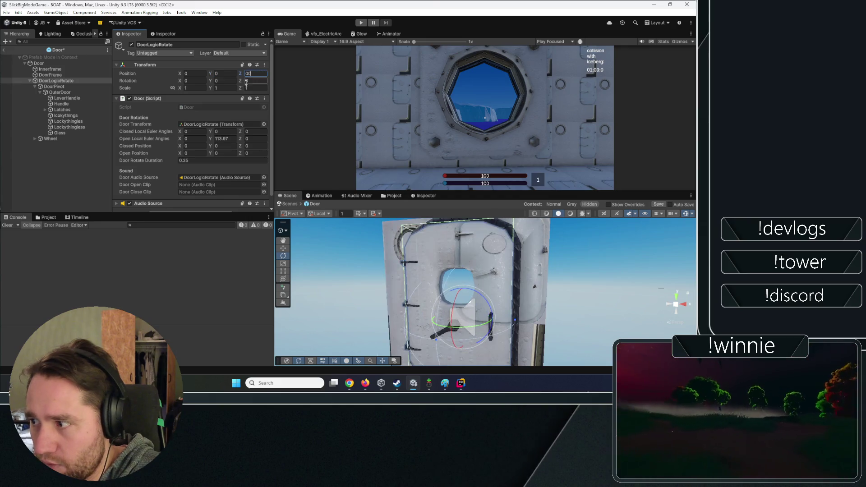
# - Slide DoorPivot and the Wheel along X, then nudge DoorLogicRotate's X position to -1.063
pyautogui.click(56, 87)
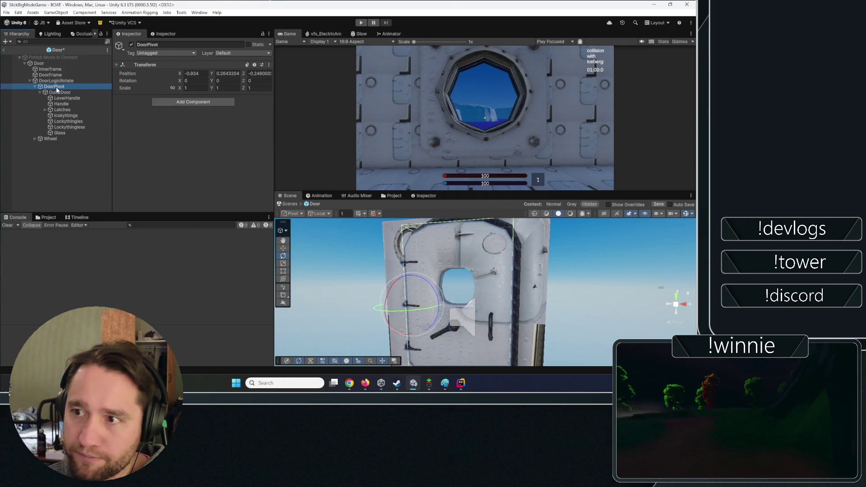
pyautogui.keyDown('ctrl'); pyautogui.click(50, 139); pyautogui.keyUp('ctrl')
pyautogui.press('f')
pyautogui.press('w')
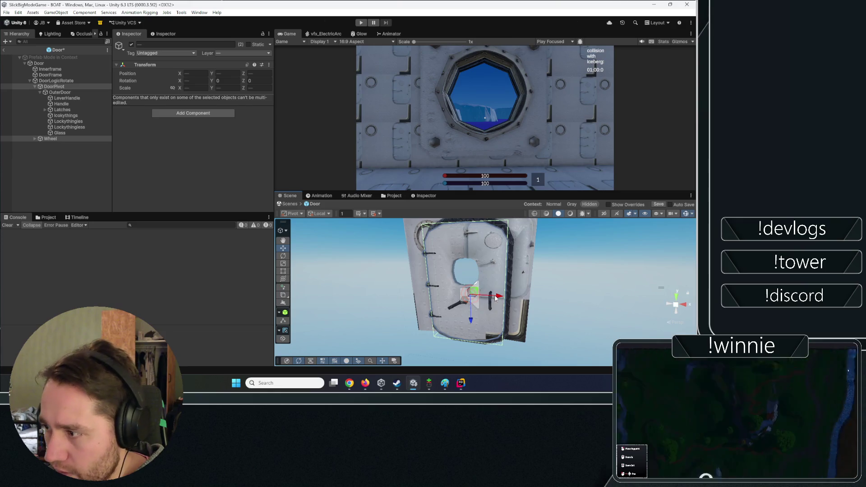
pyautogui.moveTo(496, 298); pyautogui.dragTo(529, 298)
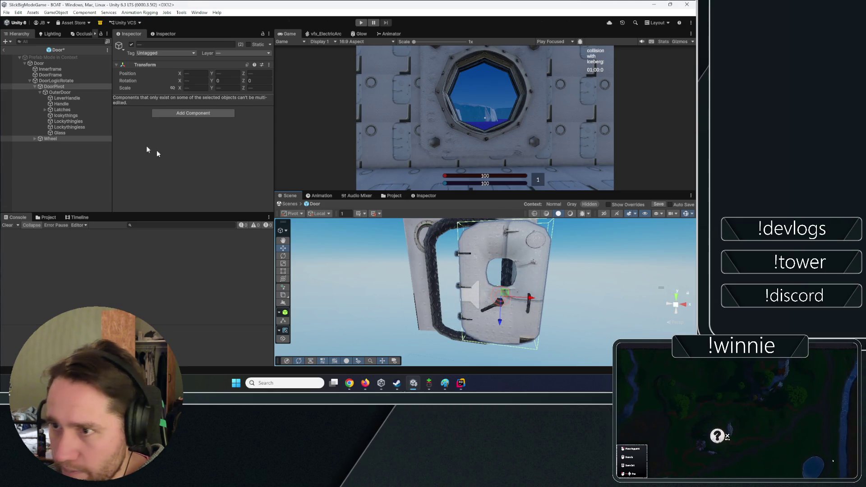
pyautogui.click(56, 81)
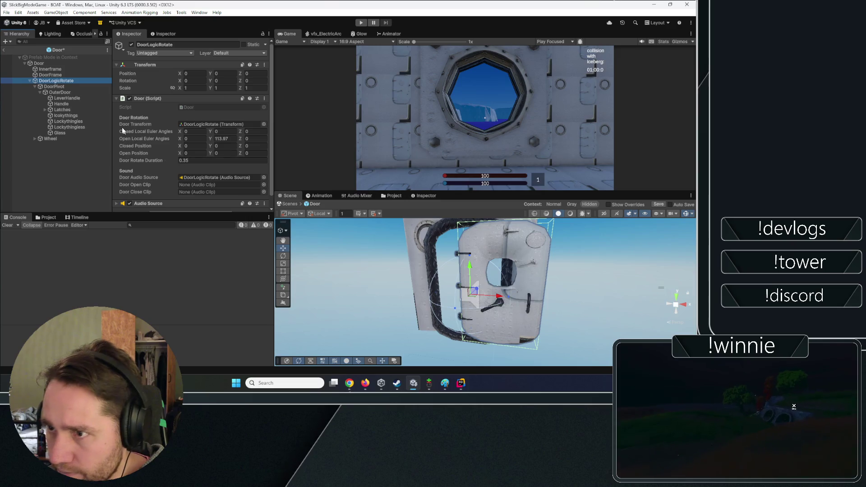
pyautogui.click(53, 87)
pyautogui.keyDown('ctrl'); pyautogui.click(51, 139); pyautogui.keyUp('ctrl')
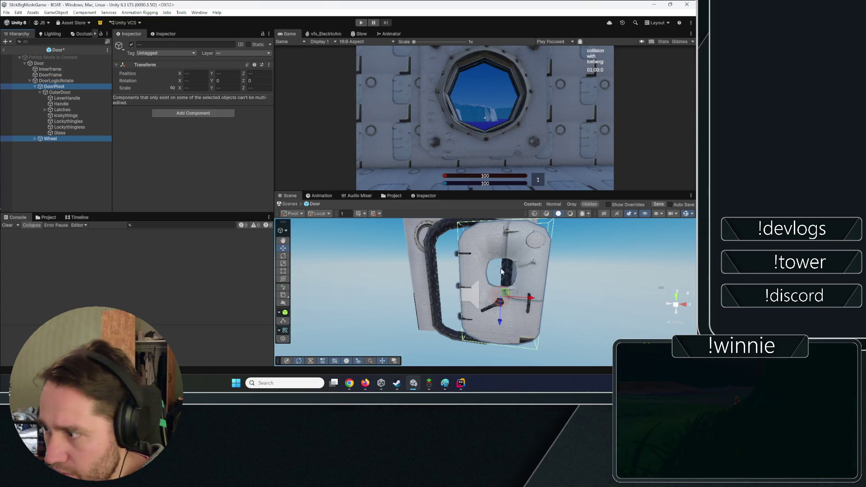
pyautogui.moveTo(531, 301)
pyautogui.mouseDown()
pyautogui.moveTo(595, 271)
pyautogui.moveTo(519, 284)
pyautogui.moveTo(464, 278)
pyautogui.mouseUp()
pyautogui.click(52, 80)
pyautogui.moveTo(468, 279)
pyautogui.mouseDown()
pyautogui.moveTo(493, 280)
pyautogui.moveTo(485, 300)
pyautogui.moveTo(419, 314)
pyautogui.moveTo(446, 315)
pyautogui.moveTo(564, 279)
pyautogui.mouseUp()
# - Undo DoorLogicRotate's Y rotation back to 0, collapse the Wheel's children and reselect DoorLogicRotate
pyautogui.press('e')
pyautogui.hotkey('ctrl', 'z')
pyautogui.press('f')
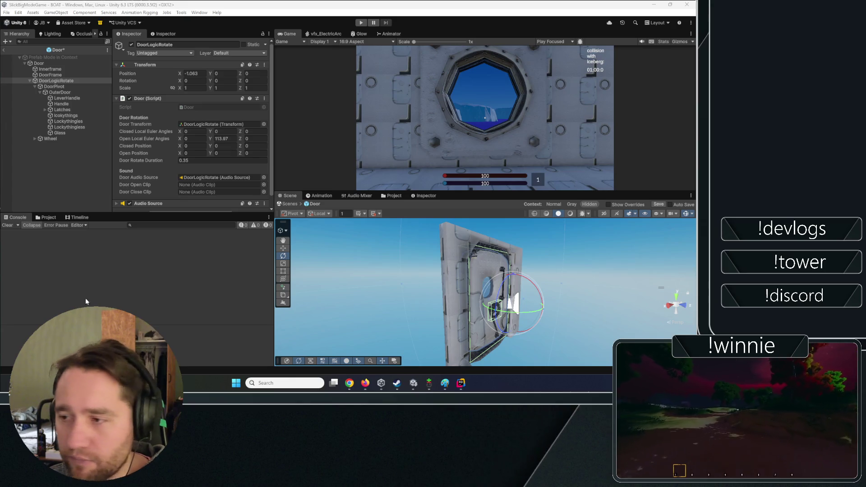
pyautogui.click(20, 203)
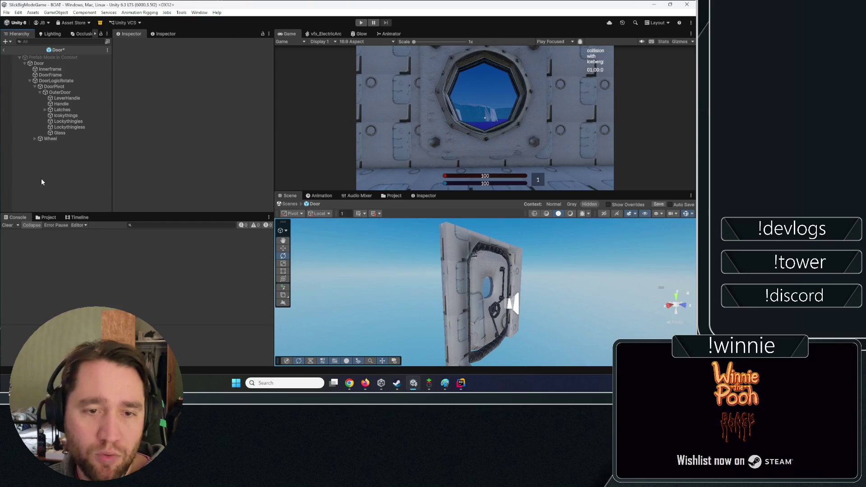
pyautogui.click(39, 64)
pyautogui.click(53, 154)
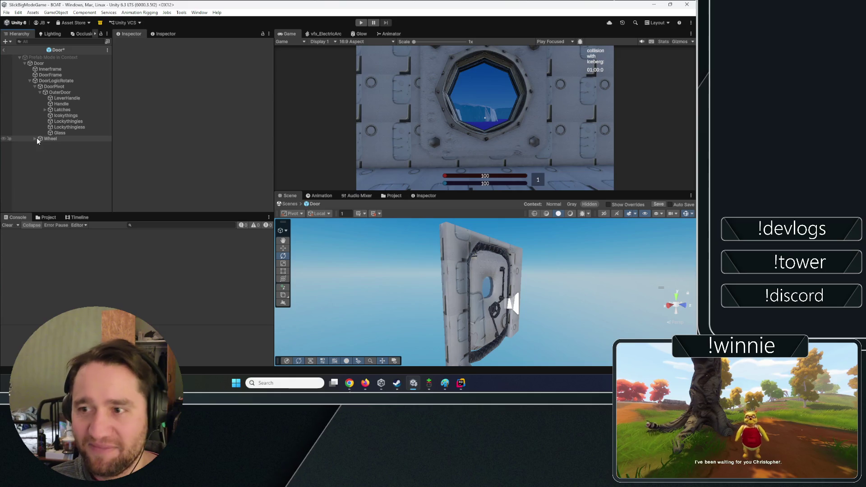
pyautogui.click(34, 139)
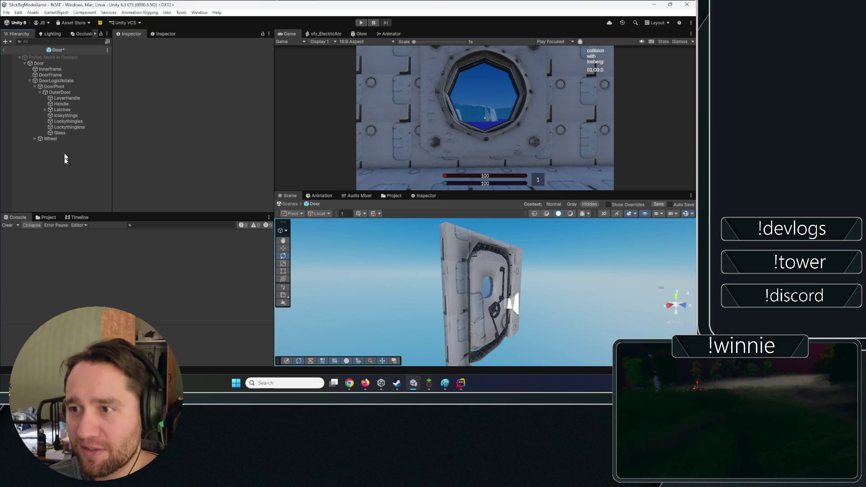
pyautogui.click(46, 82)
pyautogui.scroll(-1, 141, 117)
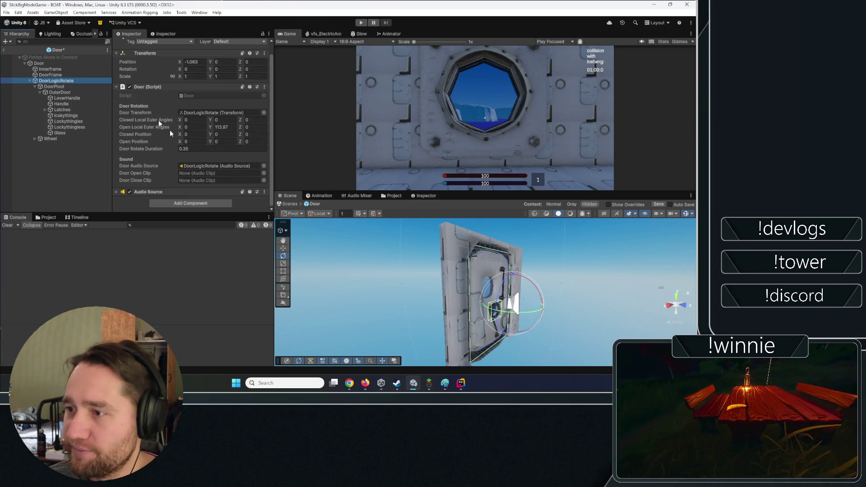
pyautogui.moveTo(497, 293)
pyautogui.mouseDown()
pyautogui.moveTo(607, 271)
pyautogui.moveTo(535, 255)
pyautogui.mouseUp()
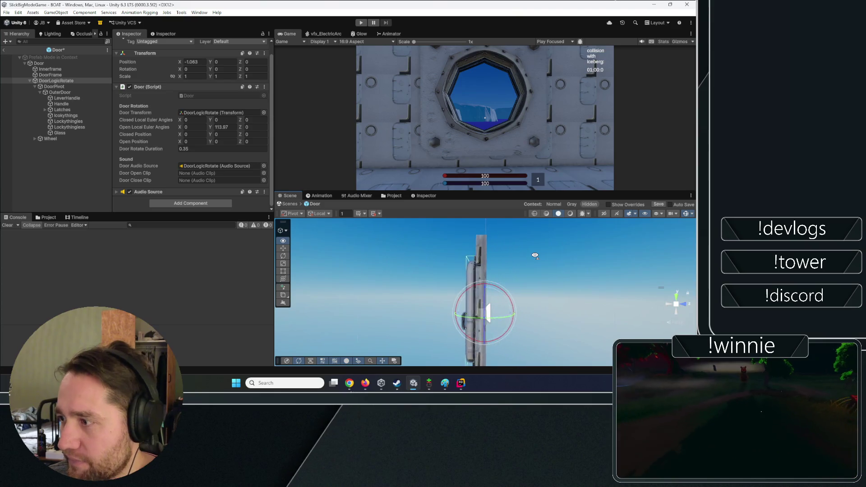
# - Keep the Y rotation at 0 and move the DoorLogicRotate pivot to X -1.003, Z 0.16
pyautogui.click(54, 83)
pyautogui.press('w')
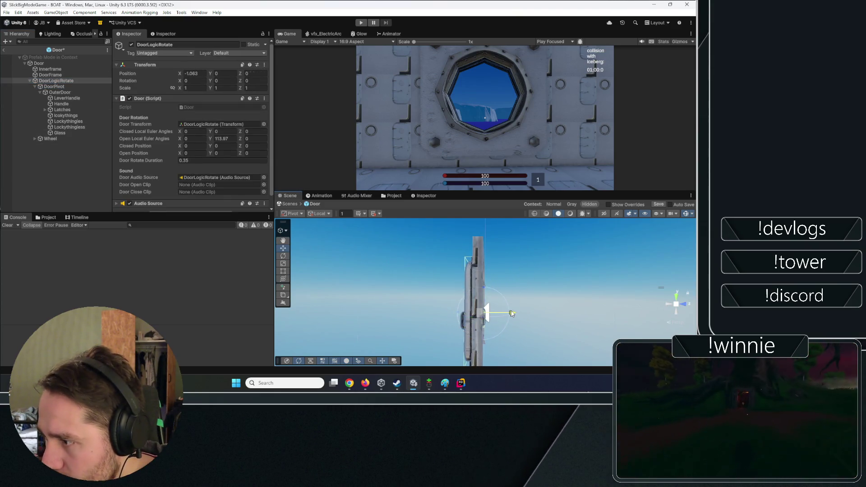
pyautogui.moveTo(515, 313)
pyautogui.mouseDown()
pyautogui.moveTo(560, 320)
pyautogui.moveTo(487, 293)
pyautogui.moveTo(387, 287)
pyautogui.moveTo(473, 300)
pyautogui.moveTo(483, 296)
pyautogui.moveTo(445, 295)
pyautogui.moveTo(506, 293)
pyautogui.moveTo(361, 298)
pyautogui.moveTo(76, 284)
pyautogui.moveTo(193, 280)
pyautogui.moveTo(172, 293)
pyautogui.mouseUp()
pyautogui.press('e')
pyautogui.hotkey('ctrl', 'z')
pyautogui.press('w')
pyautogui.scroll(2, 552, 300)
pyautogui.moveTo(457, 311)
pyautogui.mouseDown()
pyautogui.moveTo(233, 318)
pyautogui.moveTo(543, 334)
pyautogui.moveTo(437, 308)
pyautogui.moveTo(162, 295)
pyautogui.moveTo(67, 276)
pyautogui.moveTo(173, 299)
pyautogui.moveTo(425, 290)
pyautogui.moveTo(456, 315)
pyautogui.moveTo(157, 283)
pyautogui.moveTo(532, 272)
pyautogui.moveTo(172, 278)
pyautogui.moveTo(588, 305)
pyautogui.moveTo(520, 314)
pyautogui.moveTo(197, 120)
pyautogui.mouseUp()
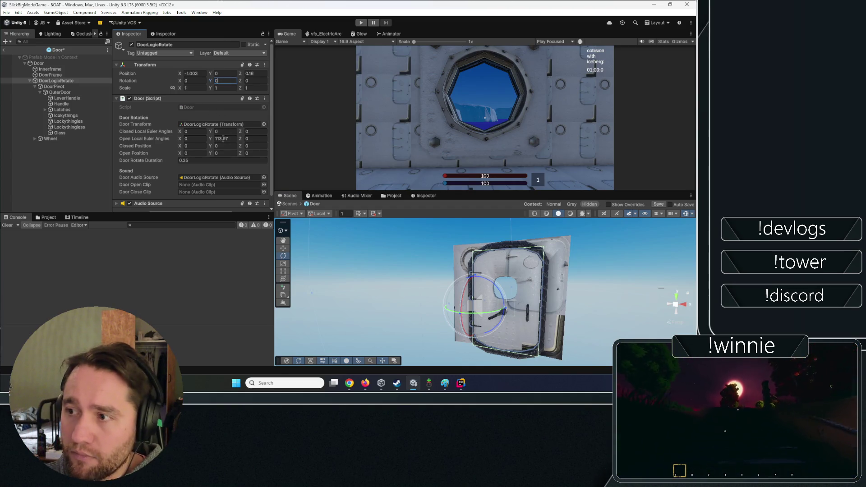
pyautogui.hotkey('alt', 'Tab')
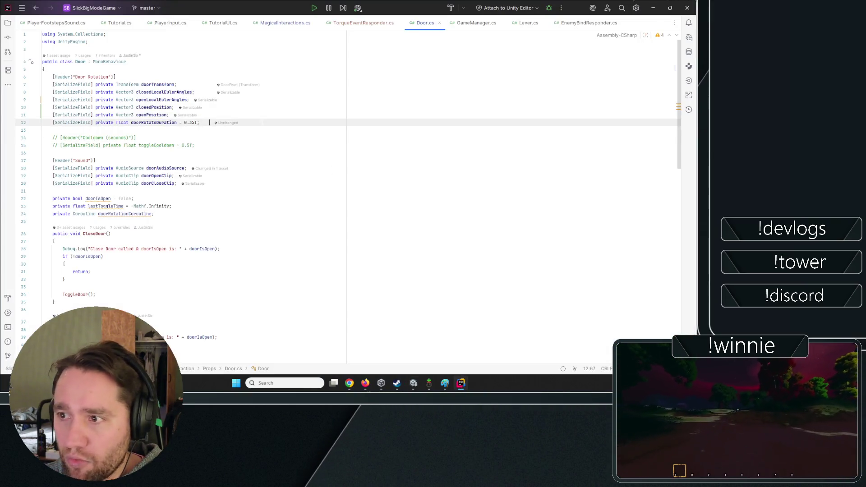
# - Delete the closedPosition and openPosition declarations on lines 10–11 of Door.cs, then minimize Rider
pyautogui.moveTo(170, 115); pyautogui.dragTo(42, 107)
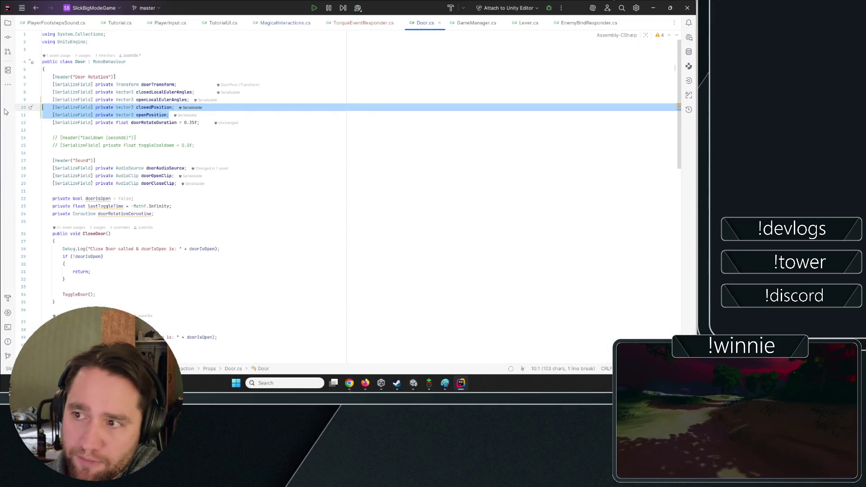
pyautogui.press('BackSpace')
pyautogui.press('BackSpace')
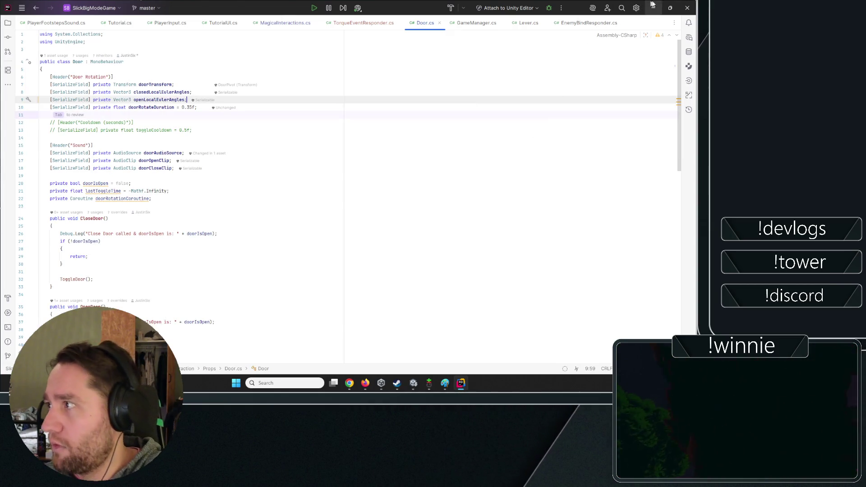
pyautogui.click(652, 6)
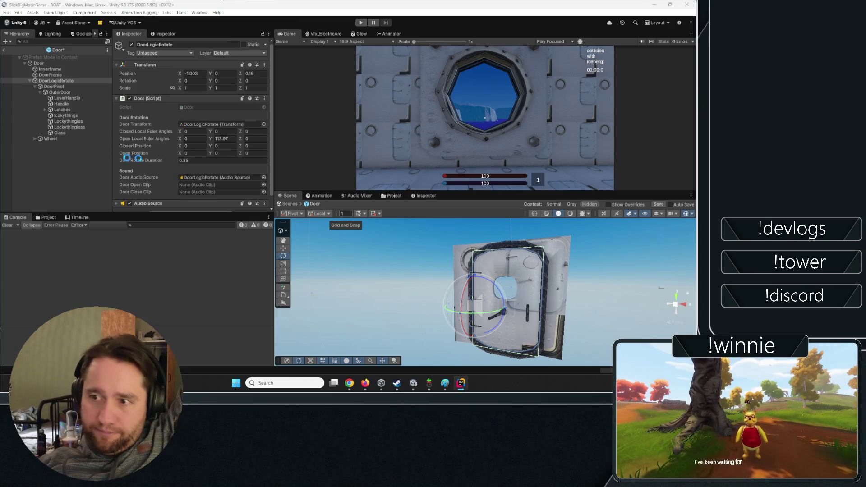
# - Clear the Console's compile warnings and check the Door, DoorLogicRotate and DoorPivot objects
pyautogui.click(62, 165)
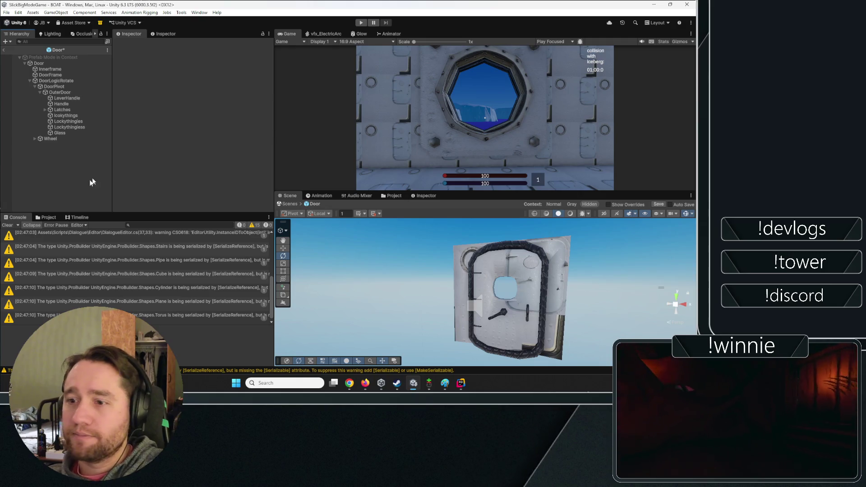
pyautogui.click(7, 226)
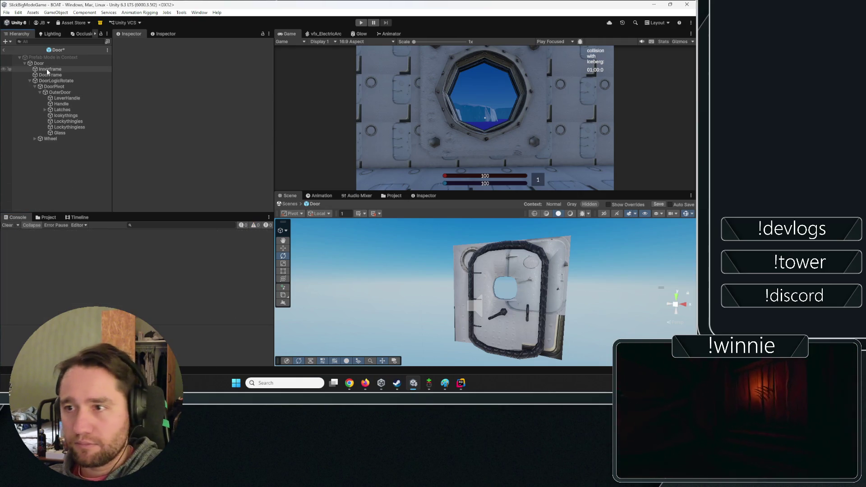
pyautogui.click(48, 62)
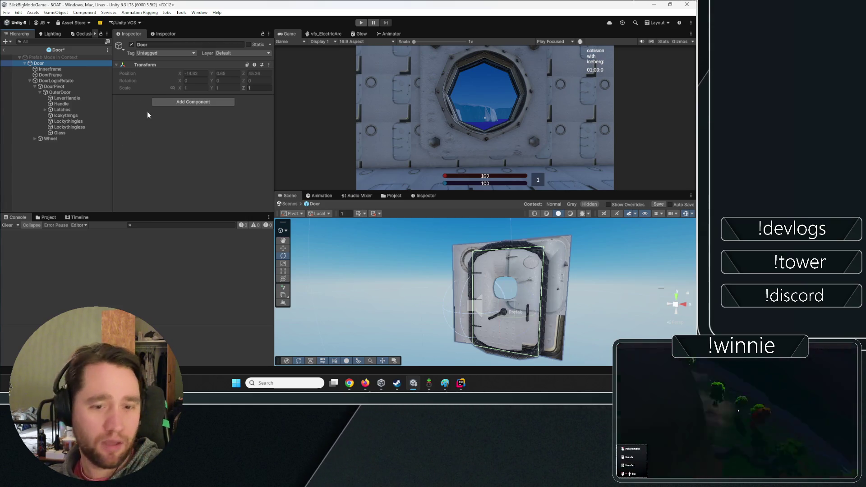
pyautogui.click(54, 81)
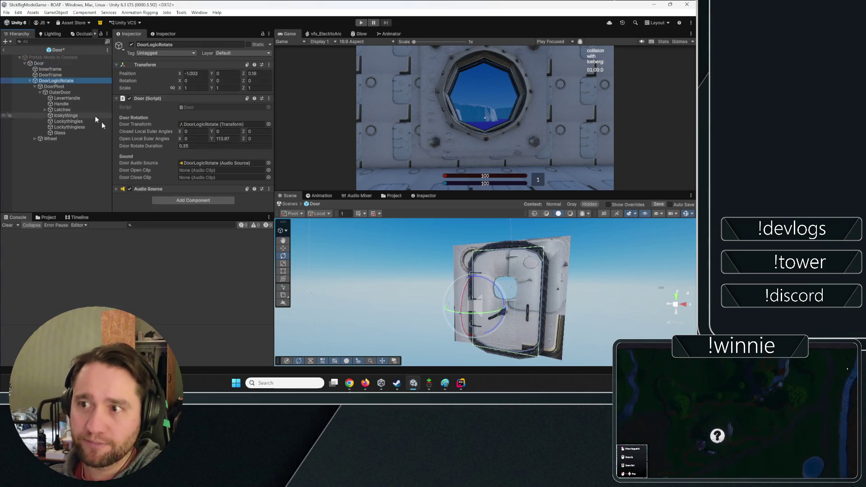
pyautogui.click(57, 87)
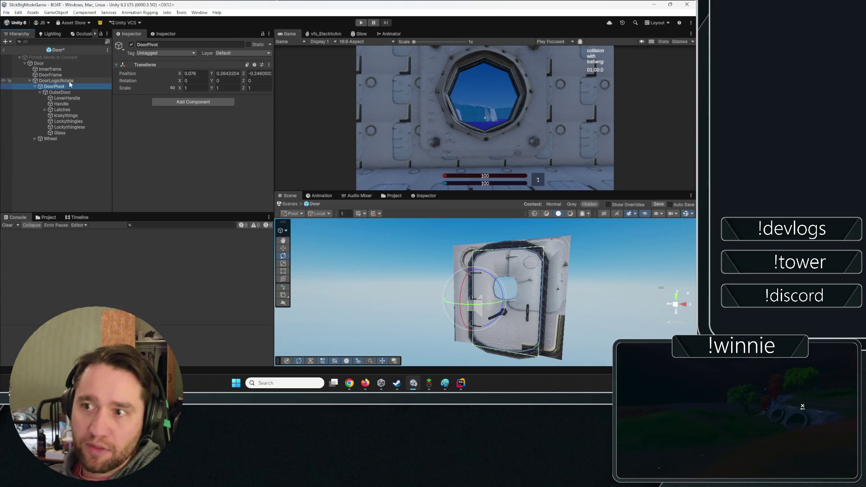
pyautogui.click(71, 81)
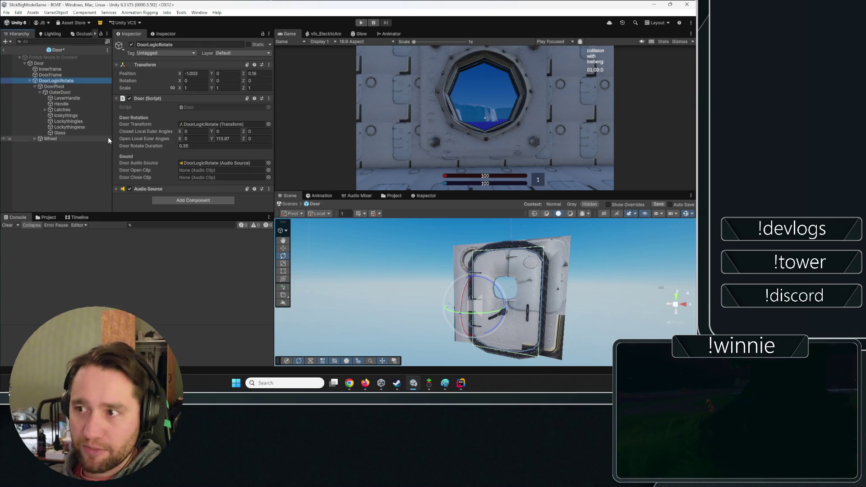
# - Collapse the Wheel's Rigidbody and Torque Event Responder, then reselect DoorLogicRotate
pyautogui.click(80, 141)
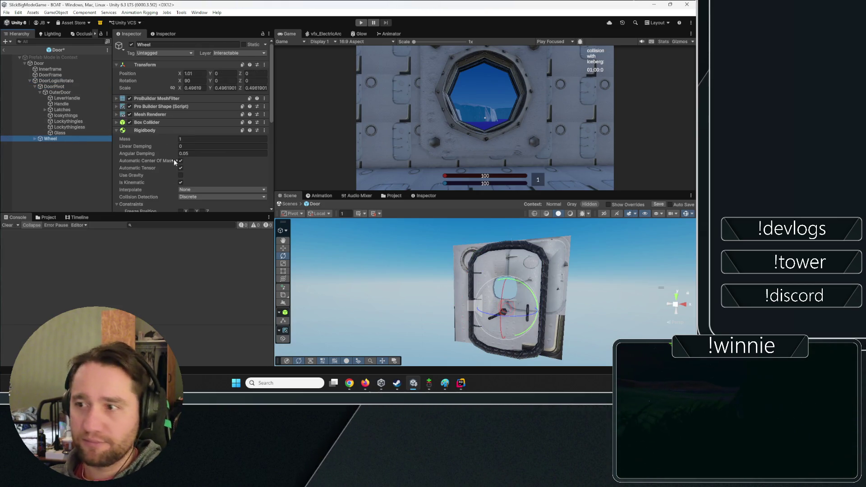
pyautogui.click(147, 129)
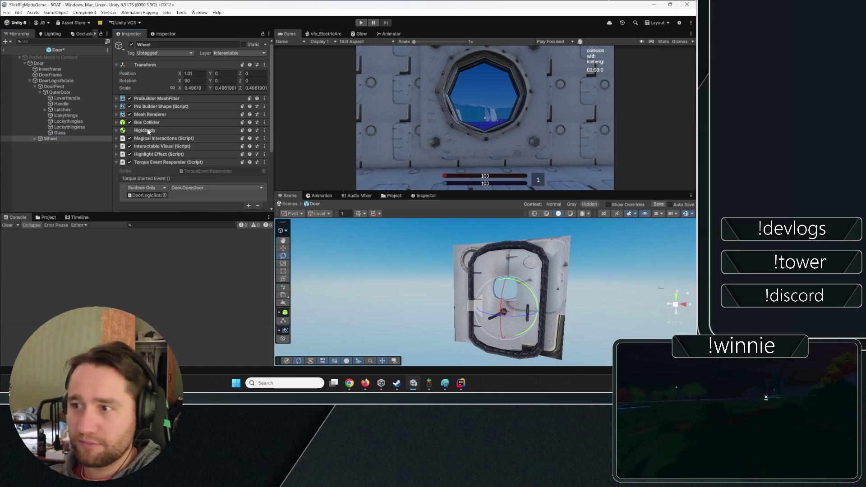
pyautogui.click(153, 163)
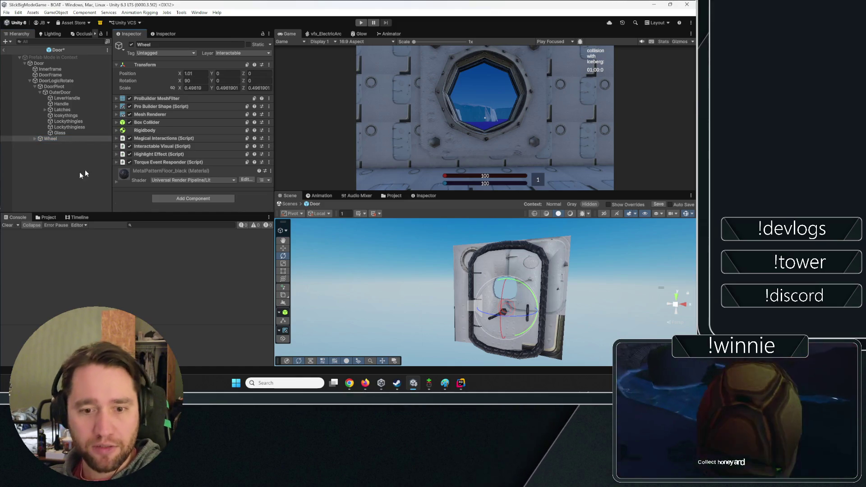
pyautogui.click(58, 81)
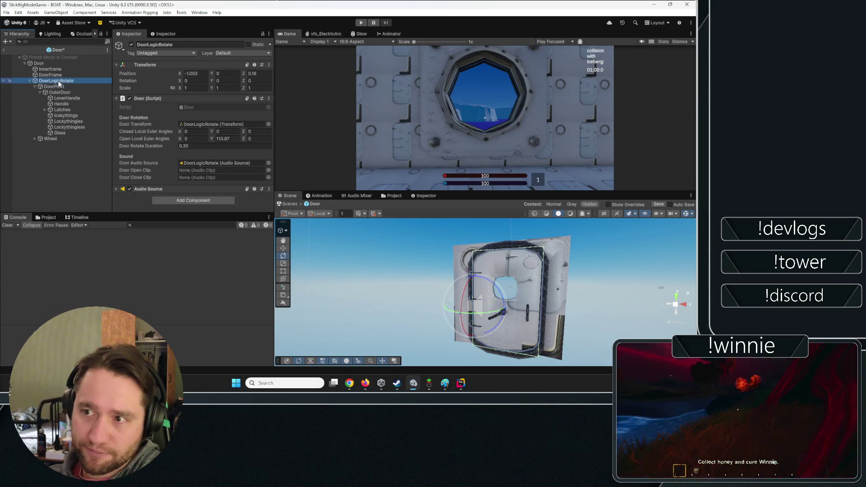
# - Set the door's Y rotation to 113.97 and frame the opened door
pyautogui.doubleClick(222, 138)
pyautogui.hotkey('ctrl', 'c')
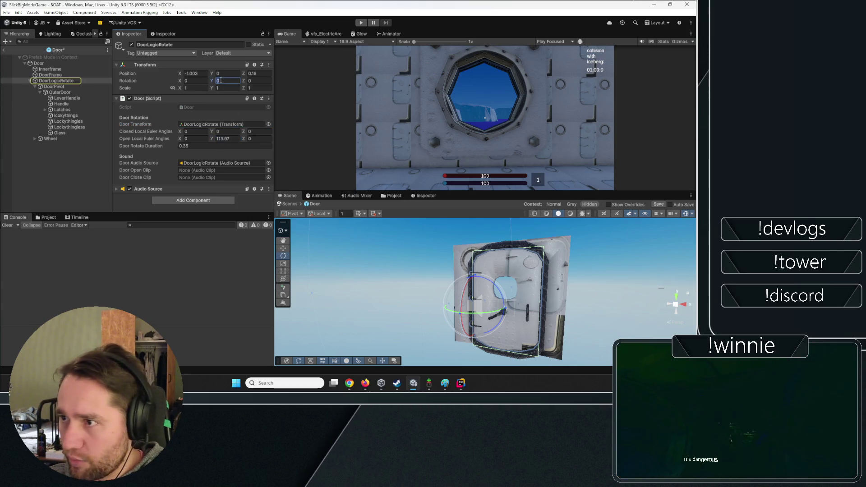
pyautogui.click(223, 80)
pyautogui.hotkey('ctrl', 'v')
pyautogui.press('Return')
pyautogui.press('f')
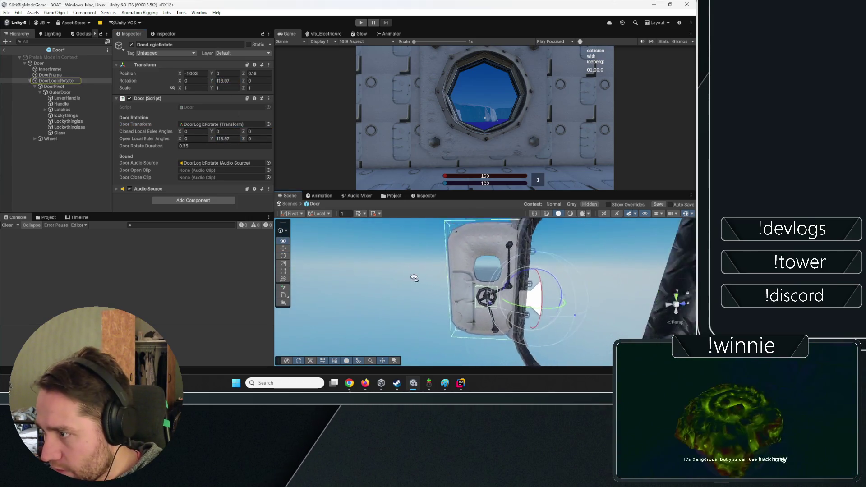
# - Test swinging the door and shifting the pivot to about X -0.826, undo, then exit to BoatGameplay
pyautogui.moveTo(210, 82)
pyautogui.mouseDown()
pyautogui.moveTo(362, 105)
pyautogui.moveTo(674, 256)
pyautogui.moveTo(412, 272)
pyautogui.moveTo(545, 277)
pyautogui.moveTo(154, 272)
pyautogui.moveTo(120, 297)
pyautogui.moveTo(54, 289)
pyautogui.moveTo(499, 287)
pyautogui.moveTo(52, 299)
pyautogui.moveTo(217, 301)
pyautogui.moveTo(139, 310)
pyautogui.moveTo(118, 304)
pyautogui.moveTo(671, 304)
pyautogui.moveTo(395, 291)
pyautogui.moveTo(428, 305)
pyautogui.moveTo(428, 294)
pyautogui.mouseUp()
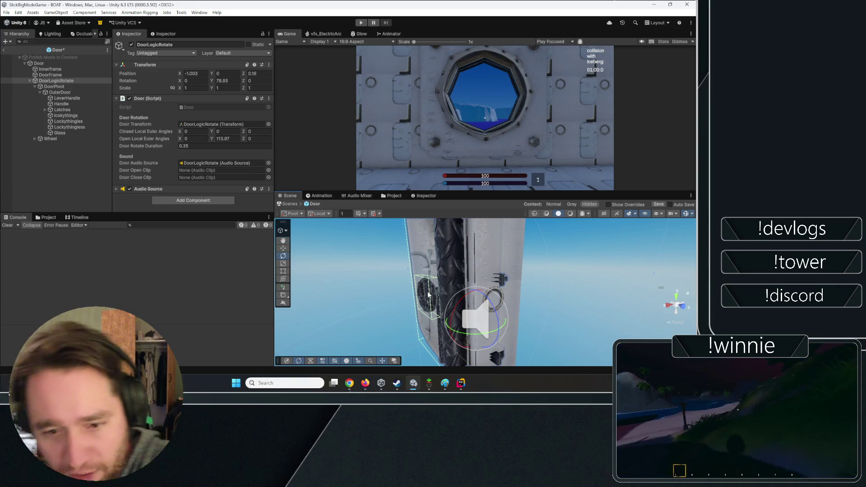
pyautogui.moveTo(453, 319); pyautogui.dragTo(458, 288)
pyautogui.moveTo(536, 275); pyautogui.dragTo(552, 291)
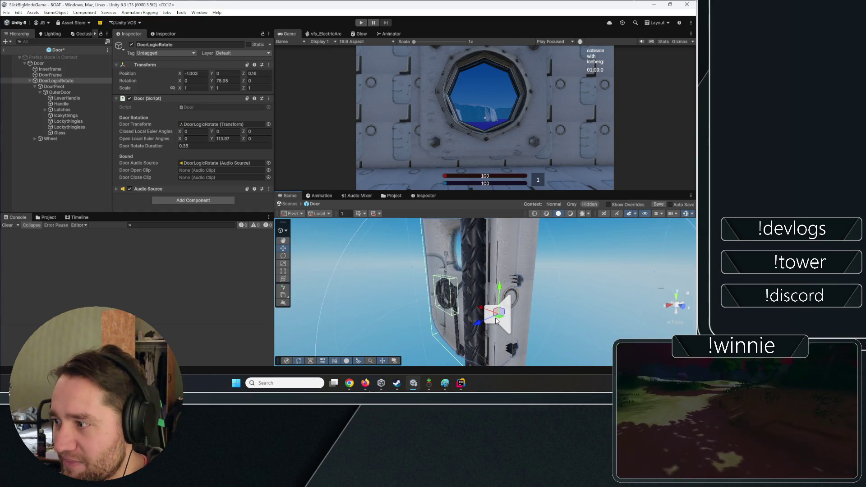
pyautogui.moveTo(496, 320)
pyautogui.mouseDown()
pyautogui.moveTo(56, 300)
pyautogui.moveTo(195, 295)
pyautogui.moveTo(291, 343)
pyautogui.mouseUp()
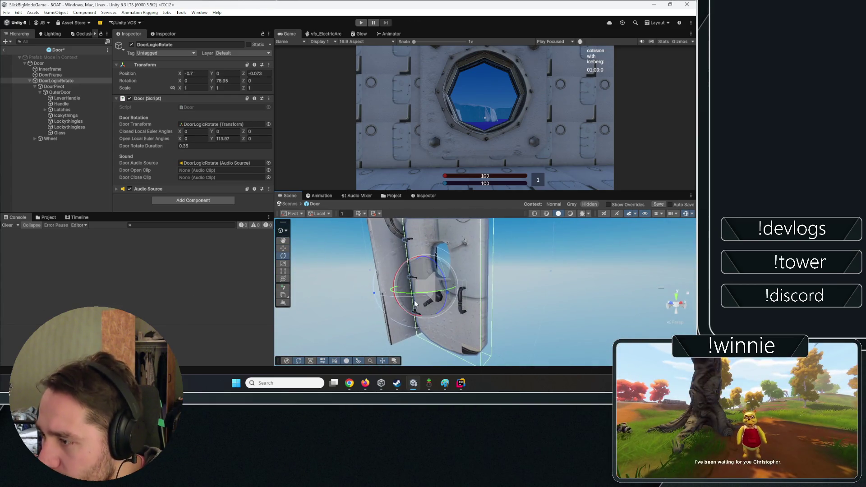
pyautogui.moveTo(425, 296)
pyautogui.mouseDown()
pyautogui.moveTo(492, 289)
pyautogui.moveTo(464, 275)
pyautogui.moveTo(306, 257)
pyautogui.moveTo(246, 271)
pyautogui.moveTo(230, 217)
pyautogui.mouseUp()
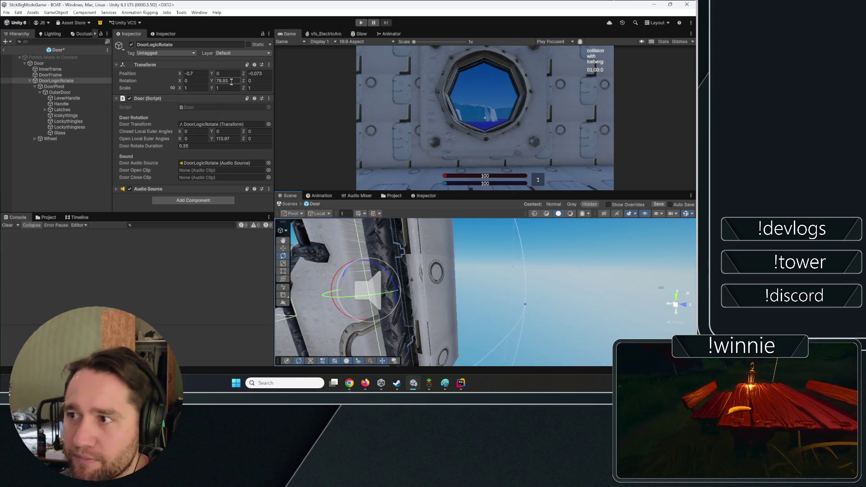
pyautogui.moveTo(232, 83); pyautogui.dragTo(33, 280)
pyautogui.hotkey('ctrl', 'z')
pyautogui.moveTo(383, 320)
pyautogui.mouseDown()
pyautogui.moveTo(415, 251)
pyautogui.moveTo(342, 255)
pyautogui.moveTo(652, 257)
pyautogui.moveTo(619, 271)
pyautogui.mouseUp()
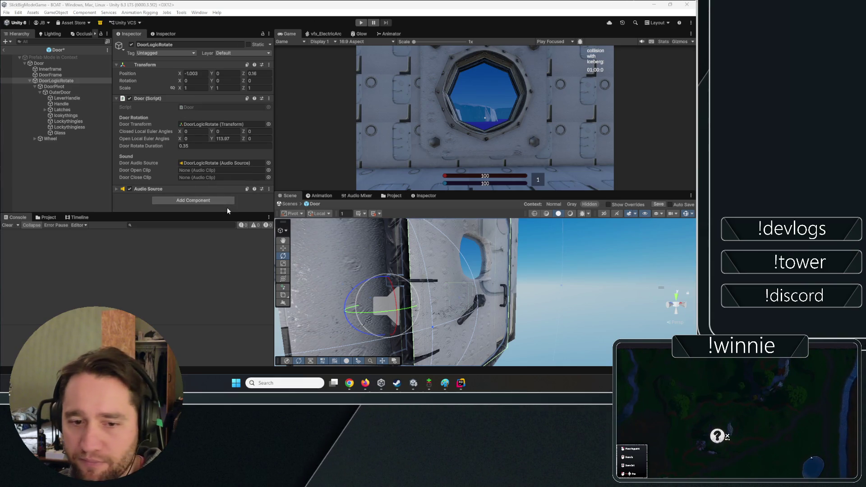
pyautogui.moveTo(451, 293)
pyautogui.mouseDown()
pyautogui.moveTo(460, 298)
pyautogui.moveTo(447, 312)
pyautogui.moveTo(452, 328)
pyautogui.moveTo(361, 315)
pyautogui.mouseUp()
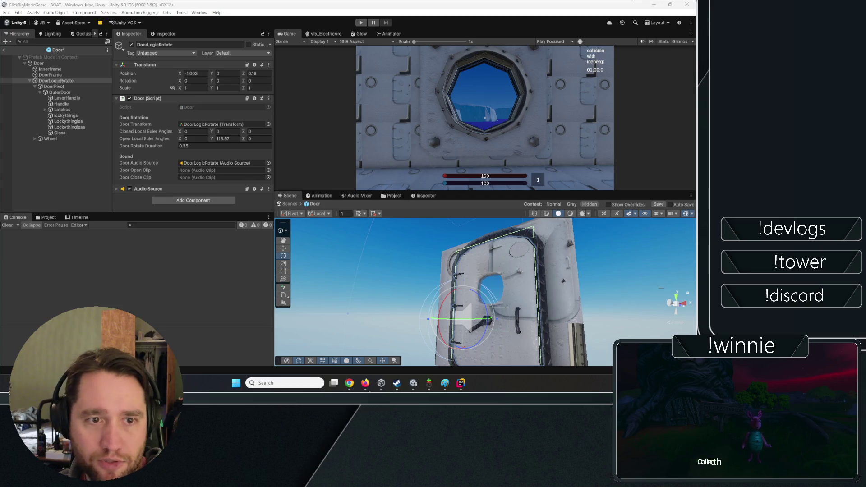
pyautogui.click(4, 50)
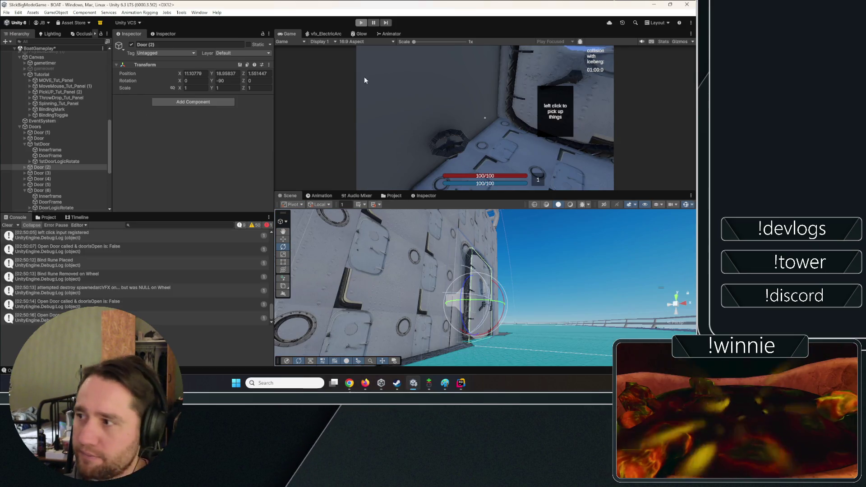
# - Frame Door (6) and look around the corridor, then frame the Player
pyautogui.click(434, 300)
pyautogui.press('f')
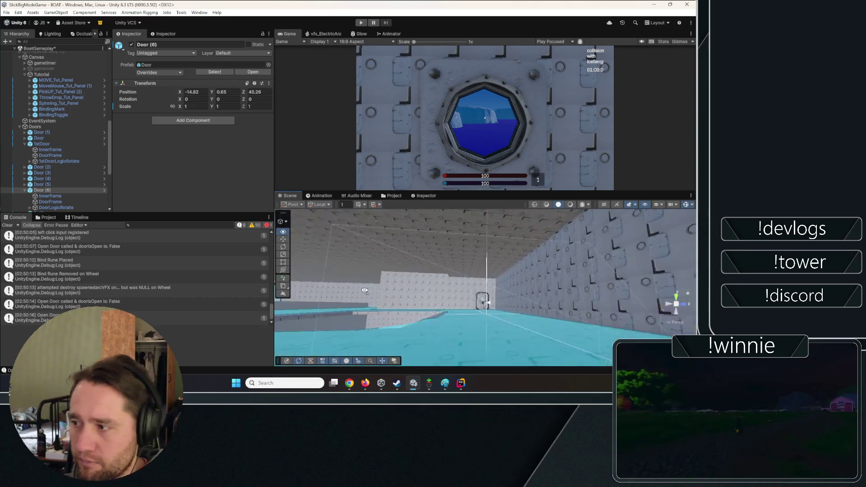
pyautogui.moveTo(362, 292)
pyautogui.mouseDown()
pyautogui.moveTo(370, 279)
pyautogui.moveTo(365, 307)
pyautogui.moveTo(361, 288)
pyautogui.moveTo(363, 311)
pyautogui.mouseUp()
pyautogui.scroll(10, 55, 85)
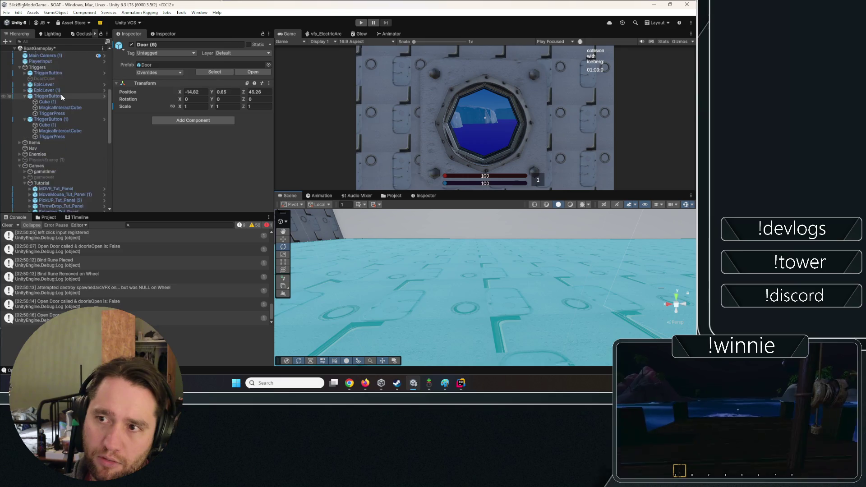
pyautogui.doubleClick(34, 137)
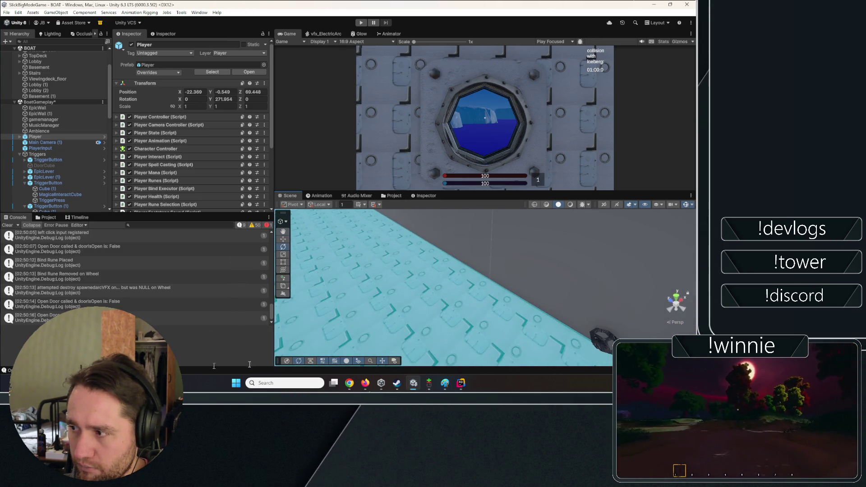
# - Select the third door through its wheel and pick its DoorPivot
pyautogui.click(498, 325)
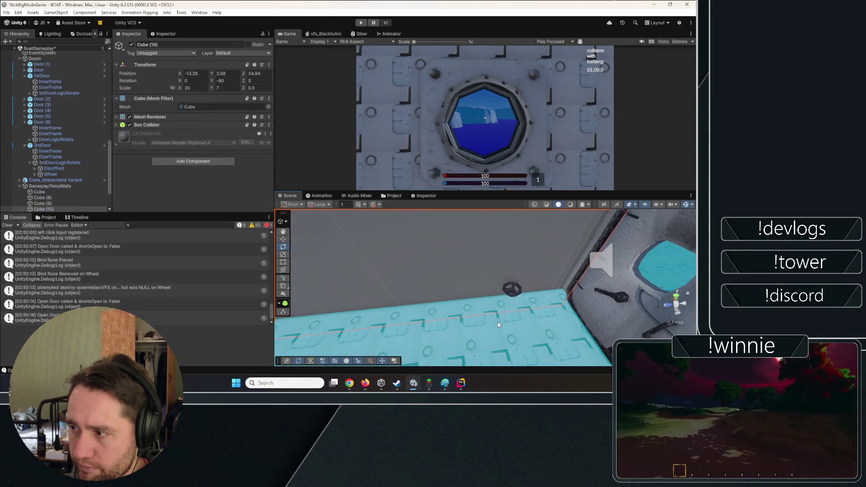
pyautogui.click(518, 297)
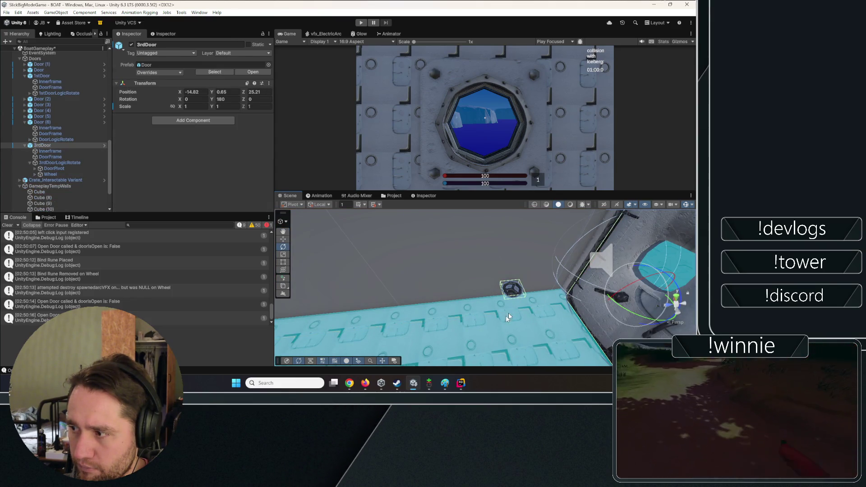
pyautogui.click(53, 175)
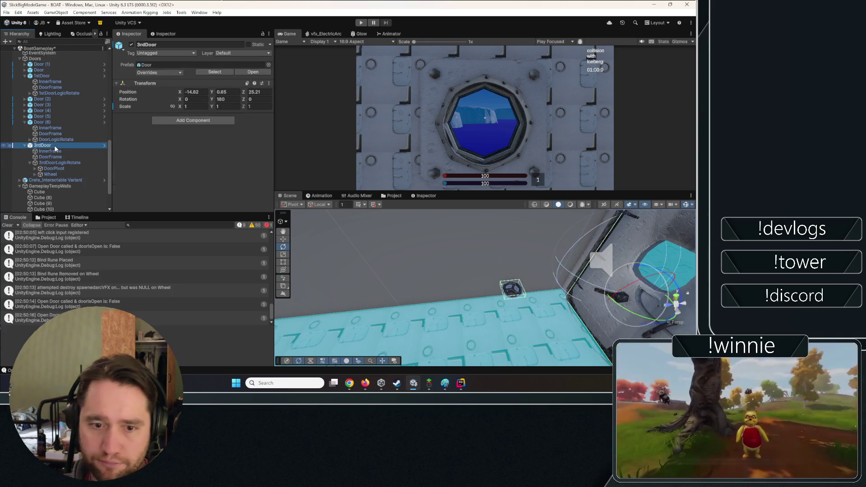
pyautogui.click(52, 169)
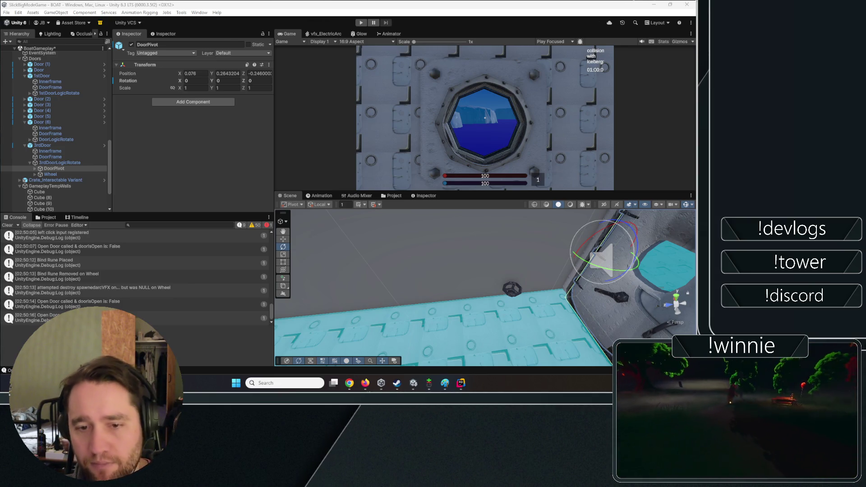
# - Clear the console log and orbit the scene view down to select 3rdDoor
pyautogui.click(8, 225)
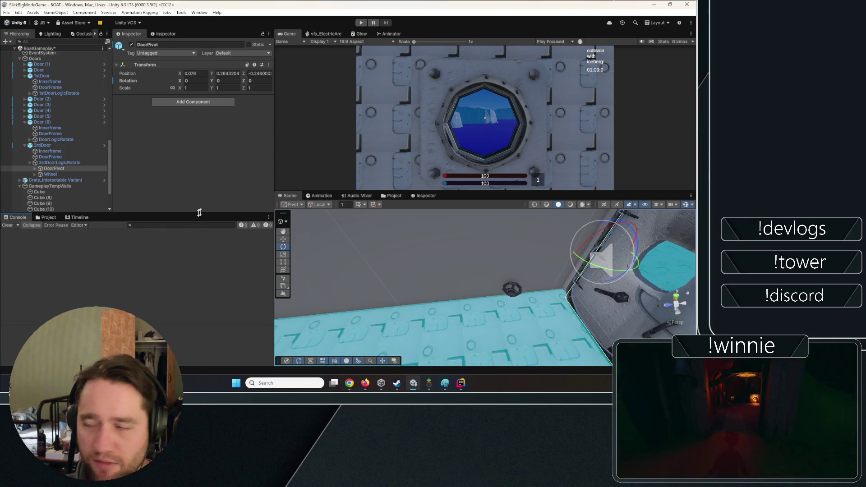
pyautogui.moveTo(404, 248); pyautogui.dragTo(631, 224)
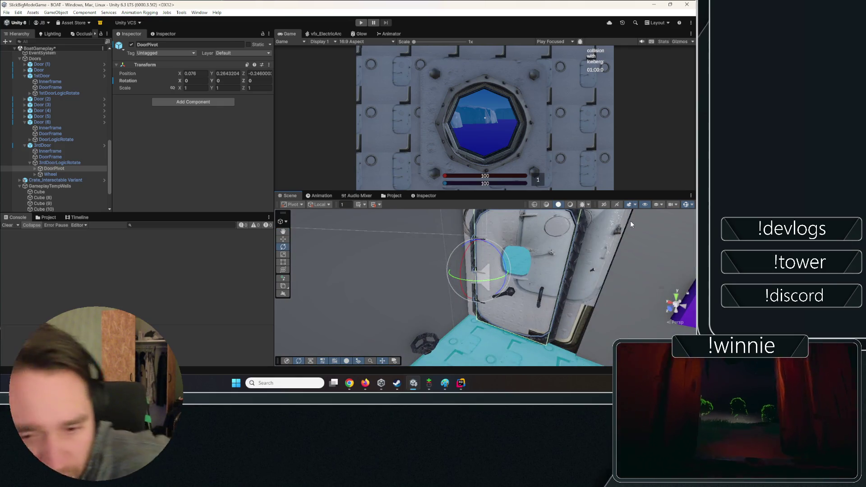
pyautogui.moveTo(377, 261)
pyautogui.mouseDown()
pyautogui.moveTo(406, 255)
pyautogui.moveTo(470, 326)
pyautogui.mouseUp()
pyautogui.click(434, 311)
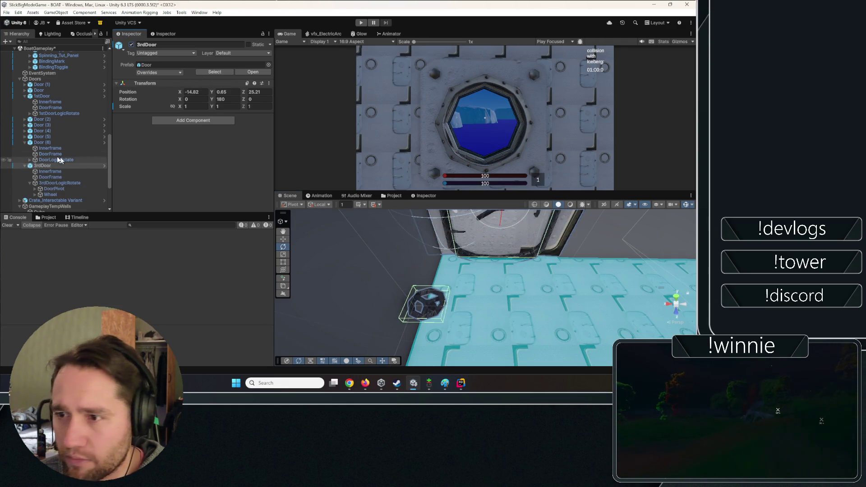
# - Inspect the 3rdDoorLogicRotate settings and the Wheel, then reselect 3rdDoor
pyautogui.click(51, 183)
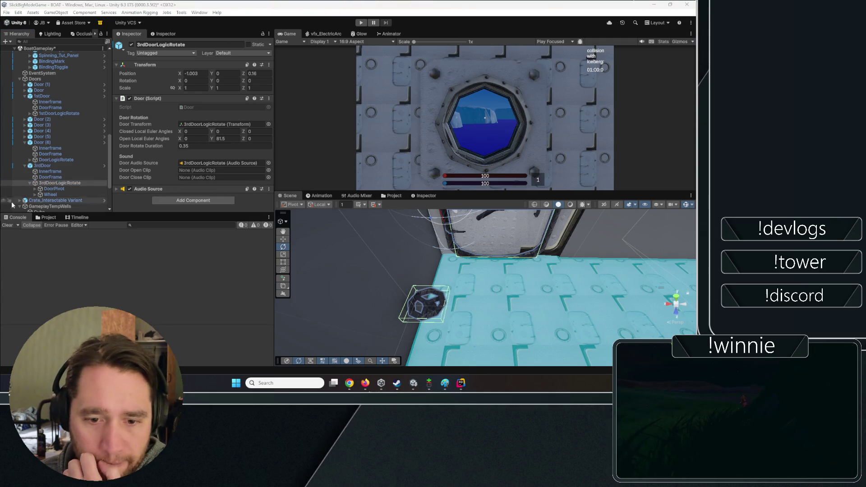
pyautogui.click(324, 159)
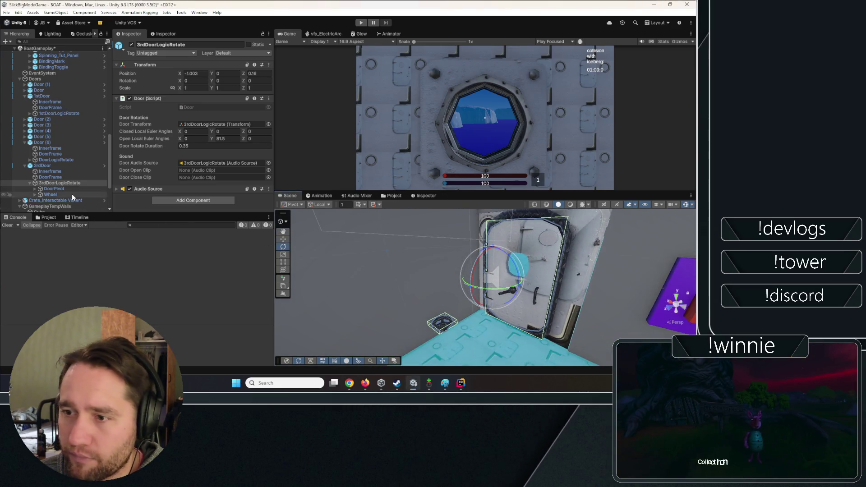
pyautogui.click(72, 195)
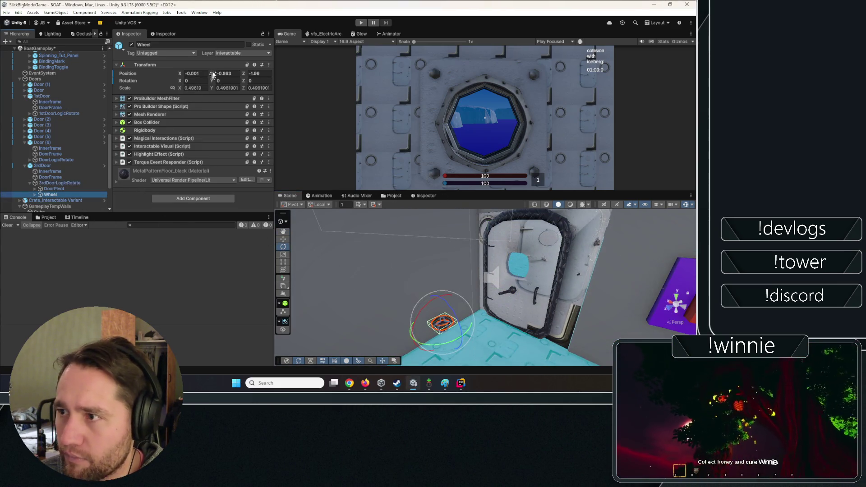
pyautogui.scroll(3, 47, 193)
pyautogui.click(43, 192)
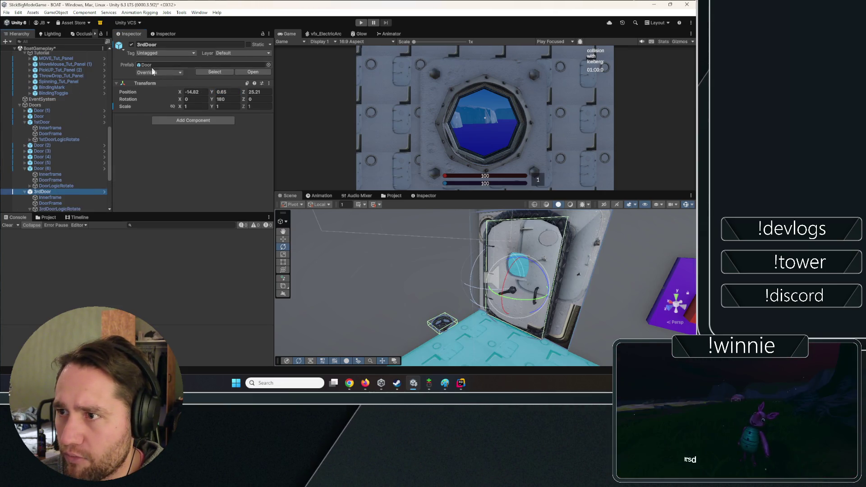
# - Review the 3rdDoor prefab overrides while orbiting close around the door
pyautogui.click(153, 72)
pyautogui.press('Escape')
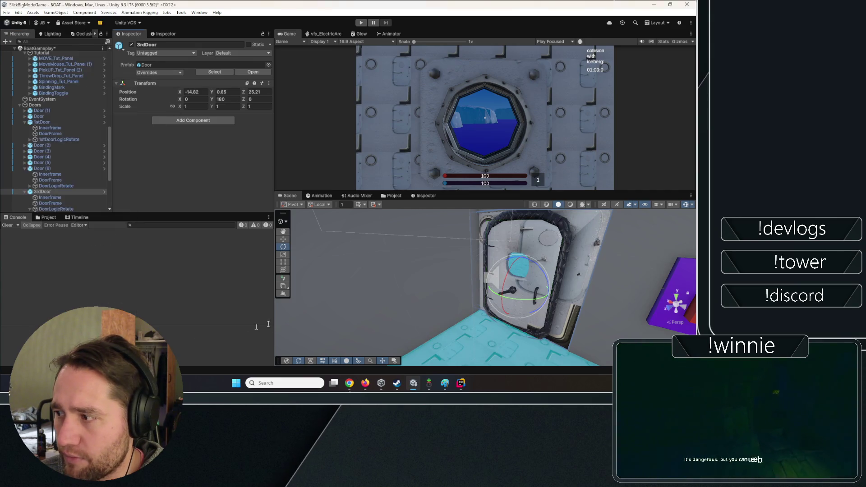
pyautogui.moveTo(440, 270); pyautogui.dragTo(242, 121)
pyautogui.moveTo(436, 232); pyautogui.dragTo(485, 246)
pyautogui.click(148, 73)
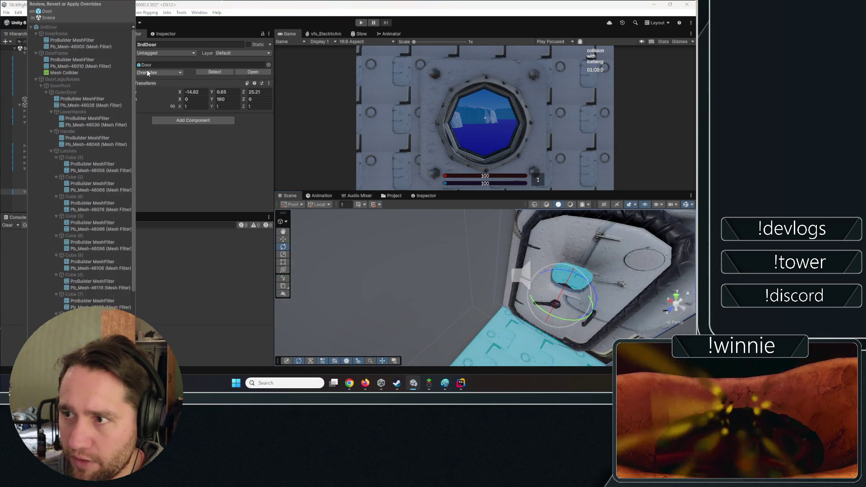
pyautogui.click(170, 275)
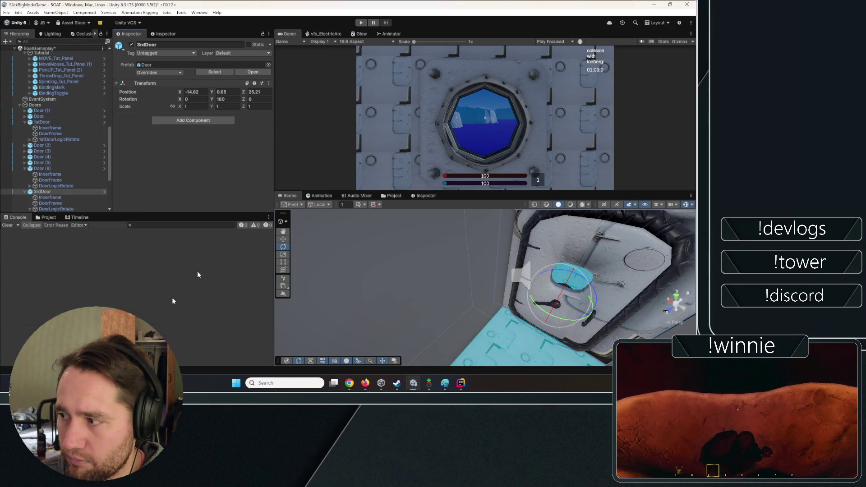
# - Check TriggerButton (1)'s TriggerPress press and exit events, then start play mode
pyautogui.moveTo(433, 266)
pyautogui.mouseDown()
pyautogui.moveTo(321, 260)
pyautogui.moveTo(343, 286)
pyautogui.moveTo(517, 324)
pyautogui.moveTo(538, 286)
pyautogui.moveTo(544, 290)
pyautogui.mouseUp()
pyautogui.click(544, 290)
pyautogui.scroll(5, 72, 170)
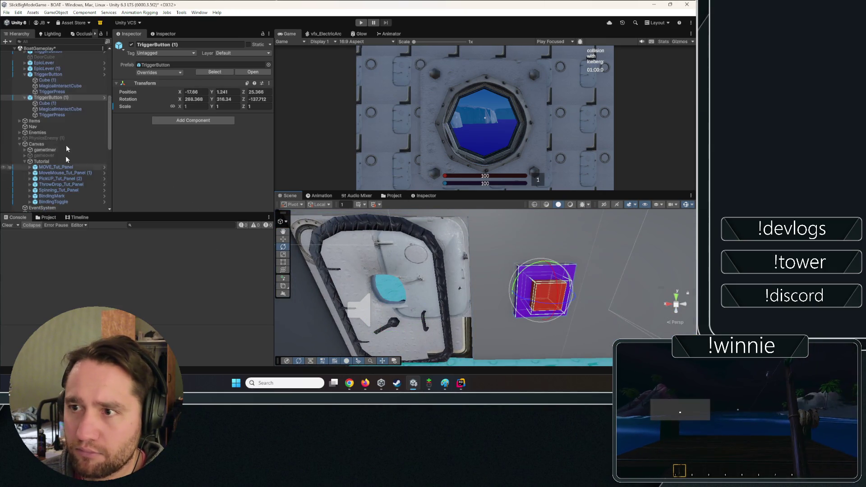
pyautogui.click(51, 115)
pyautogui.scroll(-3, 148, 158)
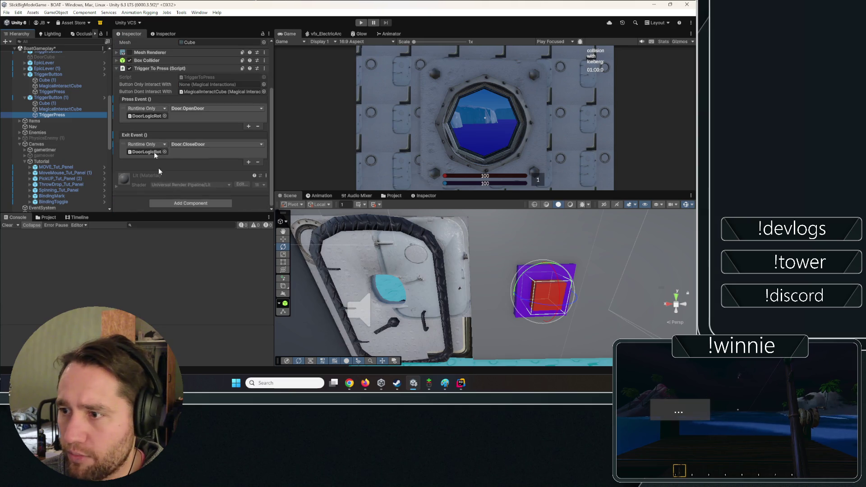
pyautogui.click(145, 116)
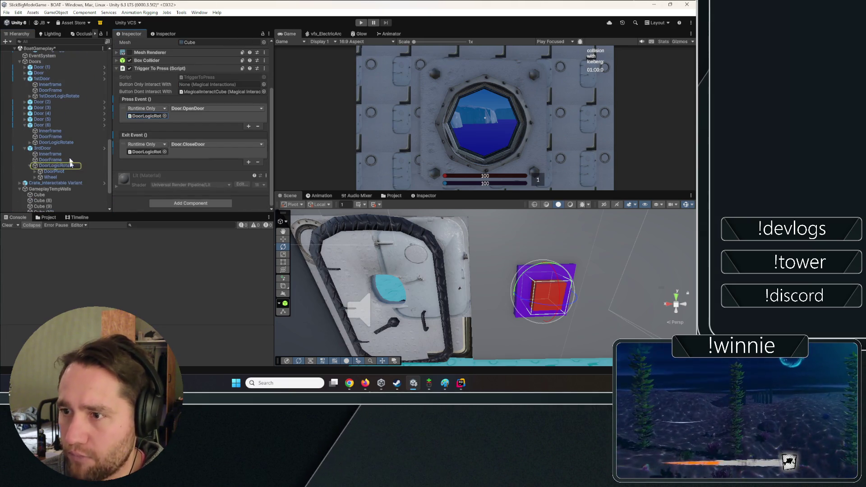
pyautogui.click(361, 23)
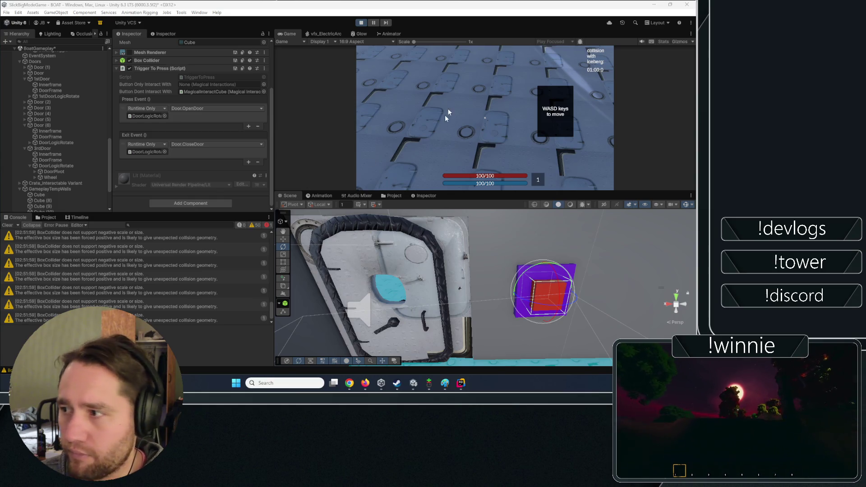
# - Maximise the Game view and place the crate onto the red and blue stack
pyautogui.click(445, 118)
pyautogui.press('w')
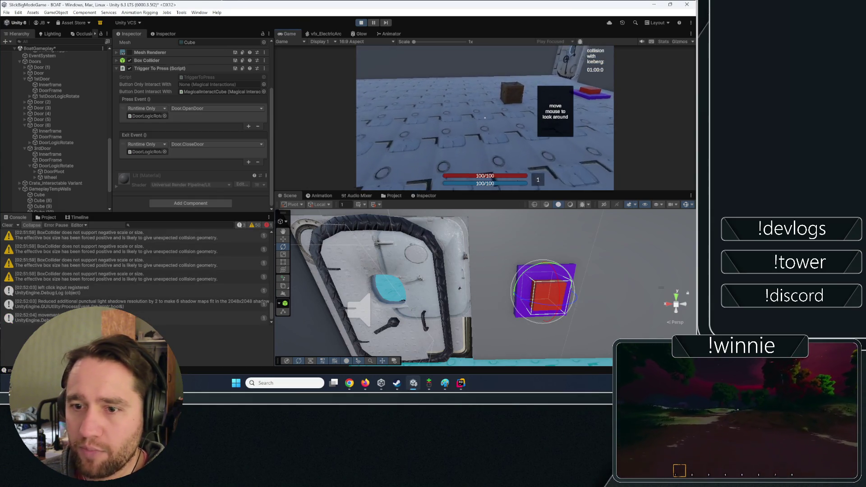
pyautogui.press('Escape')
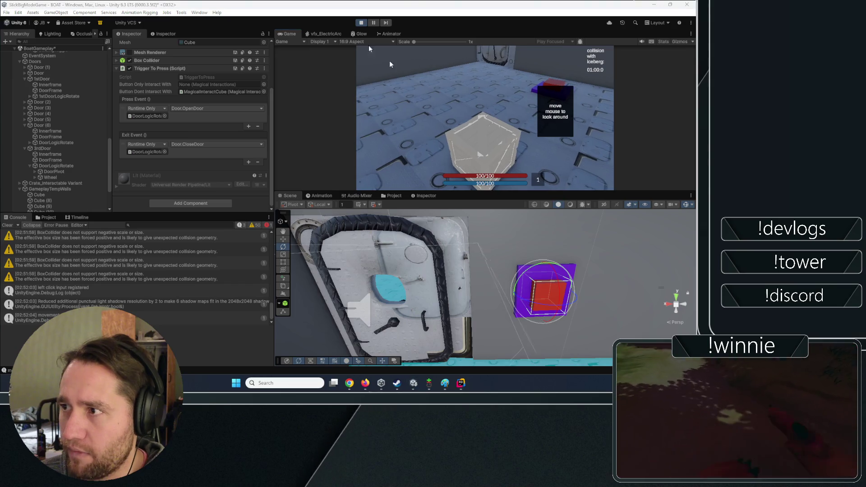
pyautogui.hotkey('shift', 'space')
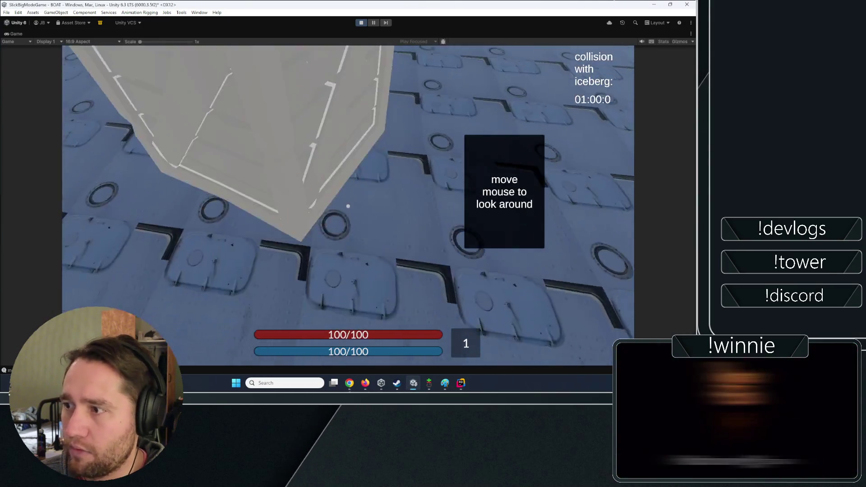
pyautogui.click(347, 206)
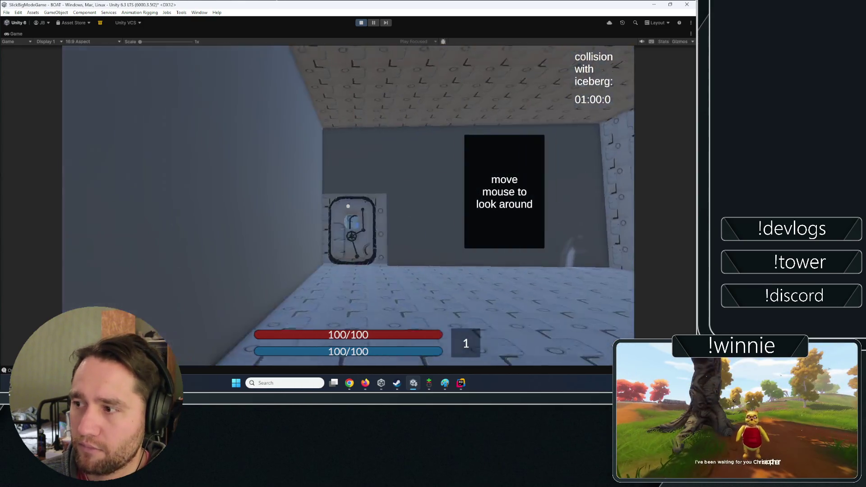
# - Walk the player up to the opened door and through it
pyautogui.press('w')
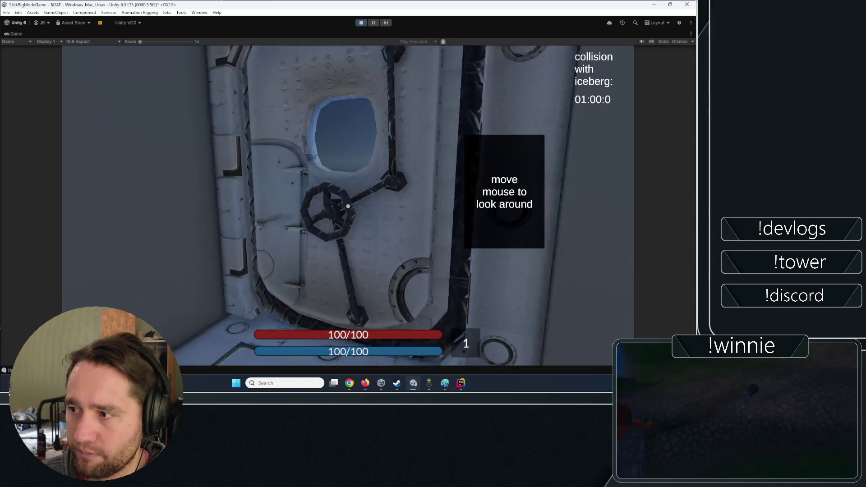
pyautogui.press('s')
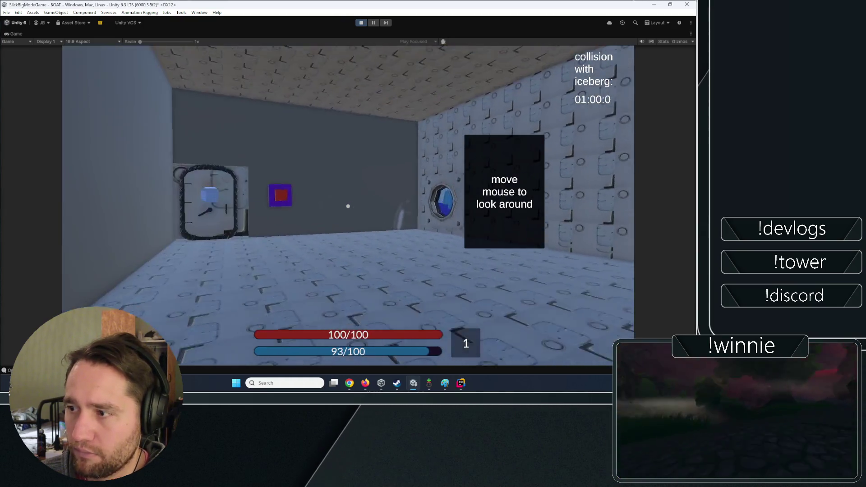
pyautogui.press('w')
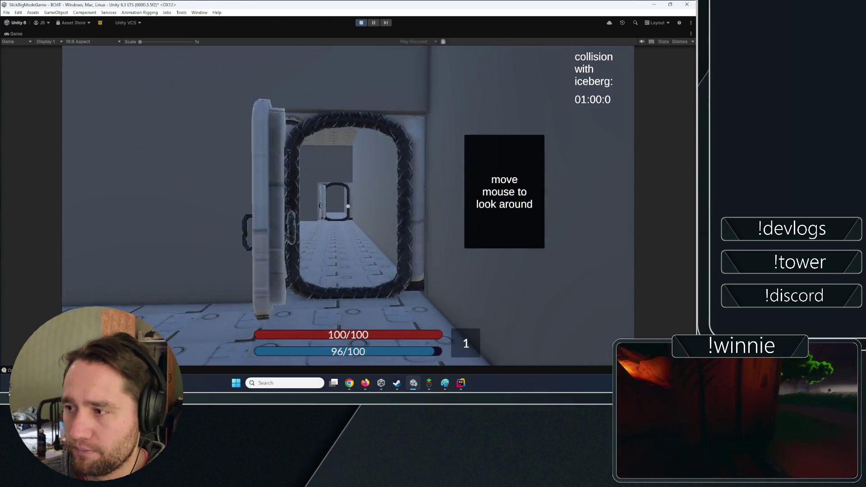
pyautogui.press('w')
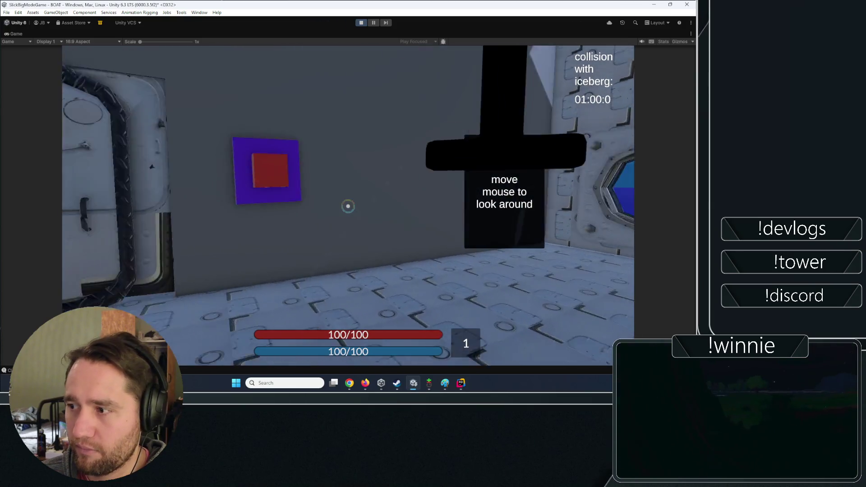
# - Walk across the deck, free the mouse, restore the editor layout, then enlarge the Game view again
pyautogui.press('space')
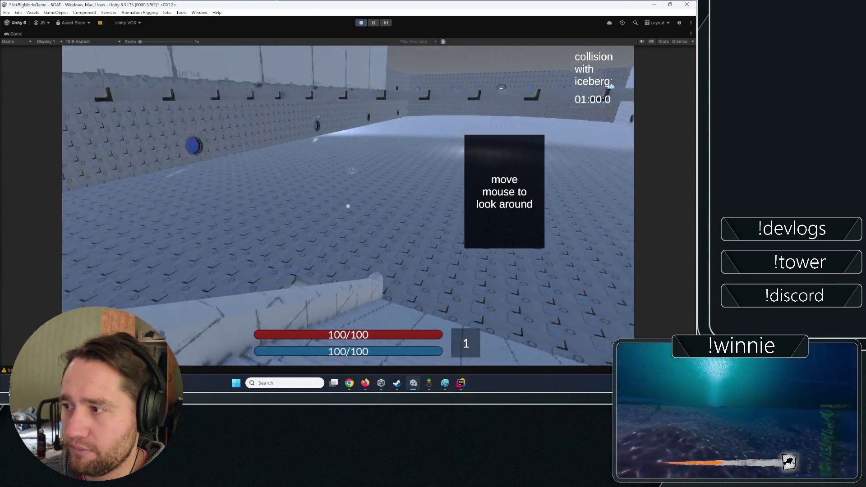
pyautogui.press('space')
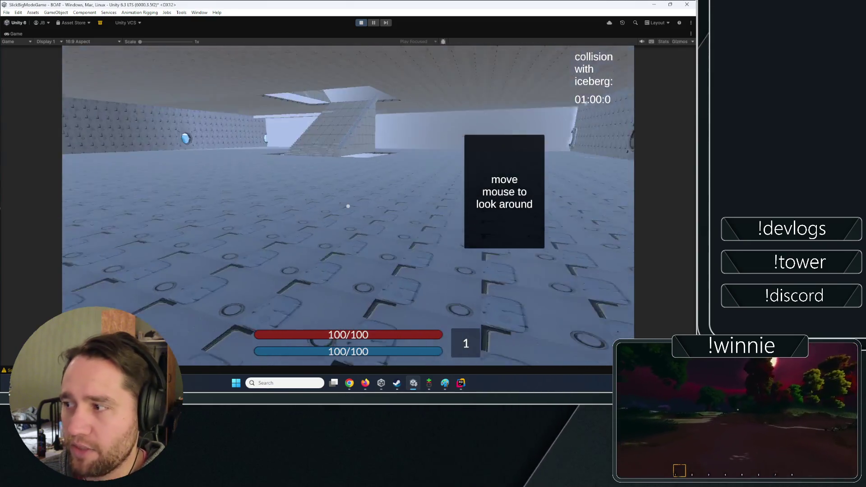
pyautogui.hotkey('alt', 'Tab')
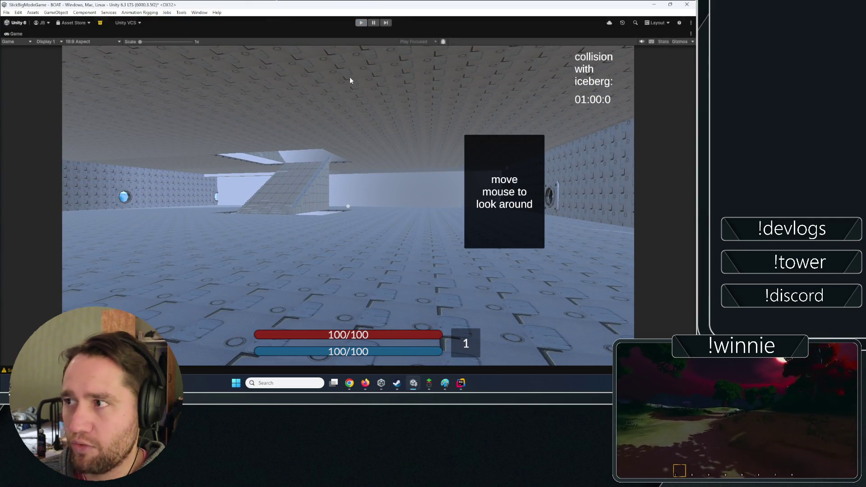
pyautogui.hotkey('shift', 'space')
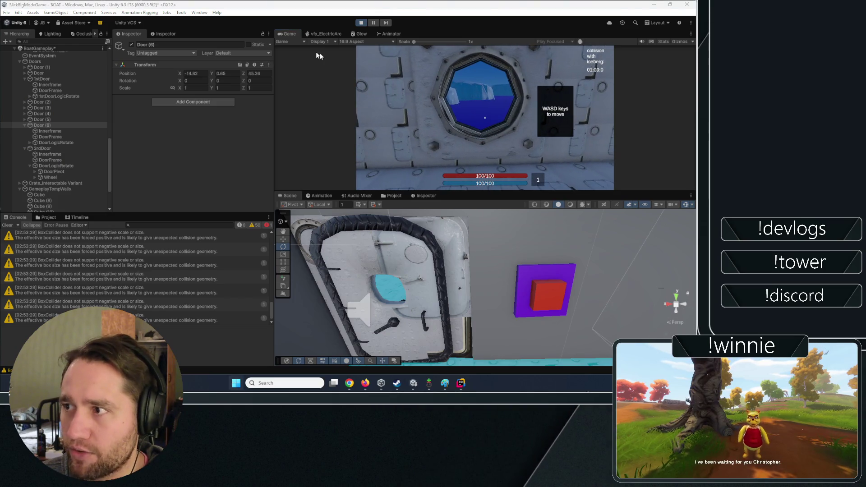
pyautogui.doubleClick(289, 36)
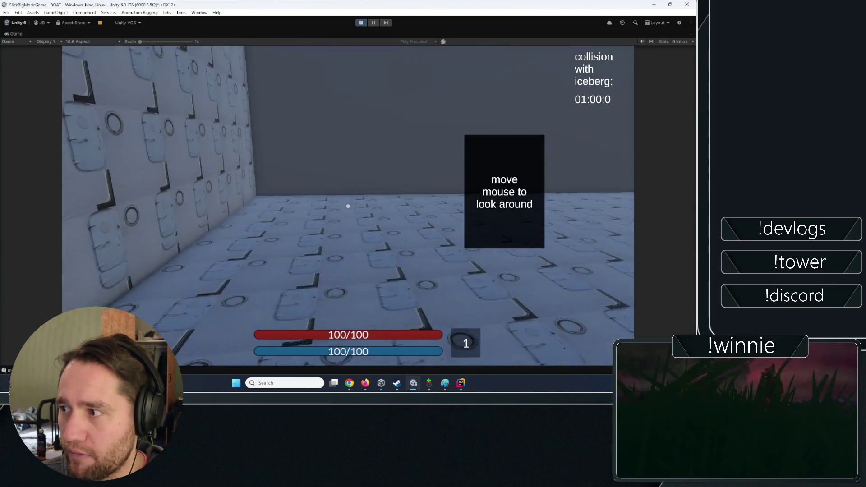
# - Walk to the ringed crate, pick it up and drop it, then restore the full editor layout
pyautogui.press('w')
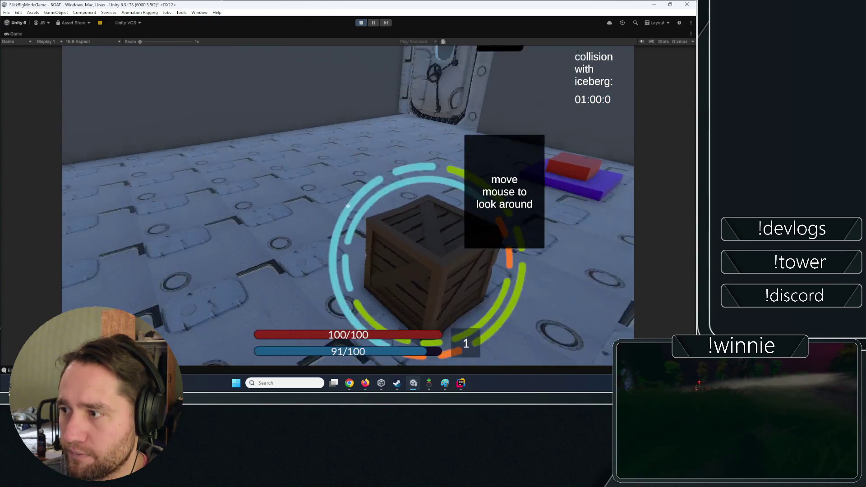
pyautogui.moveTo(348, 206)
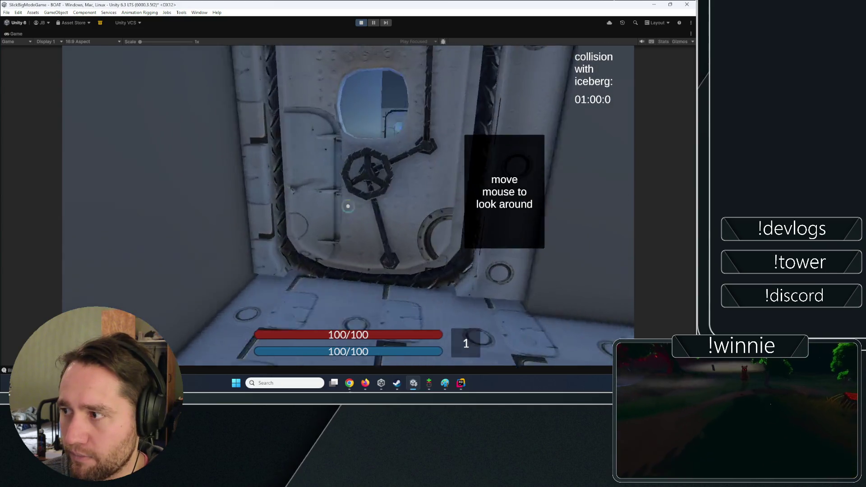
pyautogui.press('w')
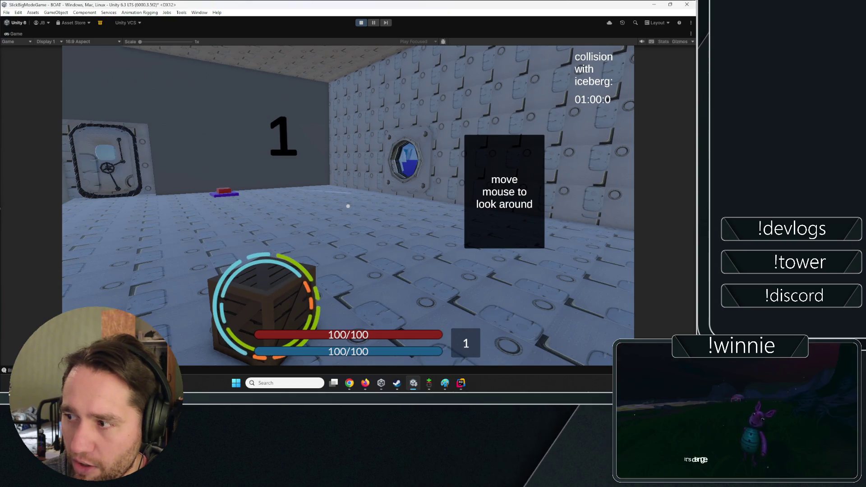
pyautogui.click(348, 206)
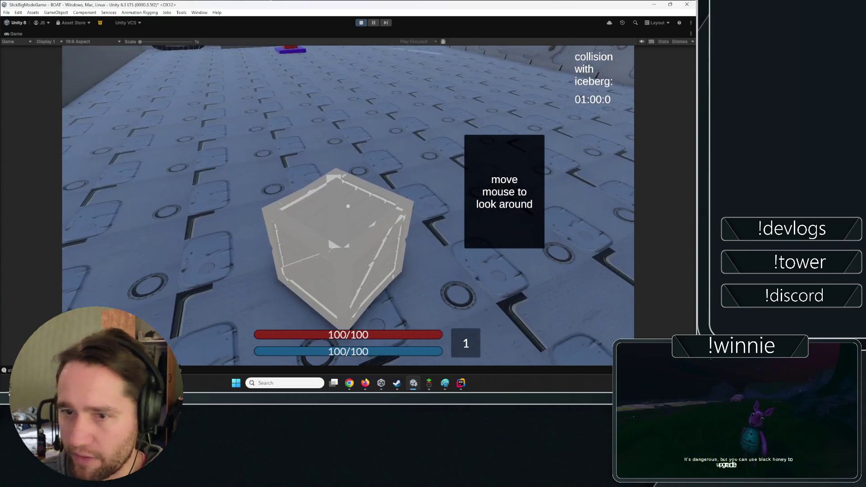
pyautogui.click(348, 206)
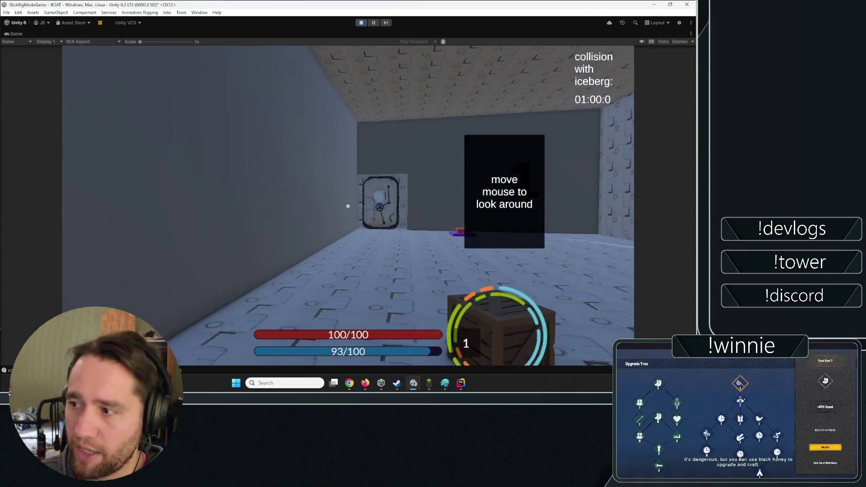
pyautogui.moveTo(347, 206)
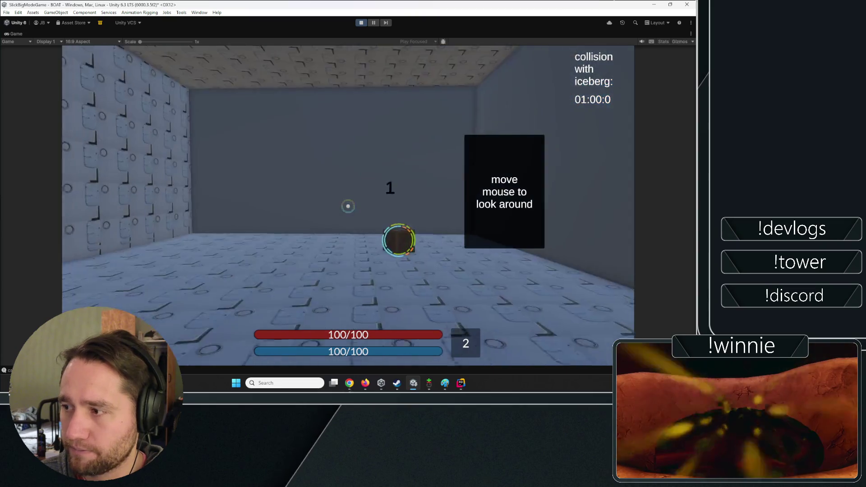
pyautogui.press('w')
pyautogui.click(359, 23)
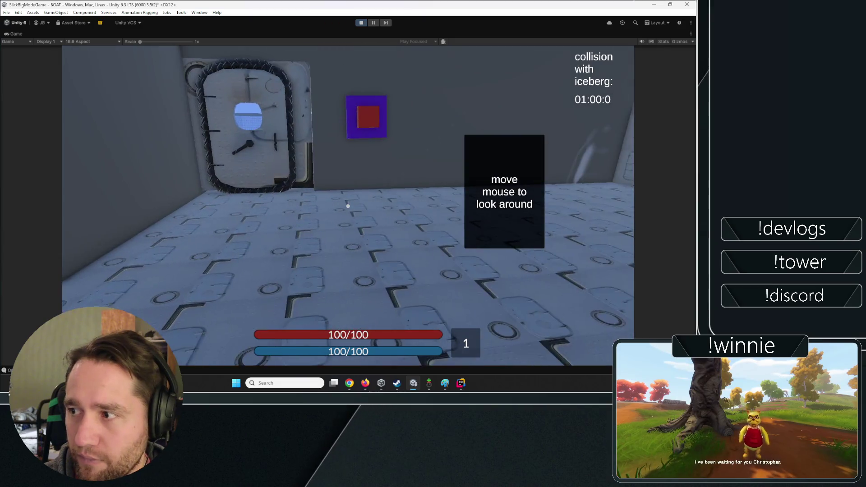
pyautogui.doubleClick(7, 32)
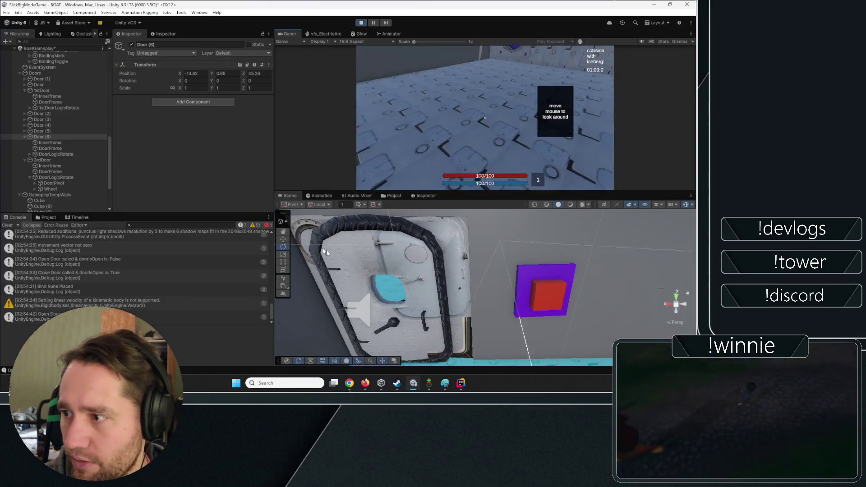
# - Frame Door (6), fly over to select a DoorFrame, clear the console and stop play mode
pyautogui.press('f')
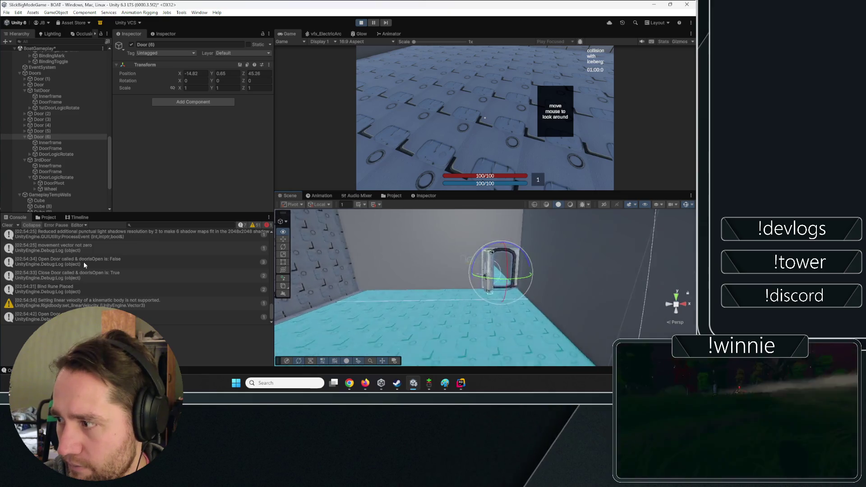
pyautogui.moveTo(307, 237)
pyautogui.mouseDown()
pyautogui.moveTo(460, 223)
pyautogui.moveTo(483, 252)
pyautogui.mouseUp()
pyautogui.click(508, 301)
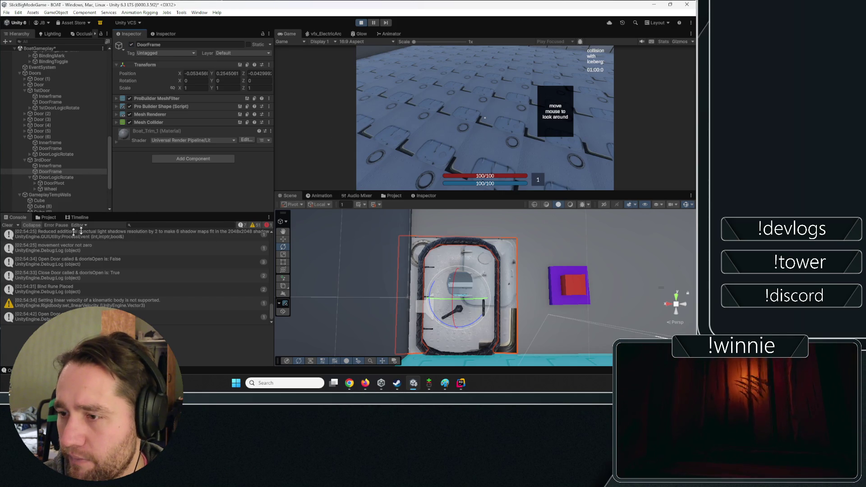
pyautogui.click(8, 225)
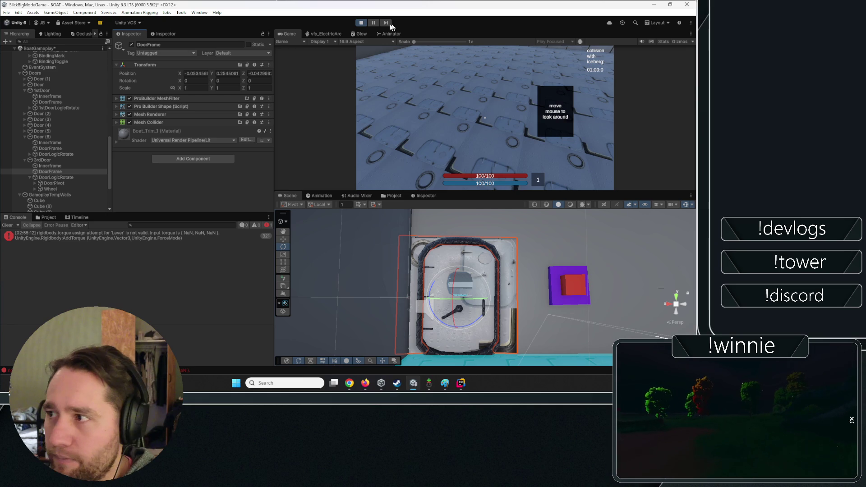
pyautogui.click(362, 24)
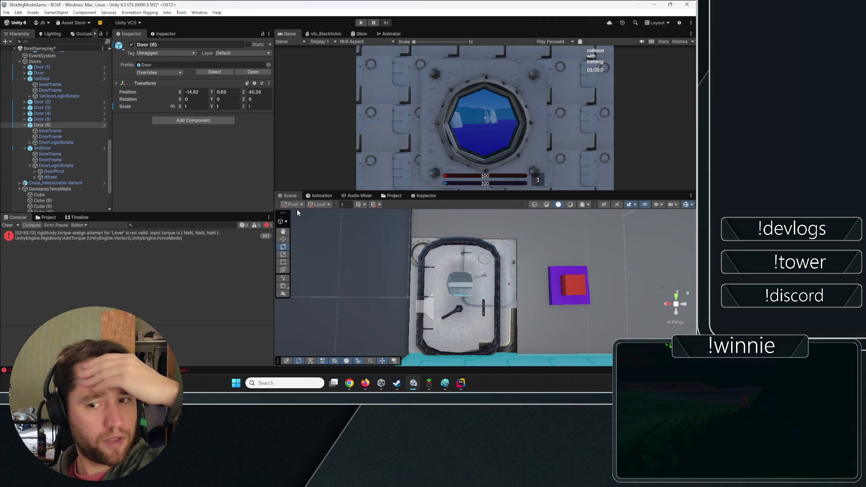
# - Clear the leftover NaN torque error, select BoatGameplay and orbit into a low room view
pyautogui.click(6, 225)
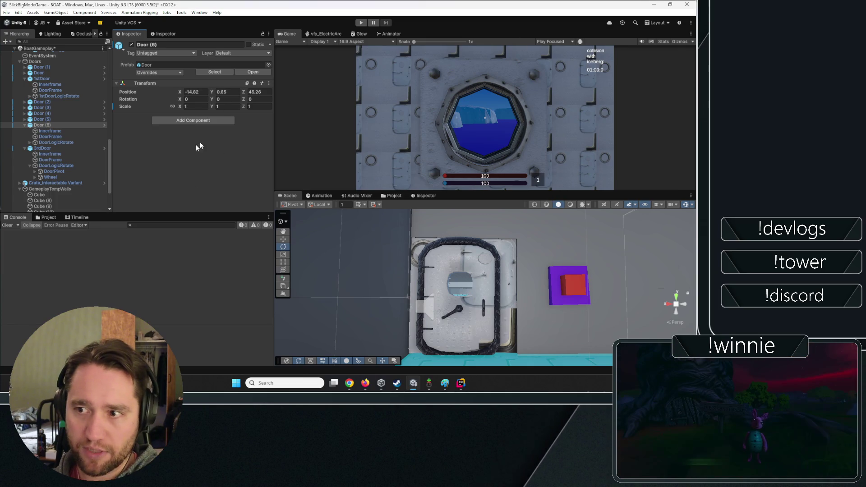
pyautogui.click(45, 49)
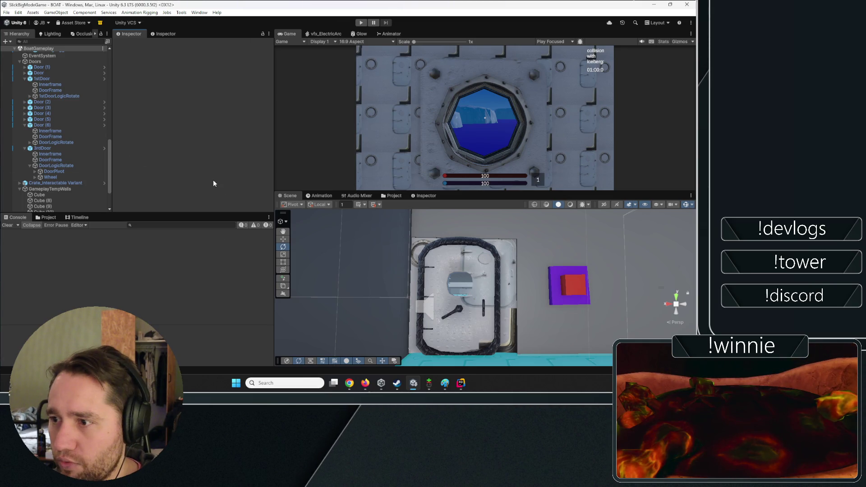
pyautogui.moveTo(442, 206)
pyautogui.mouseDown()
pyautogui.moveTo(323, 251)
pyautogui.moveTo(139, 257)
pyautogui.moveTo(429, 248)
pyautogui.moveTo(333, 316)
pyautogui.moveTo(71, 244)
pyautogui.moveTo(62, 257)
pyautogui.moveTo(72, 248)
pyautogui.moveTo(51, 239)
pyautogui.moveTo(180, 252)
pyautogui.moveTo(438, 309)
pyautogui.moveTo(542, 253)
pyautogui.moveTo(642, 226)
pyautogui.moveTo(102, 236)
pyautogui.mouseUp()
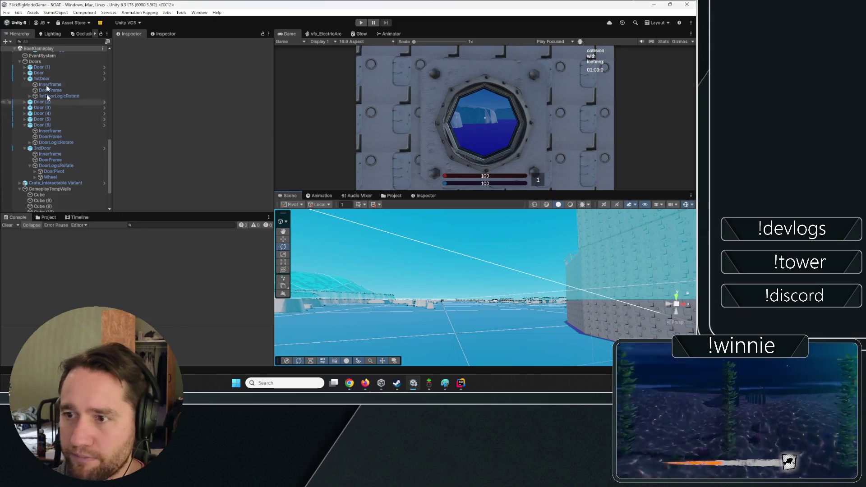
# - Select Ambience, frame the Player and fly the scene camera along the boat corridor
pyautogui.scroll(10, 38, 96)
pyautogui.click(46, 154)
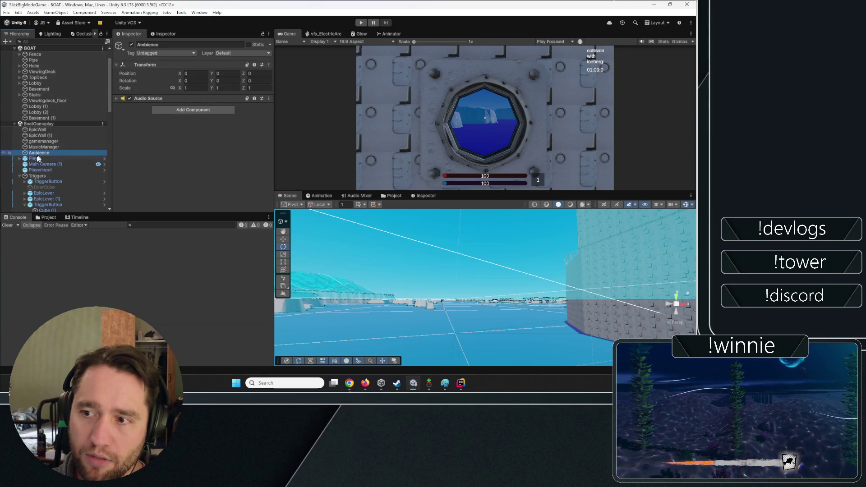
pyautogui.doubleClick(36, 159)
pyautogui.moveTo(485, 269)
pyautogui.mouseDown()
pyautogui.moveTo(202, 281)
pyautogui.moveTo(75, 270)
pyautogui.moveTo(123, 297)
pyautogui.moveTo(348, 295)
pyautogui.mouseUp()
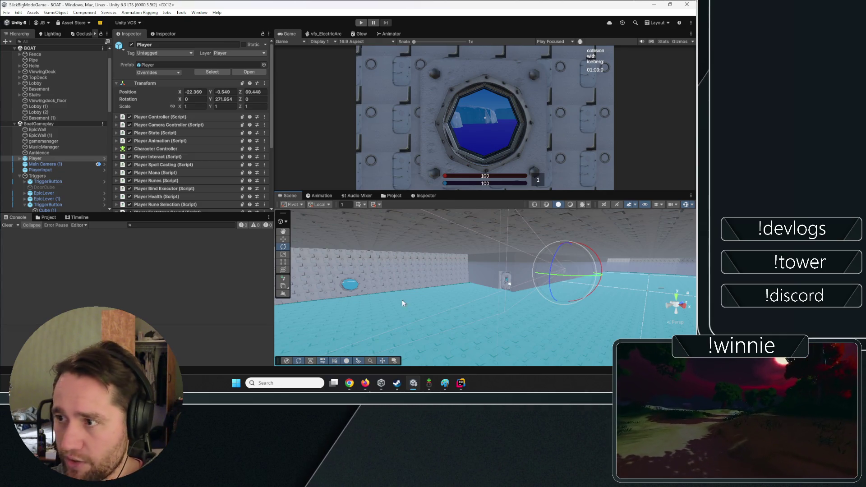
# - Deselect, turn the camera toward the wall and ledge, switch to Move, and collapse the BOAT hierarchy
pyautogui.keyDown('ctrl'); pyautogui.click(59, 125); pyautogui.keyUp('ctrl')
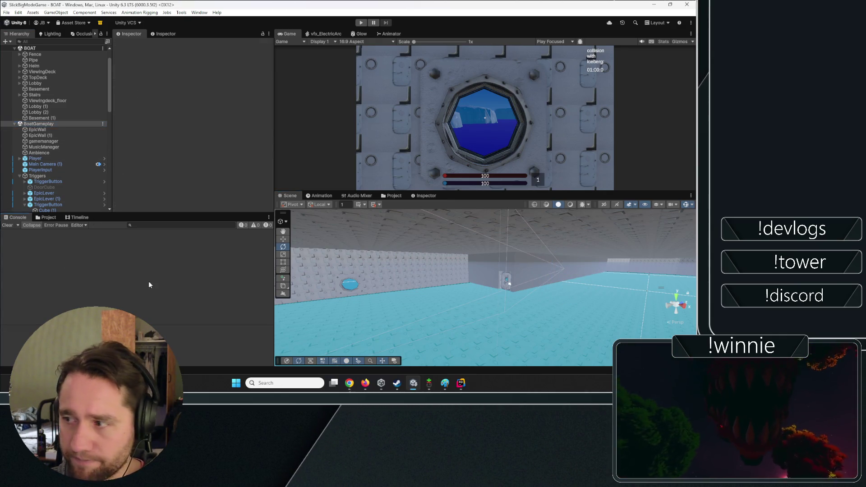
pyautogui.moveTo(42, 234)
pyautogui.mouseDown()
pyautogui.moveTo(302, 220)
pyautogui.moveTo(583, 307)
pyautogui.moveTo(489, 294)
pyautogui.moveTo(275, 236)
pyautogui.moveTo(361, 304)
pyautogui.moveTo(292, 236)
pyautogui.moveTo(370, 253)
pyautogui.moveTo(520, 251)
pyautogui.moveTo(520, 311)
pyautogui.moveTo(561, 293)
pyautogui.moveTo(517, 269)
pyautogui.moveTo(450, 251)
pyautogui.moveTo(37, 303)
pyautogui.moveTo(68, 264)
pyautogui.moveTo(546, 239)
pyautogui.moveTo(484, 256)
pyautogui.mouseUp()
pyautogui.press('w')
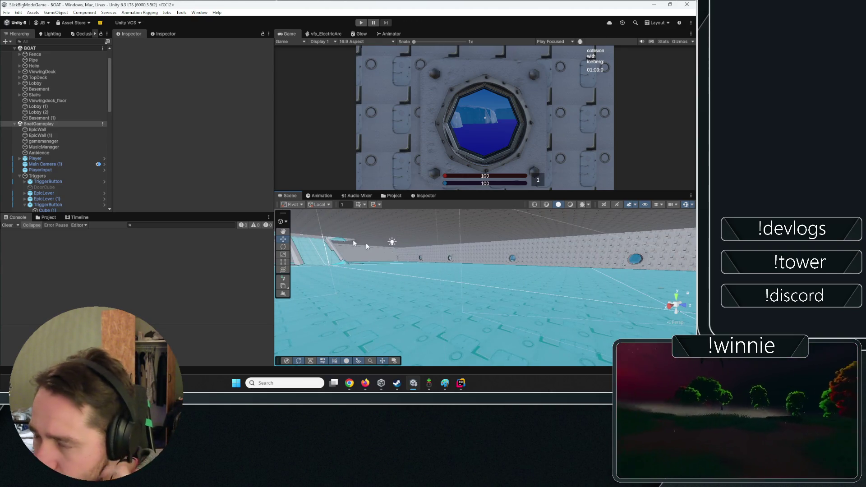
pyautogui.scroll(2, 84, 113)
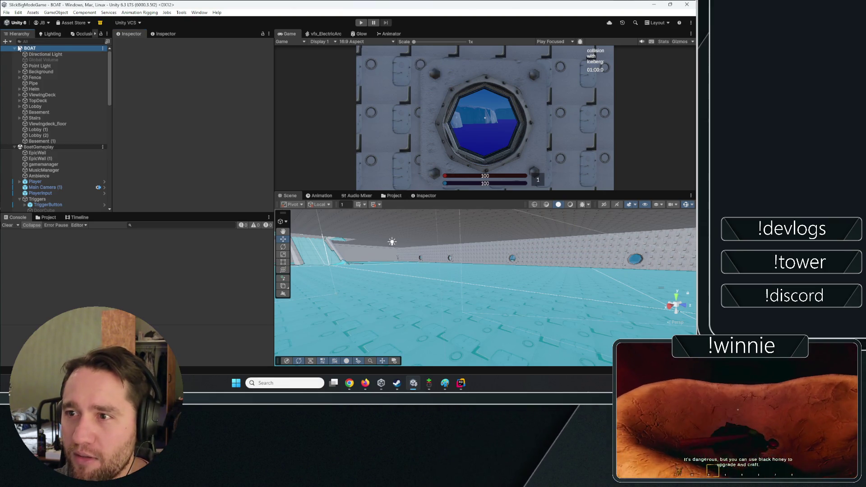
pyautogui.click(30, 48)
pyautogui.press('Left')
# - Fold BoatGameplay, show the Project assets, and open the Menu scene from Assets > Scenes
pyautogui.click(15, 54)
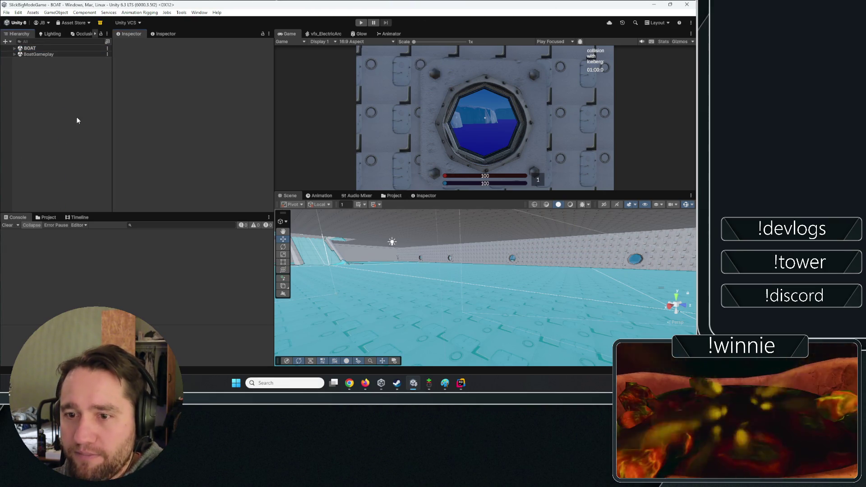
pyautogui.click(360, 196)
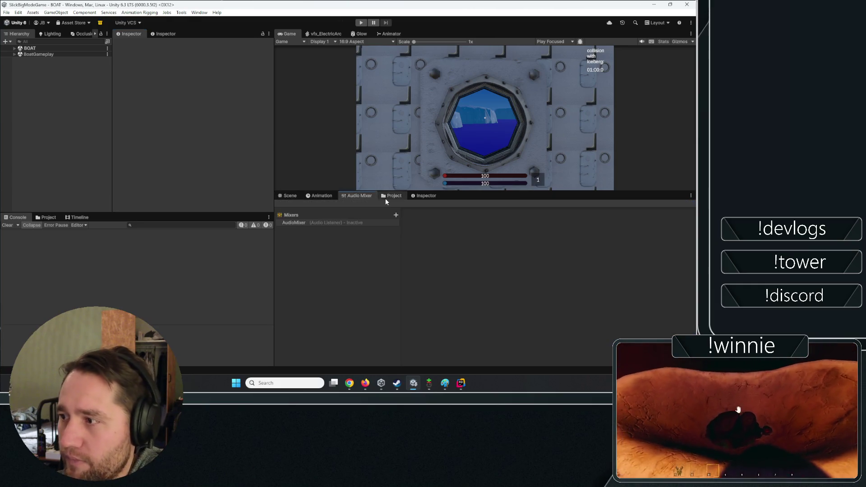
pyautogui.click(393, 196)
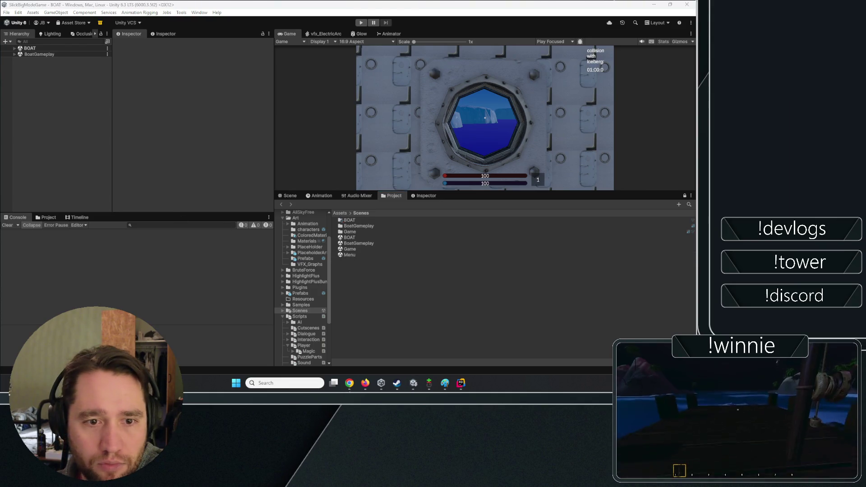
pyautogui.click(365, 225)
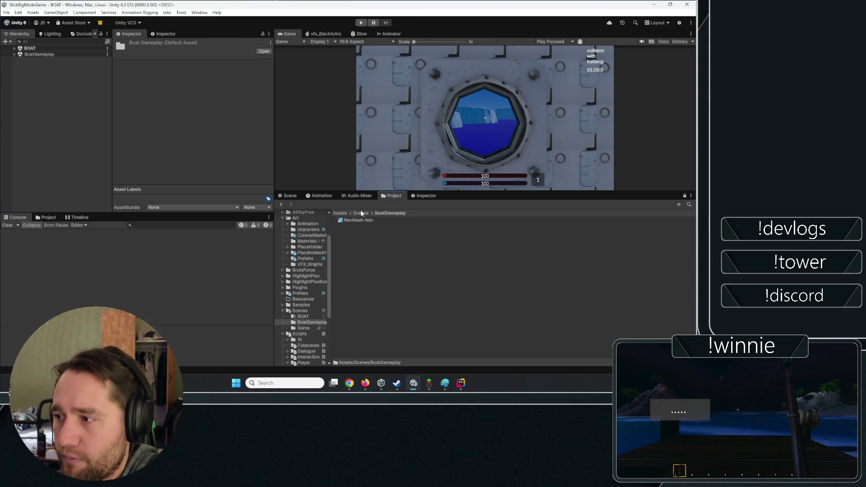
pyautogui.click(350, 255)
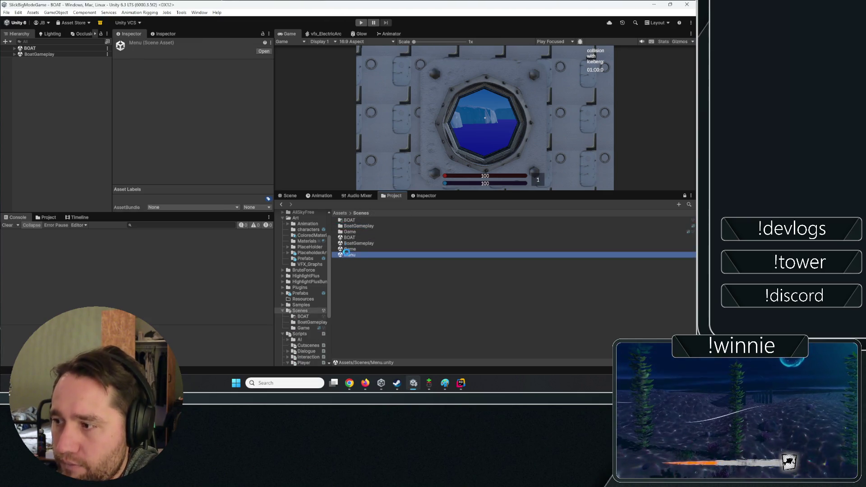
pyautogui.doubleClick(289, 34)
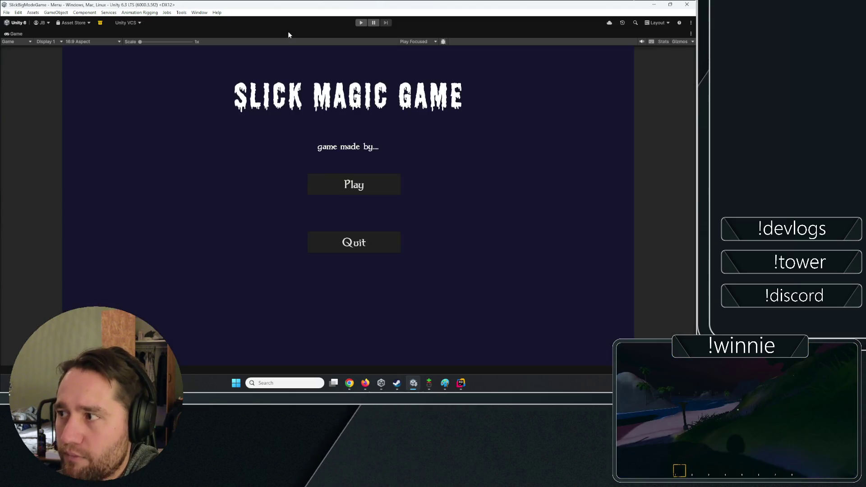
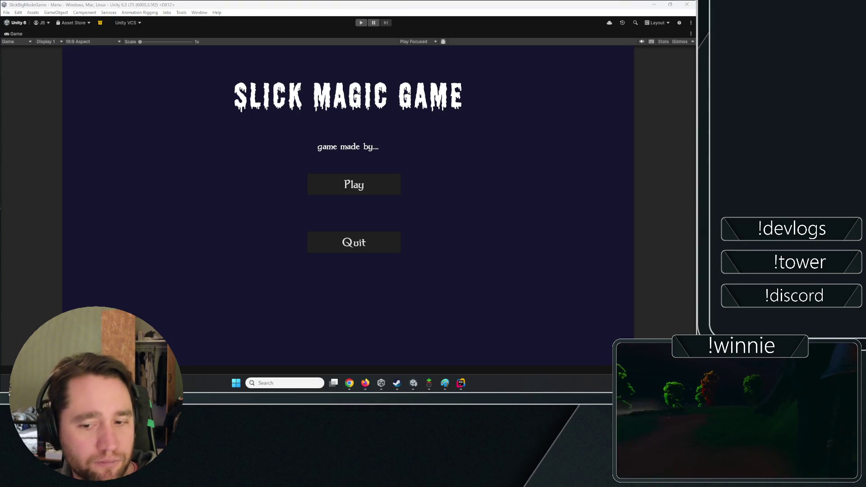
# - Restore the editor layout and open the BOAT scene with BoatGameplay loaded additively
pyautogui.doubleClick(19, 34)
pyautogui.doubleClick(350, 237)
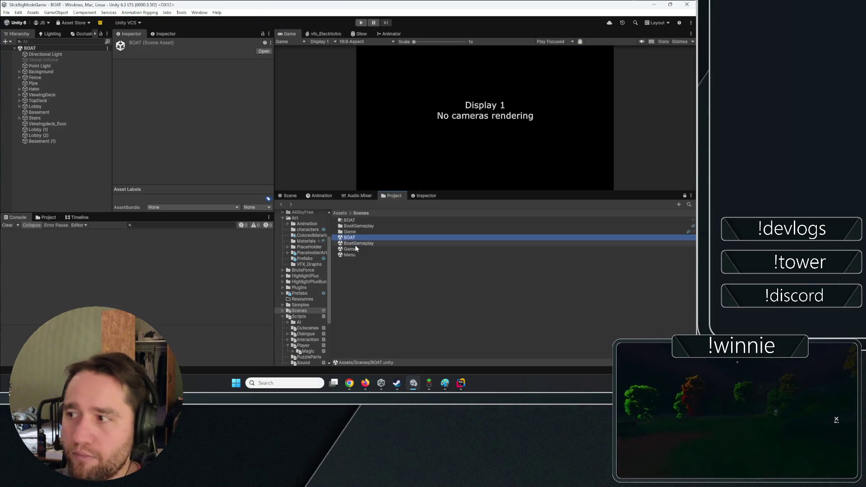
pyautogui.click(355, 244)
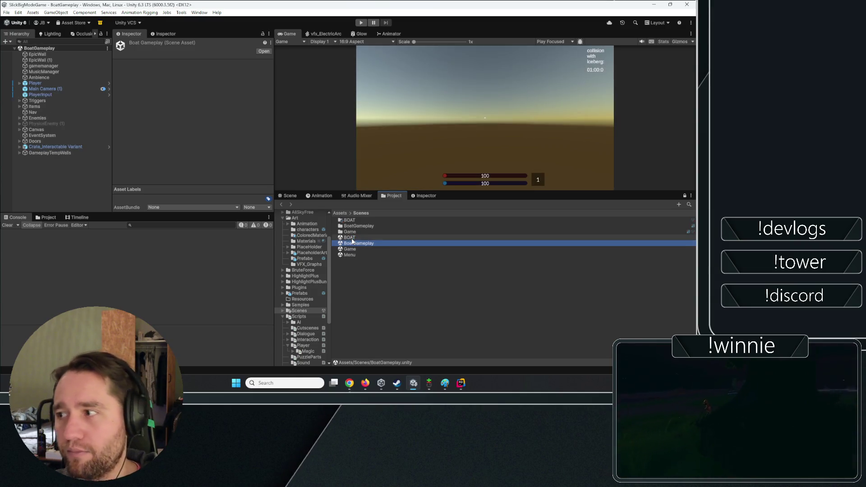
pyautogui.click(351, 238)
pyautogui.doubleClick(351, 238)
pyautogui.rightClick(358, 244)
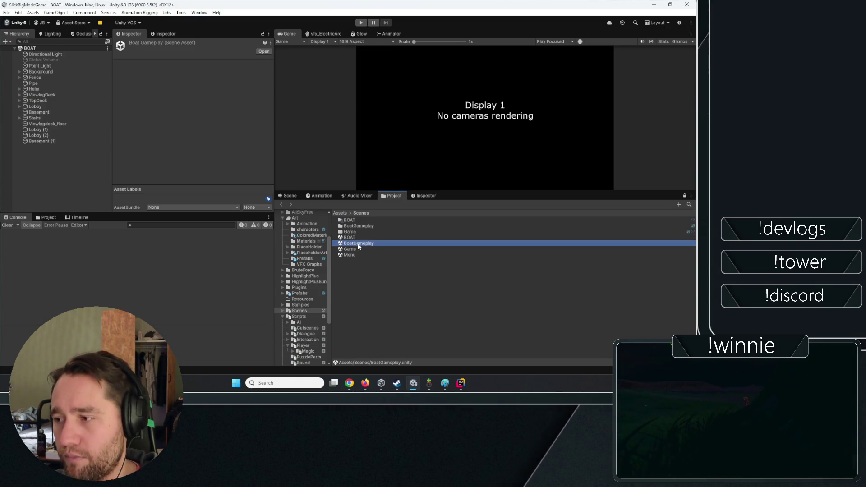
pyautogui.click(392, 63)
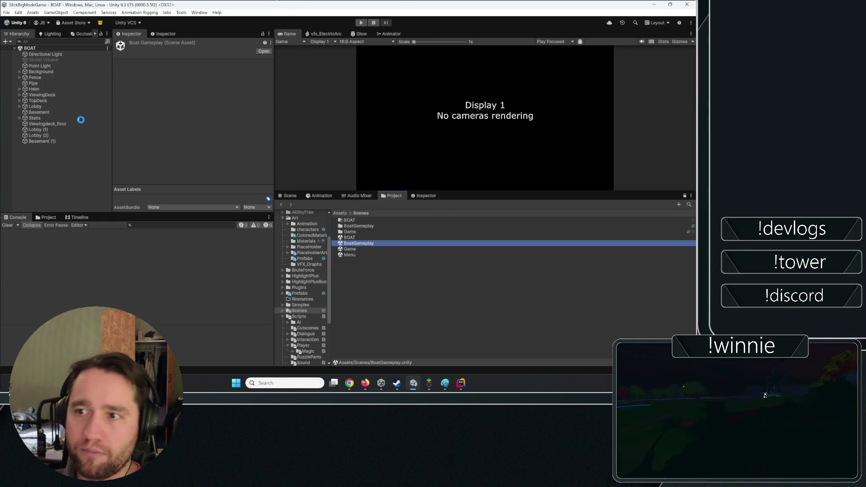
# - Drag the panel splitters to make the Game view taller and wider
pyautogui.scroll(-3, 31, 136)
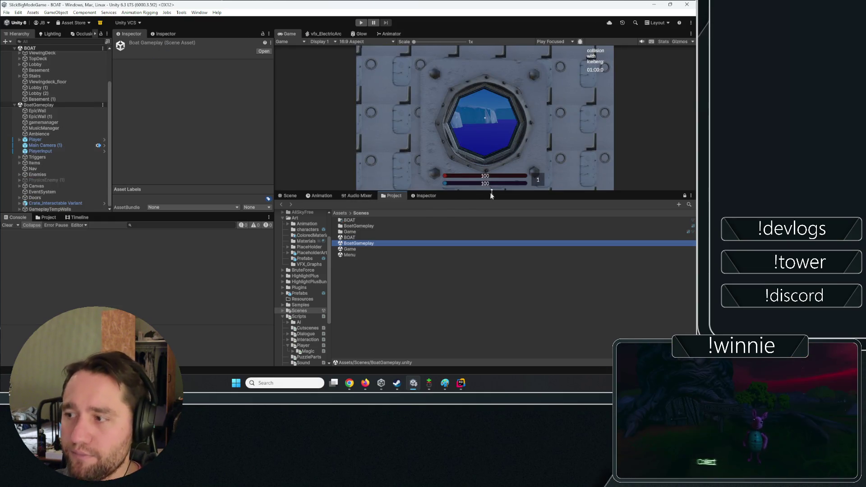
pyautogui.moveTo(492, 194); pyautogui.dragTo(491, 243)
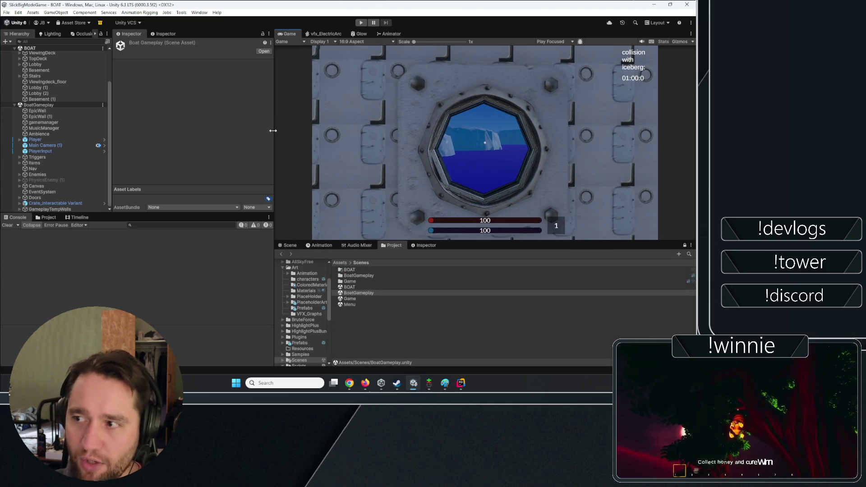
pyautogui.moveTo(273, 131); pyautogui.dragTo(218, 131)
pyautogui.moveTo(113, 124); pyautogui.dragTo(117, 123)
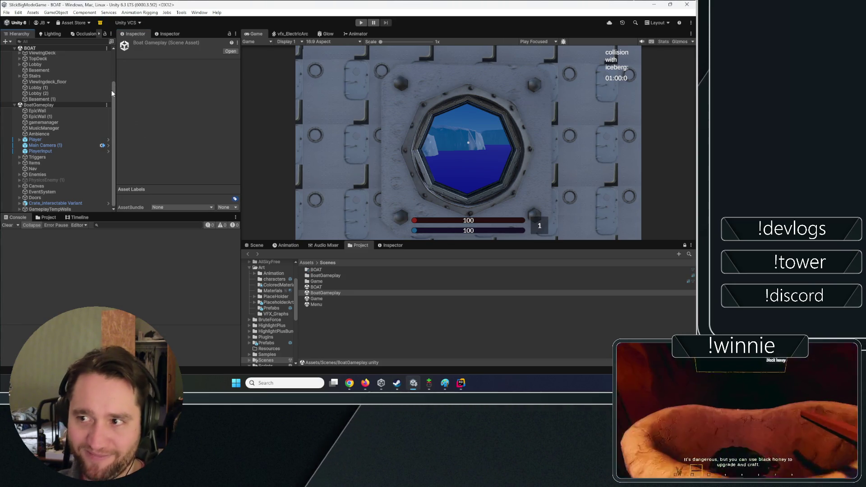
# - Widen the Game view more and move the ActiveDoing_MustBeBlankWhenDone note over the Inspector
pyautogui.moveTo(111, 91); pyautogui.dragTo(116, 46)
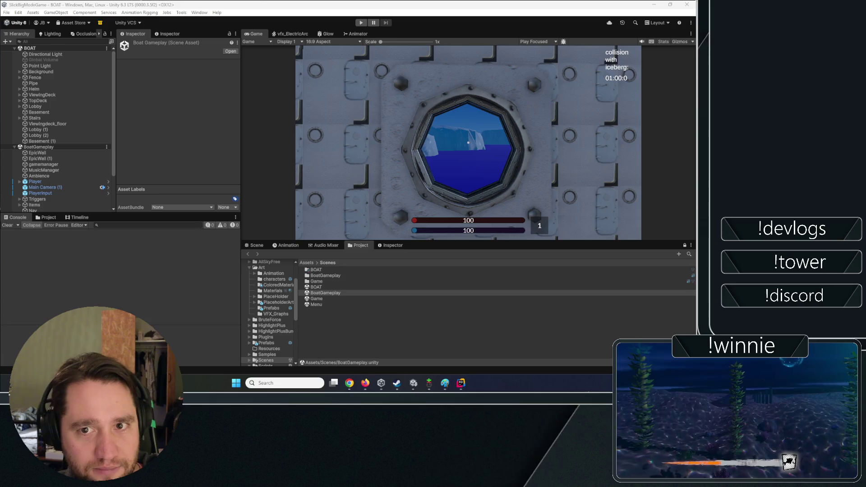
pyautogui.moveTo(29, 62)
pyautogui.mouseDown()
pyautogui.moveTo(218, 98)
pyautogui.moveTo(167, 63)
pyautogui.mouseUp()
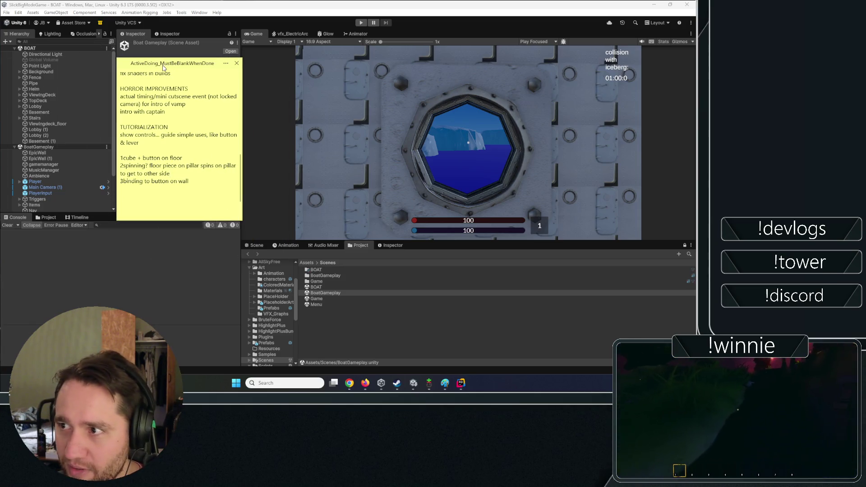
pyautogui.click(170, 174)
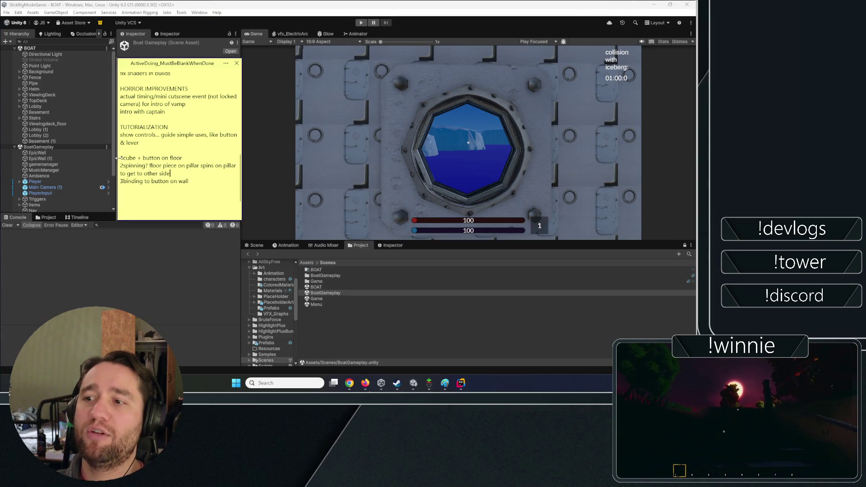
pyautogui.moveTo(120, 157); pyautogui.dragTo(183, 158)
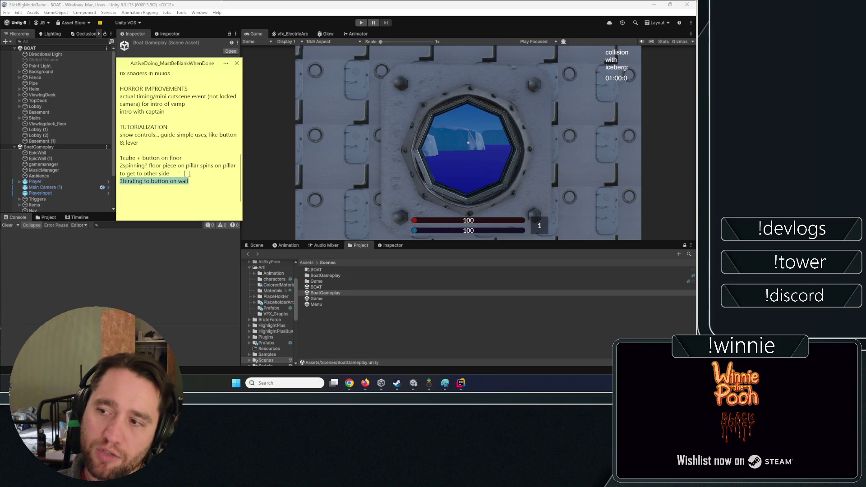
pyautogui.click(206, 185)
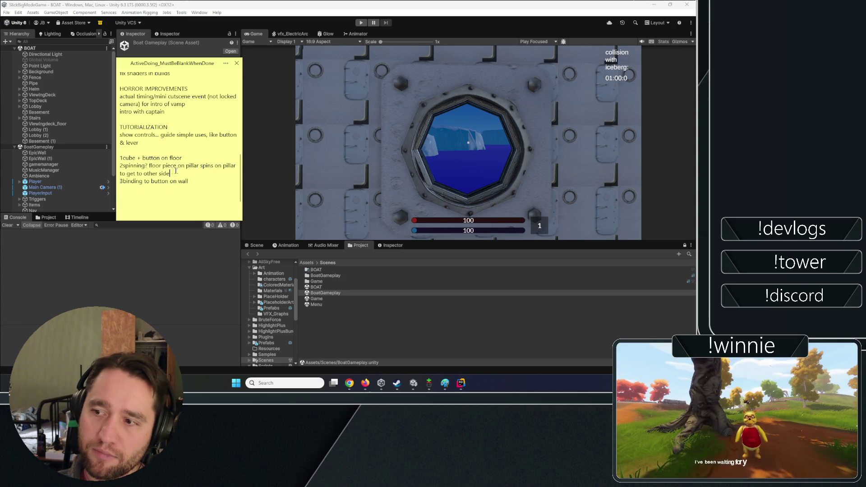
pyautogui.moveTo(170, 173)
pyautogui.mouseDown()
pyautogui.moveTo(122, 173)
pyautogui.moveTo(120, 166)
pyautogui.mouseUp()
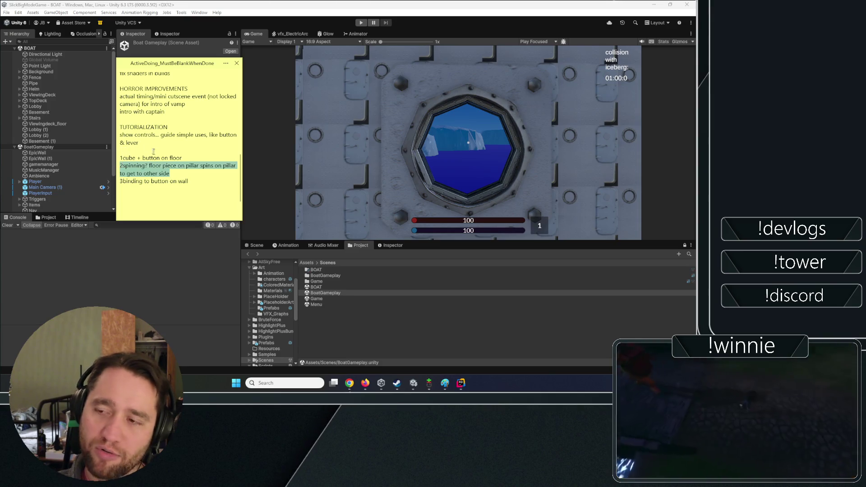
pyautogui.click(114, 169)
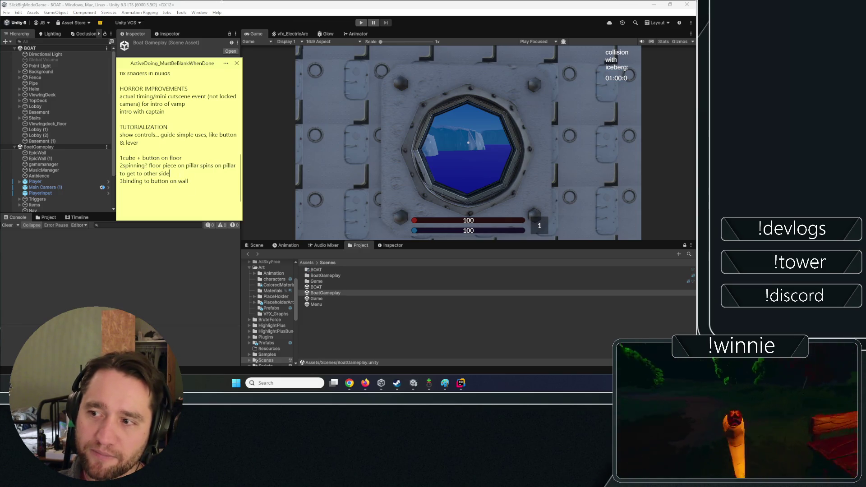
pyautogui.tripleClick(180, 167)
pyautogui.click(178, 166)
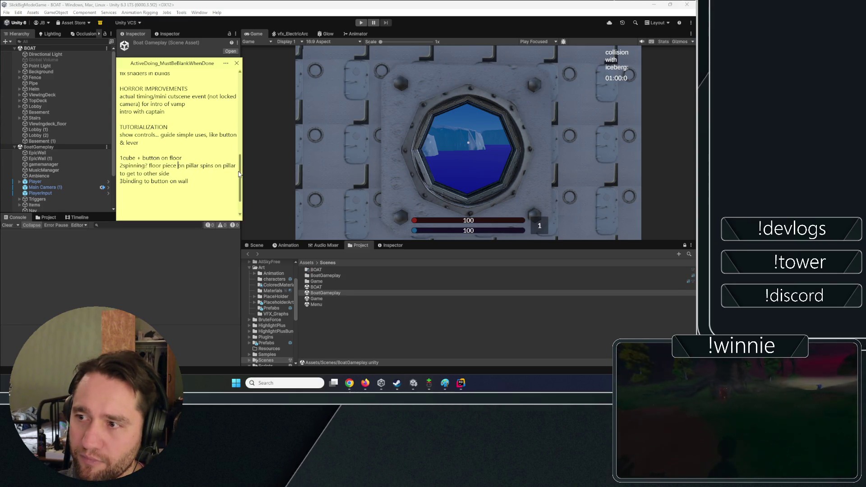
# - Scroll the to-do note up to SLICK GAME THEME and back, select the spin tasks, then close the note
pyautogui.scroll(3, 239, 175)
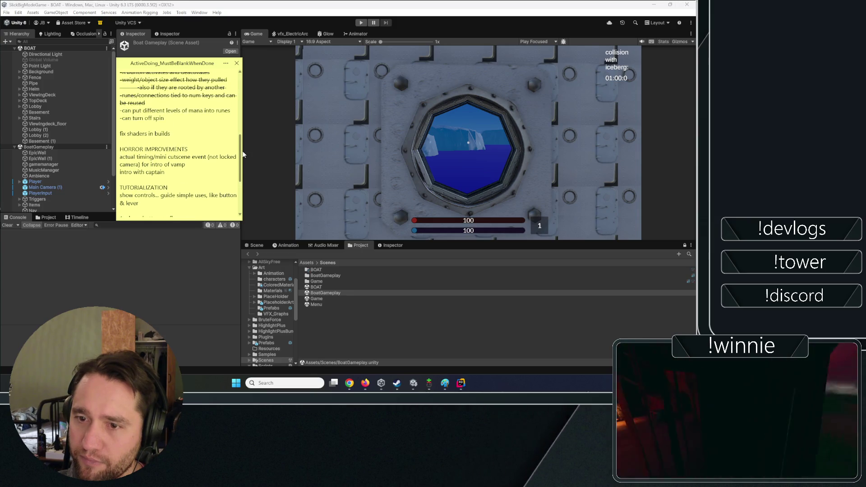
pyautogui.scroll(1, 242, 151)
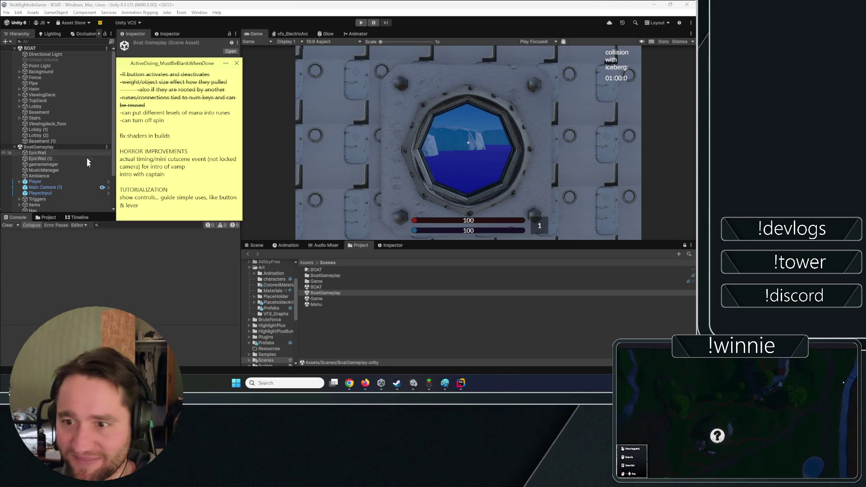
pyautogui.scroll(5, 139, 139)
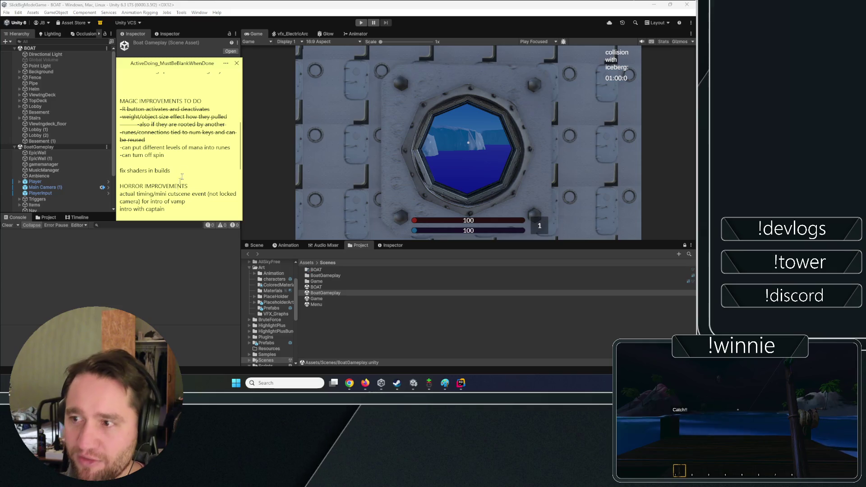
pyautogui.scroll(5, 182, 176)
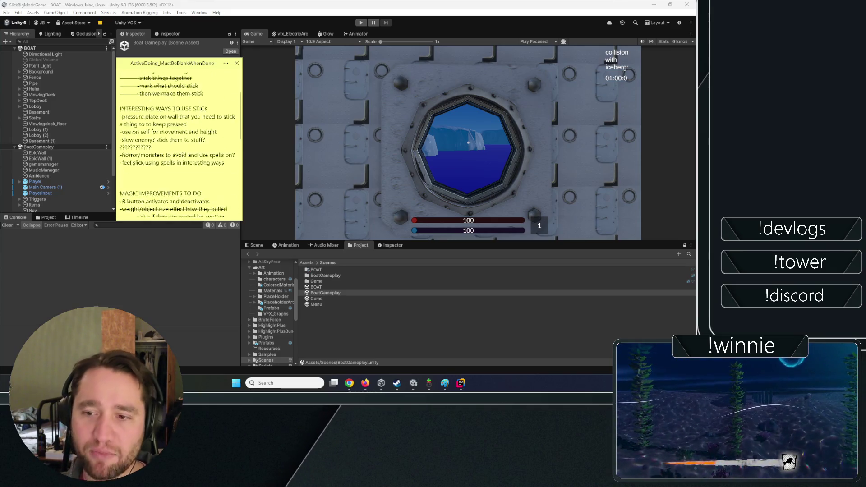
pyautogui.scroll(3, 180, 135)
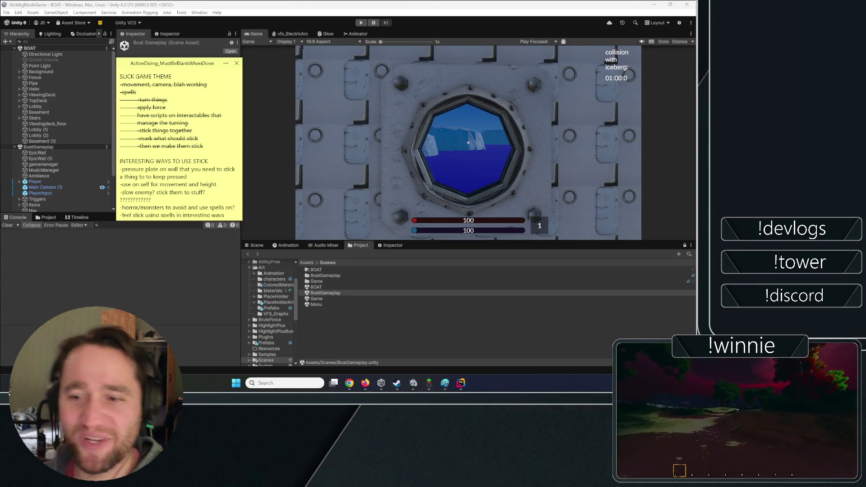
pyautogui.scroll(-10, 179, 140)
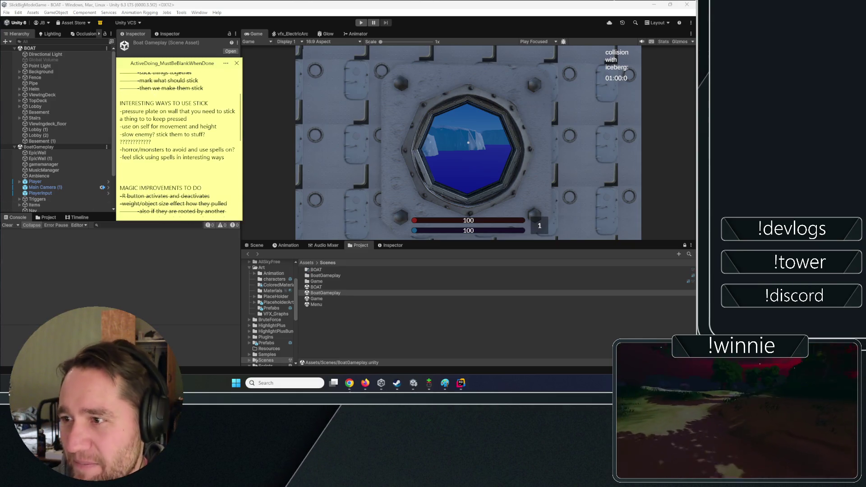
pyautogui.scroll(-4, 180, 140)
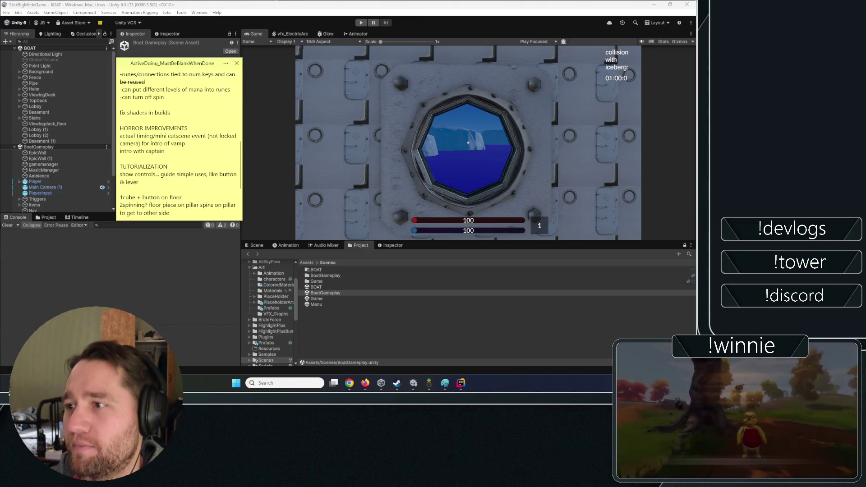
pyautogui.keyDown('shift'); pyautogui.click(169, 96); pyautogui.keyUp('shift')
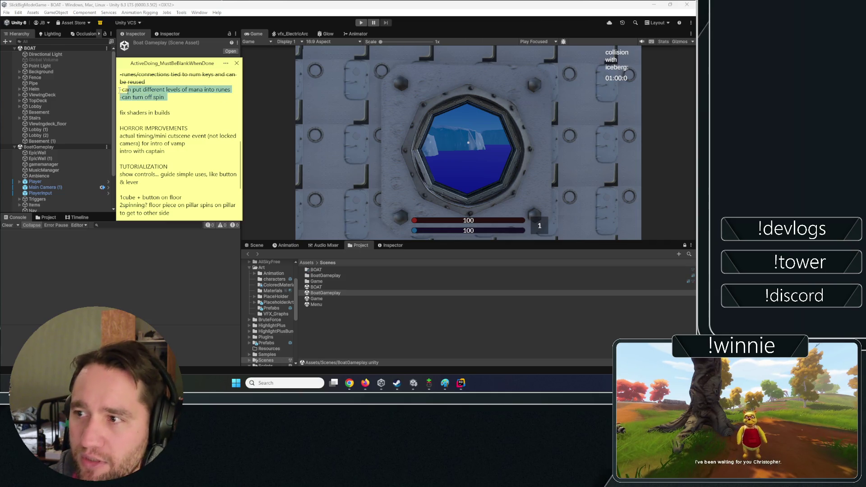
pyautogui.click(76, 83)
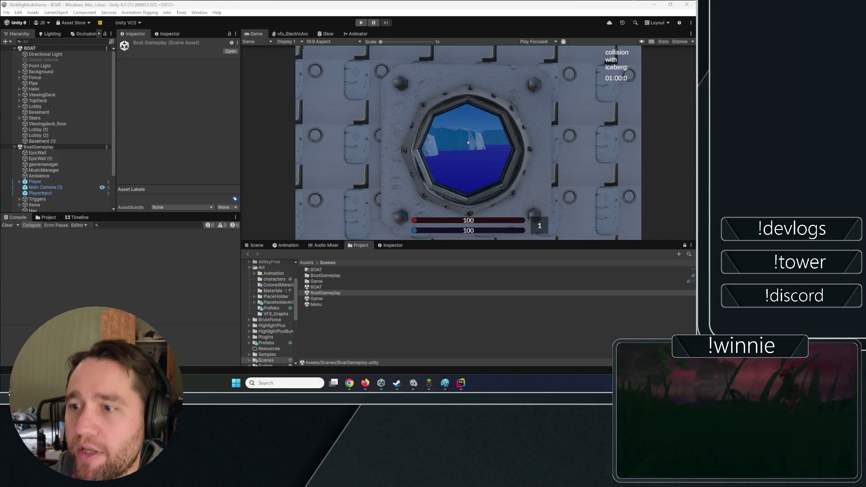
# - In the Scene view, frame the Player, select 1stDoor on the side wall, and open the Door prefab
pyautogui.scroll(-3, 72, 135)
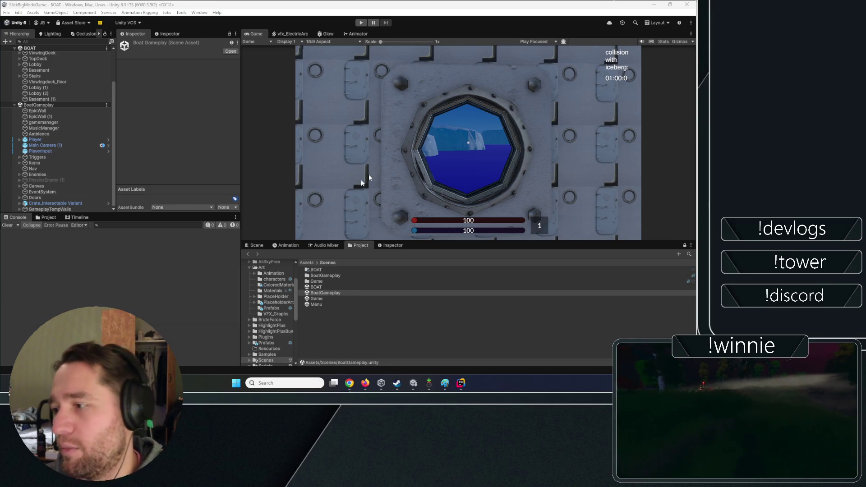
pyautogui.click(254, 245)
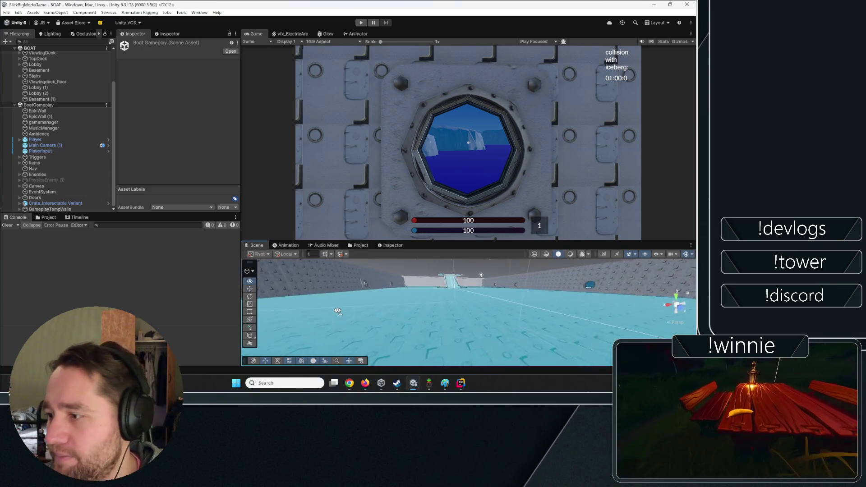
pyautogui.moveTo(338, 311); pyautogui.dragTo(160, 281)
pyautogui.click(42, 146)
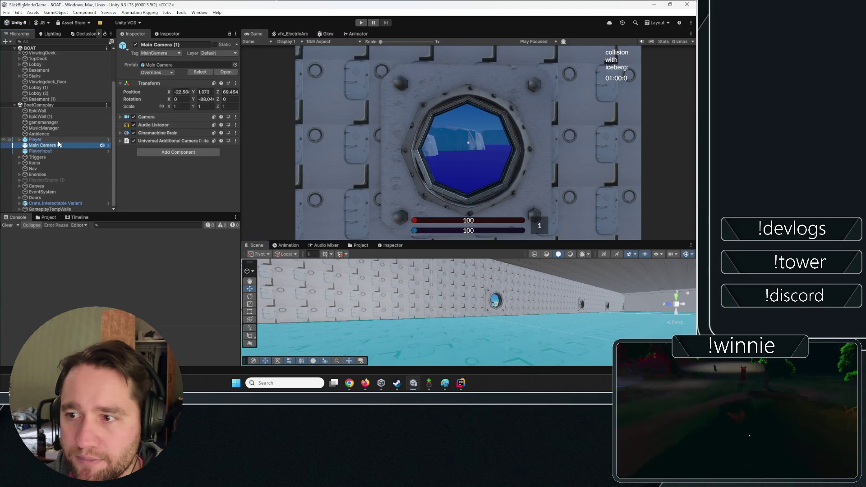
pyautogui.click(45, 139)
pyautogui.press('f')
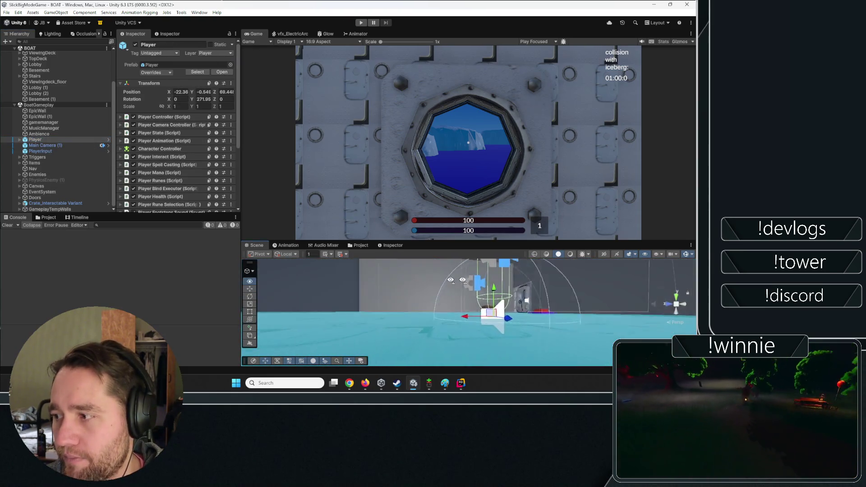
pyautogui.moveTo(451, 294); pyautogui.dragTo(481, 282)
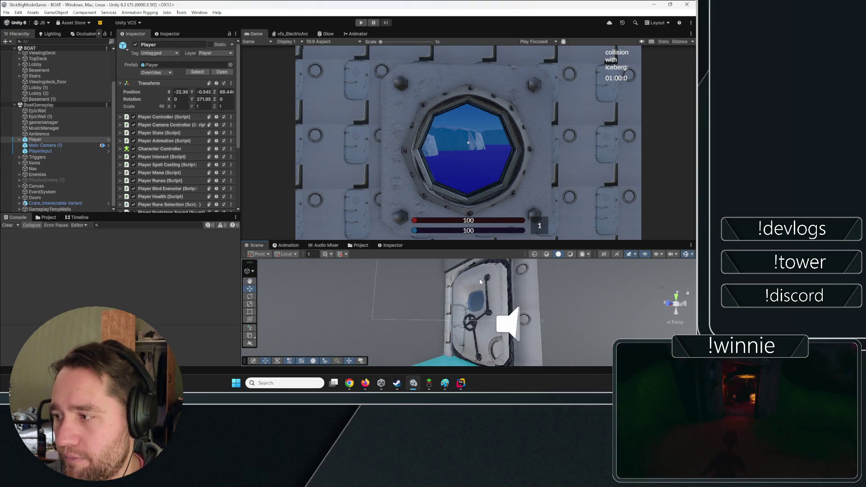
pyautogui.click(481, 282)
pyautogui.click(226, 72)
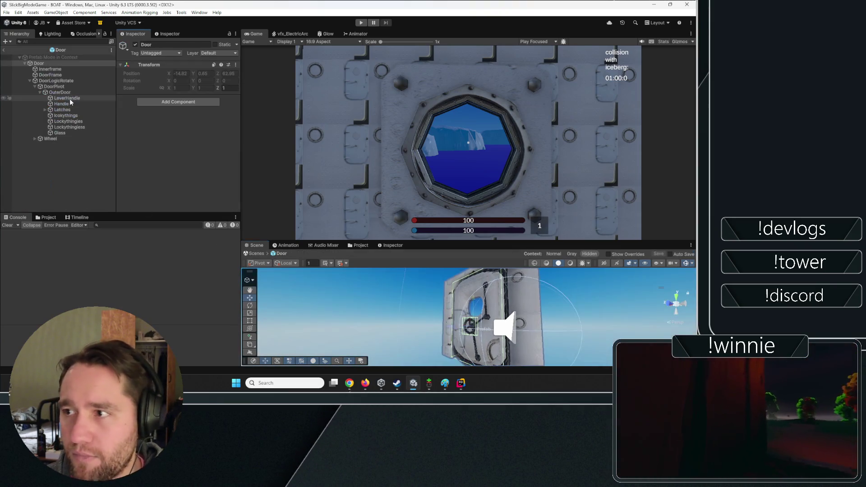
# - Show the Animation window and Scene view, frame the selected Wheel, and start creating its animation clip
pyautogui.click(287, 245)
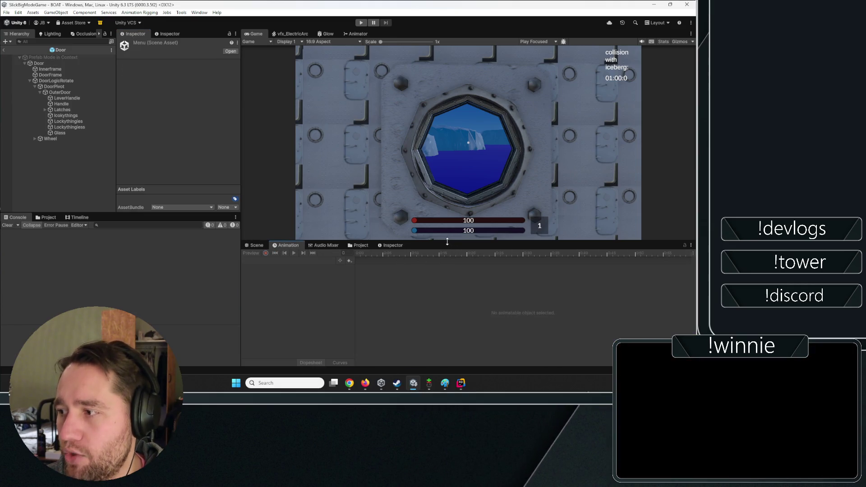
pyautogui.moveTo(420, 242); pyautogui.dragTo(419, 205)
pyautogui.click(51, 138)
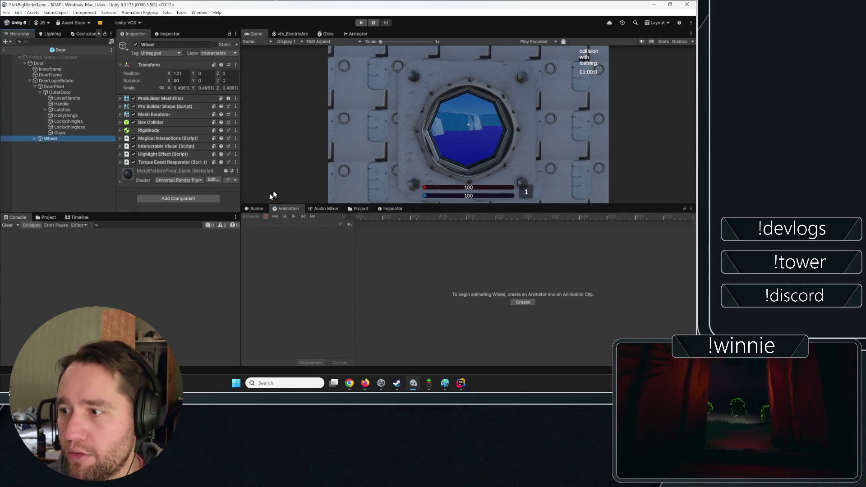
pyautogui.moveTo(255, 208); pyautogui.dragTo(263, 91)
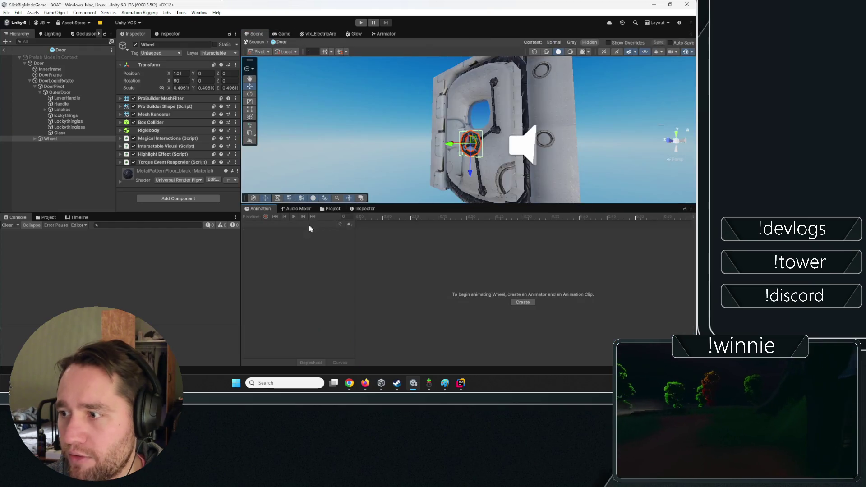
pyautogui.press('f')
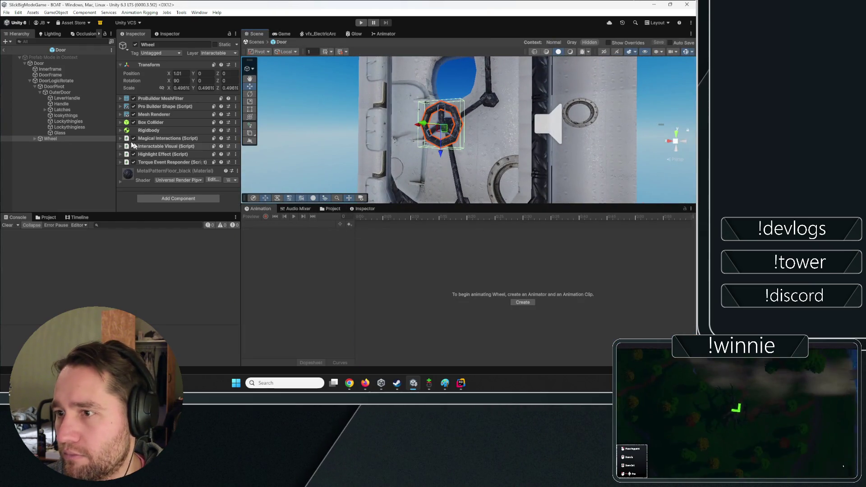
pyautogui.click(84, 133)
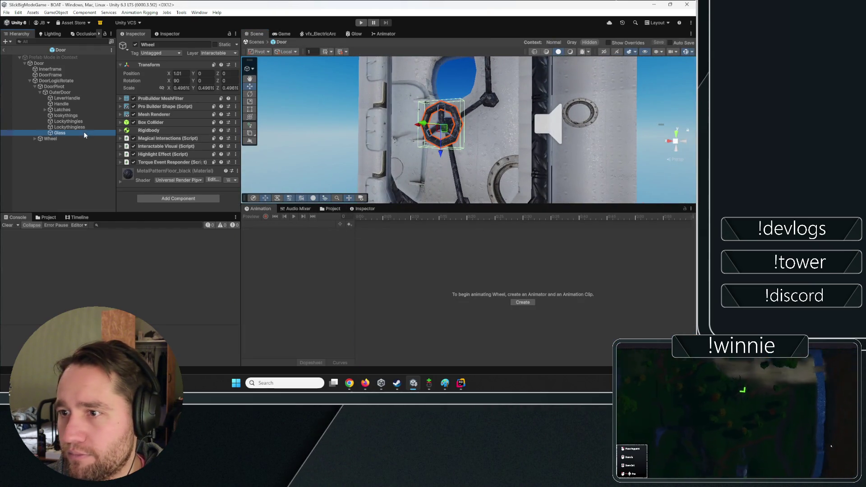
pyautogui.click(58, 138)
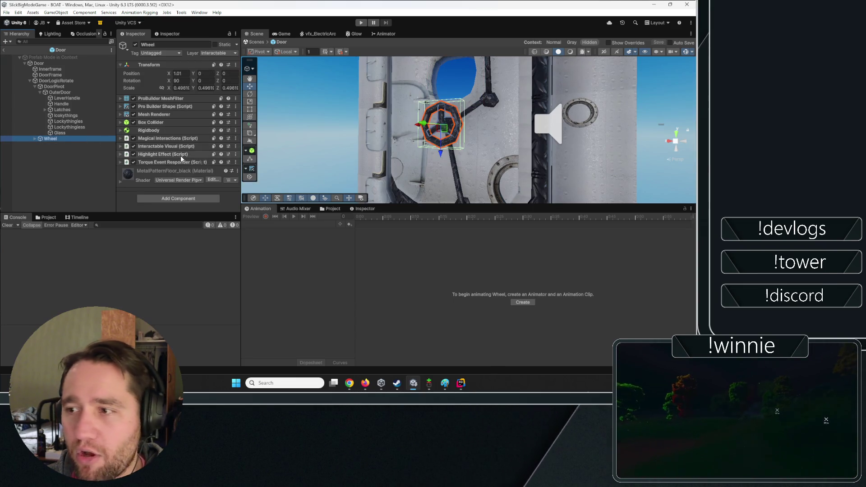
pyautogui.click(518, 303)
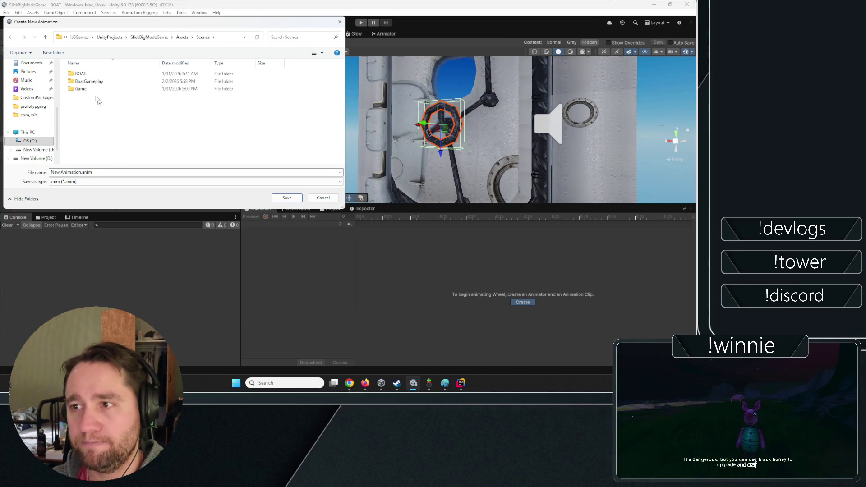
# - Save the Wheel's new clip as WheelSpinning.anim in Assets/Art/Animation/Props
pyautogui.doubleClick(89, 81)
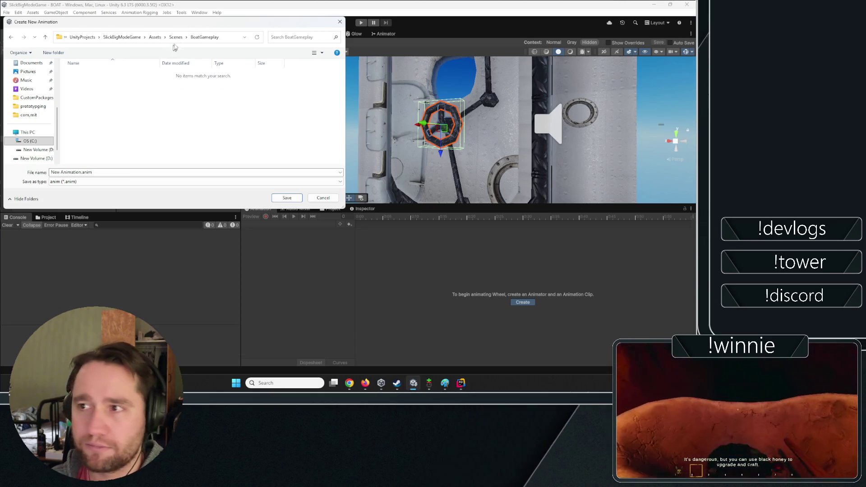
pyautogui.click(175, 38)
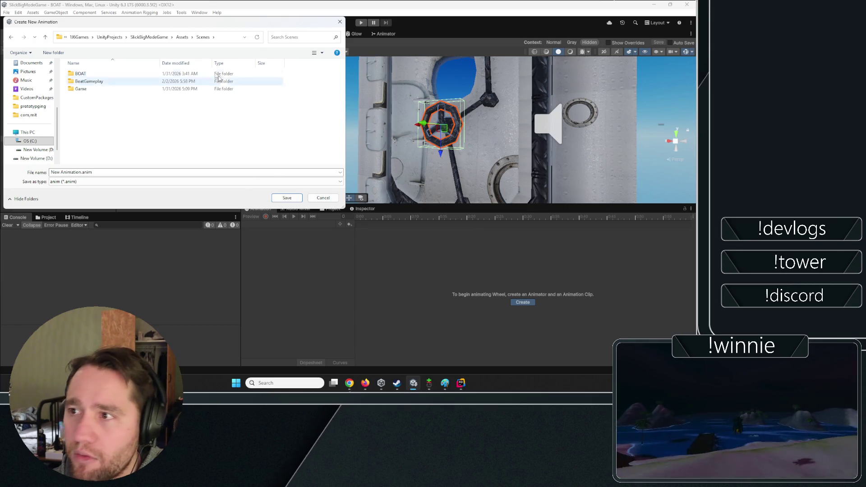
pyautogui.click(172, 37)
pyautogui.click(182, 37)
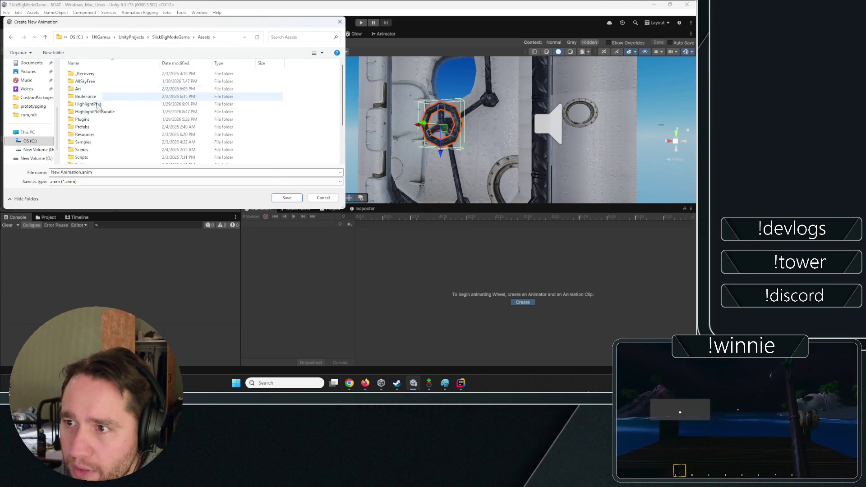
pyautogui.doubleClick(84, 88)
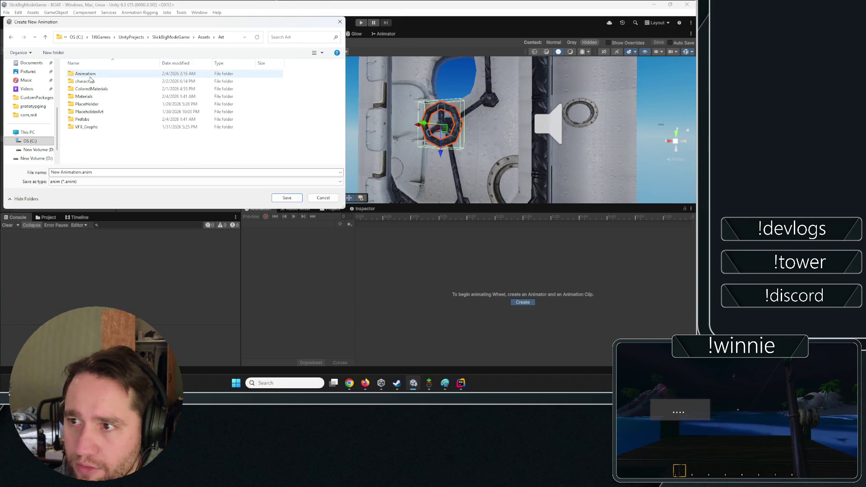
pyautogui.doubleClick(85, 74)
pyautogui.doubleClick(82, 83)
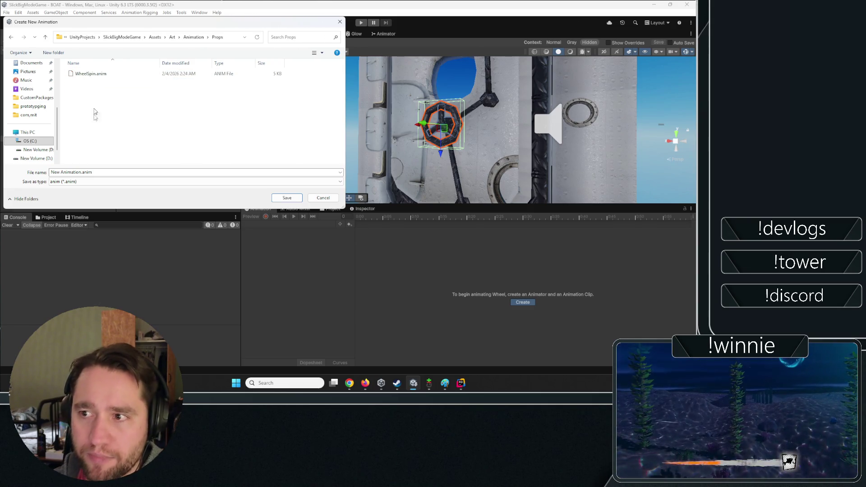
pyautogui.click(90, 74)
pyautogui.click(65, 172)
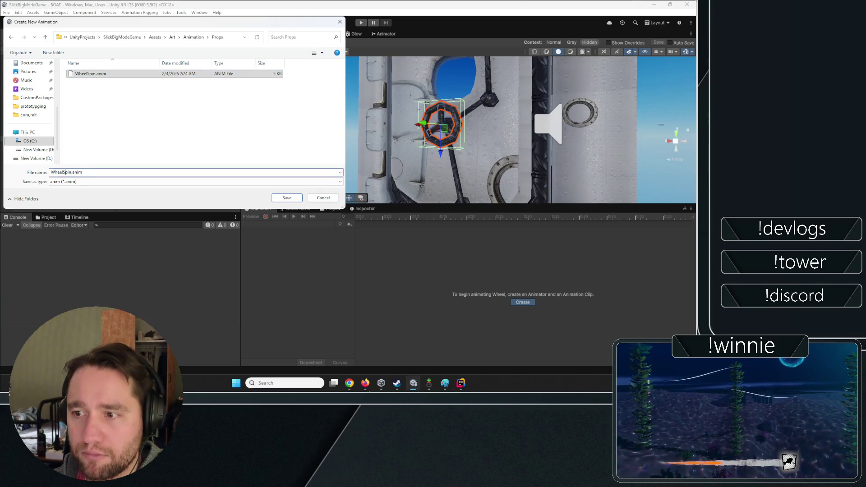
pyautogui.write('ning')
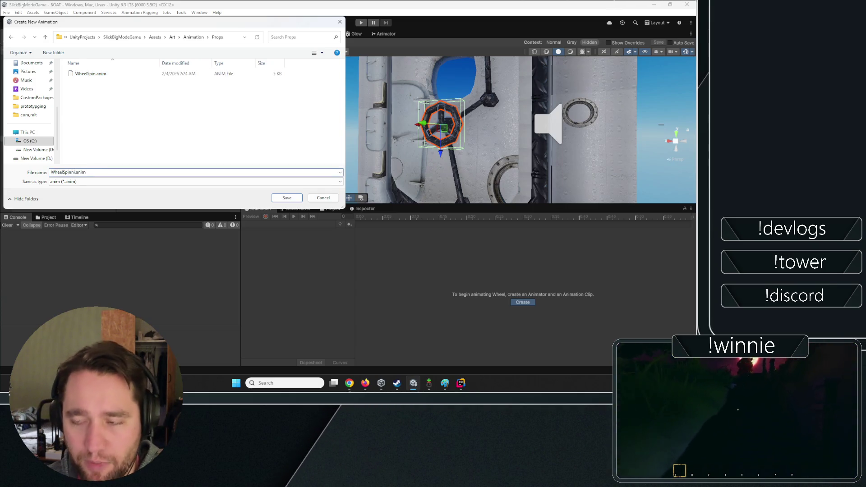
pyautogui.press('Return')
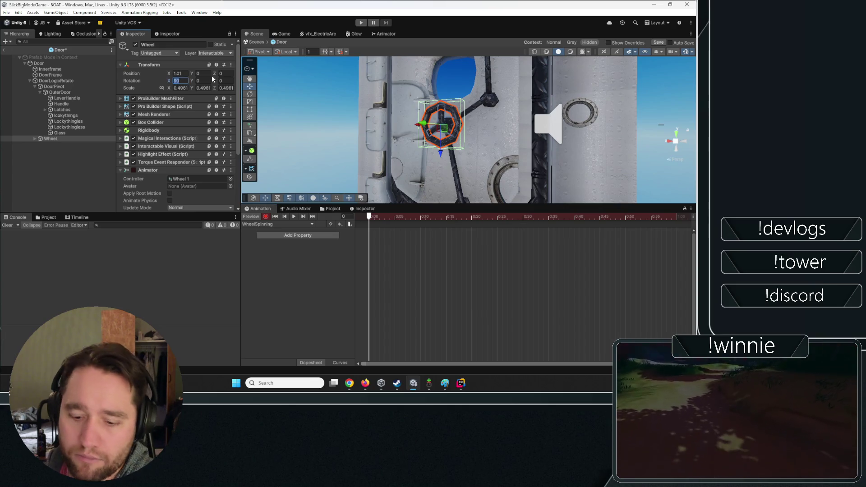
# - Test Wheel rotations (Rotation X 90, Z field, scene gizmo), undoing each change
pyautogui.press('Return')
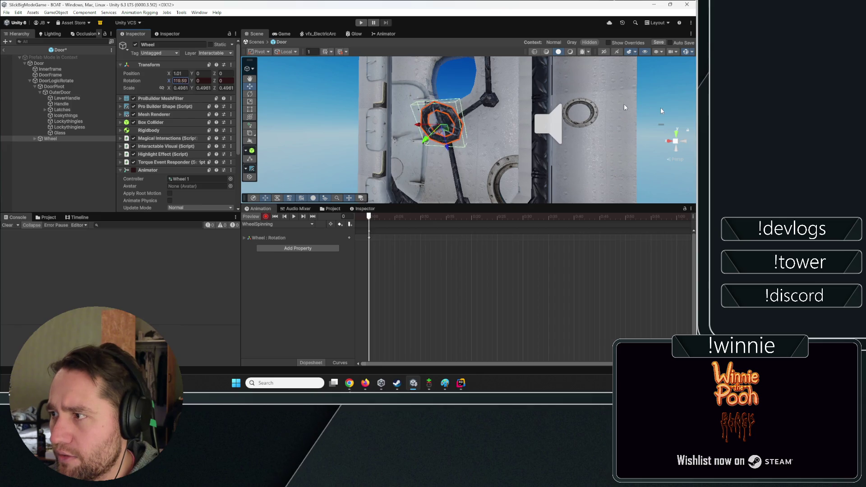
pyautogui.hotkey('ctrl', 'z')
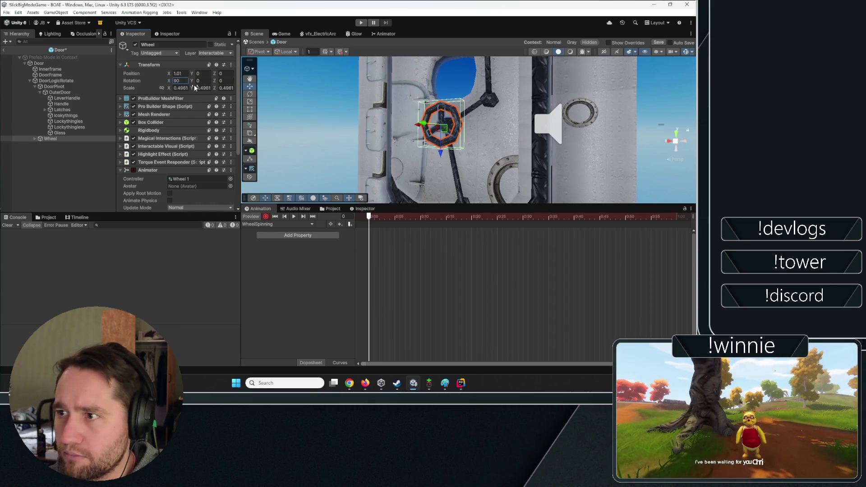
pyautogui.click(197, 82)
pyautogui.moveTo(214, 80); pyautogui.dragTo(262, 84)
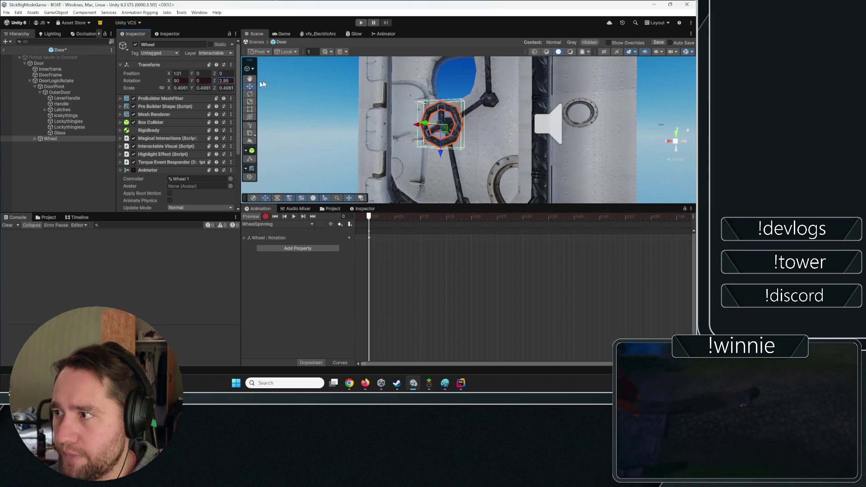
pyautogui.hotkey('ctrl', 'z')
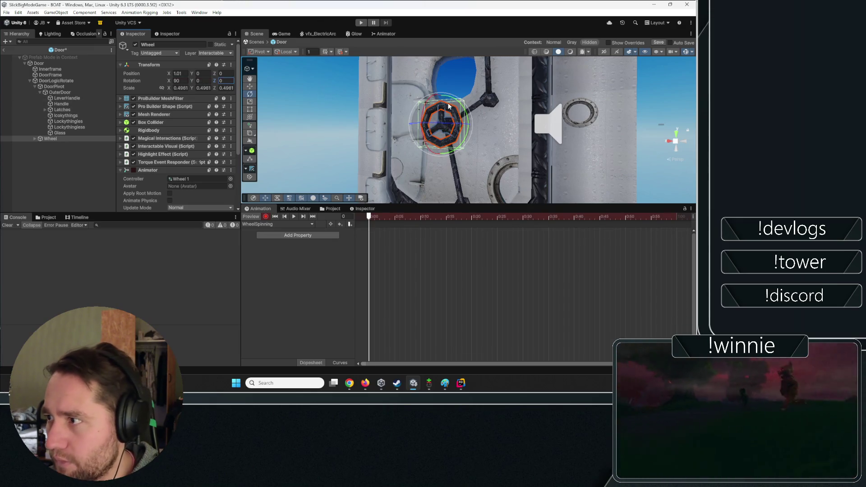
pyautogui.moveTo(449, 106)
pyautogui.mouseDown()
pyautogui.moveTo(429, 64)
pyautogui.moveTo(455, 90)
pyautogui.moveTo(459, 122)
pyautogui.mouseUp()
pyautogui.hotkey('ctrl', 'z')
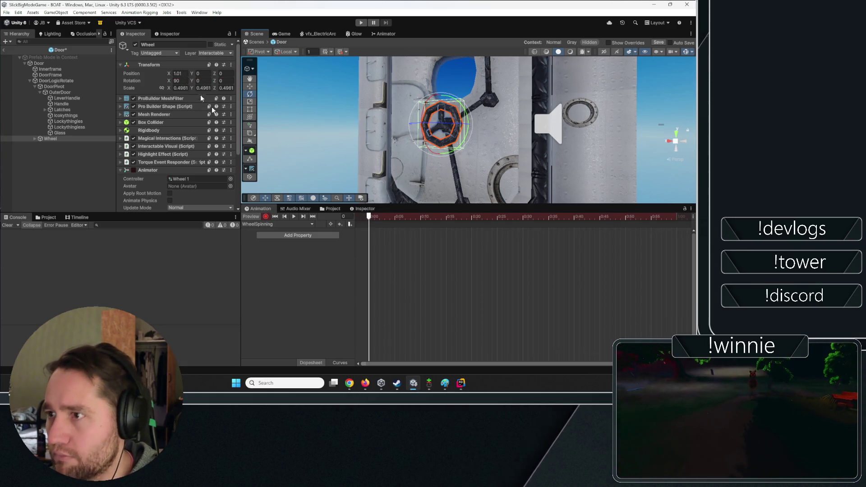
# - Key the Wheel's rotation at frame 0 and a rotated pose at frame 60, then preview the spin
pyautogui.click(451, 101)
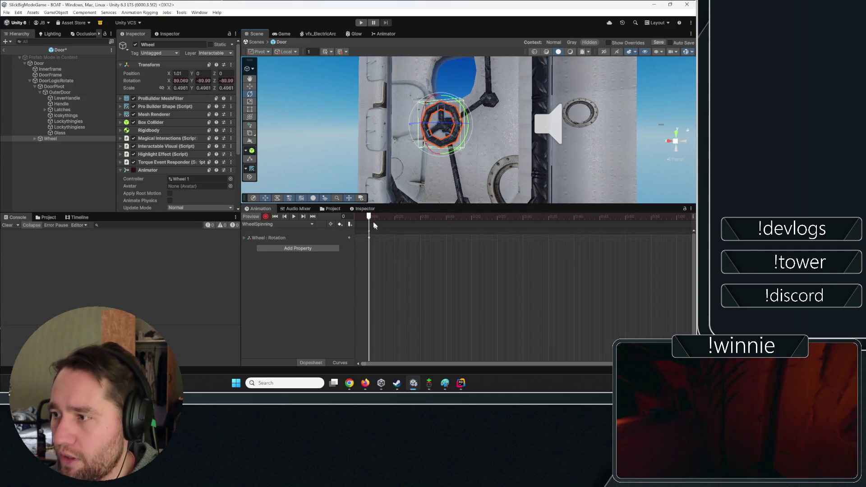
pyautogui.moveTo(373, 222)
pyautogui.mouseDown()
pyautogui.moveTo(500, 212)
pyautogui.moveTo(641, 225)
pyautogui.moveTo(635, 251)
pyautogui.moveTo(589, 238)
pyautogui.mouseUp()
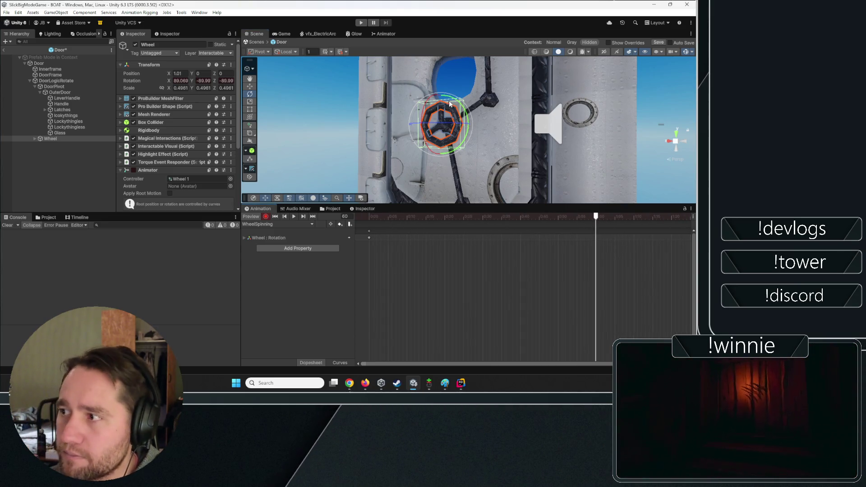
pyautogui.moveTo(456, 101); pyautogui.dragTo(361, 78)
pyautogui.moveTo(302, 79); pyautogui.dragTo(300, 78)
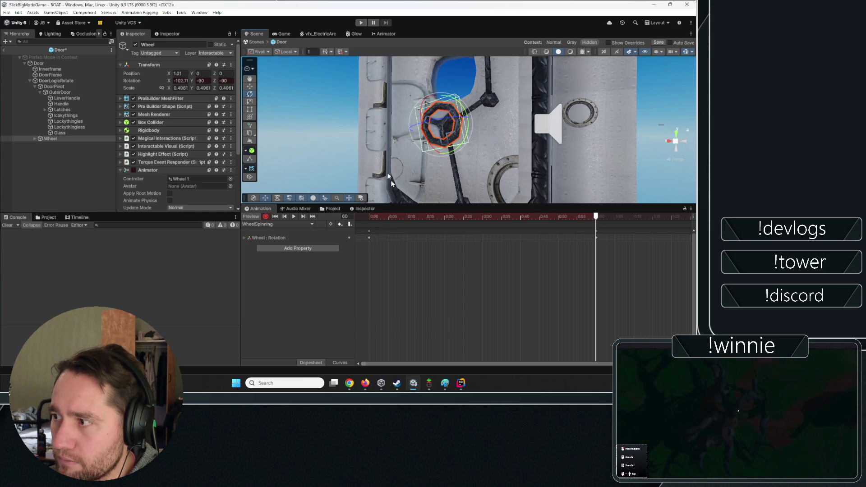
pyautogui.moveTo(386, 216); pyautogui.dragTo(369, 217)
pyautogui.click(295, 217)
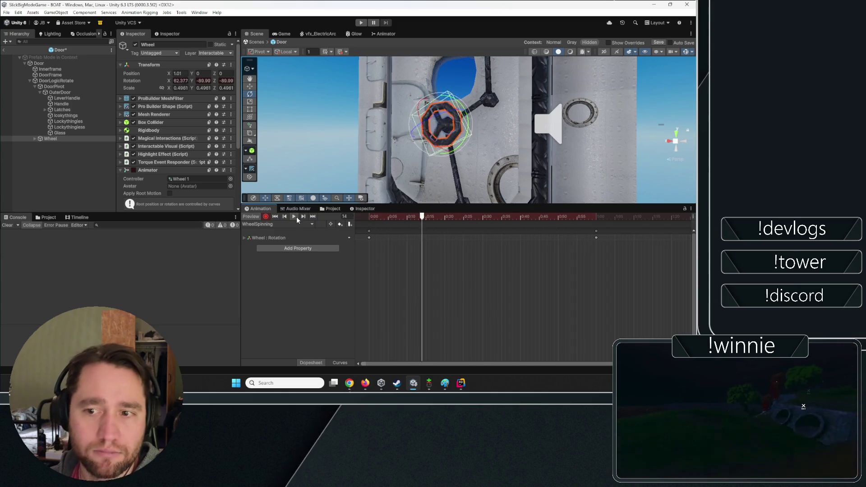
pyautogui.click(297, 216)
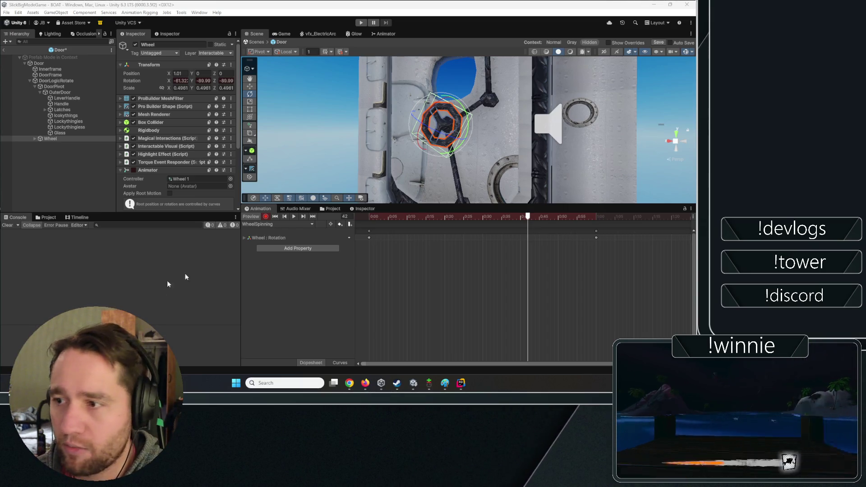
# - Replay the WheelSpinning preview in the Animation window, then stop it with Wheel reselected
pyautogui.scroll(-3, 187, 165)
pyautogui.scroll(-2, 188, 165)
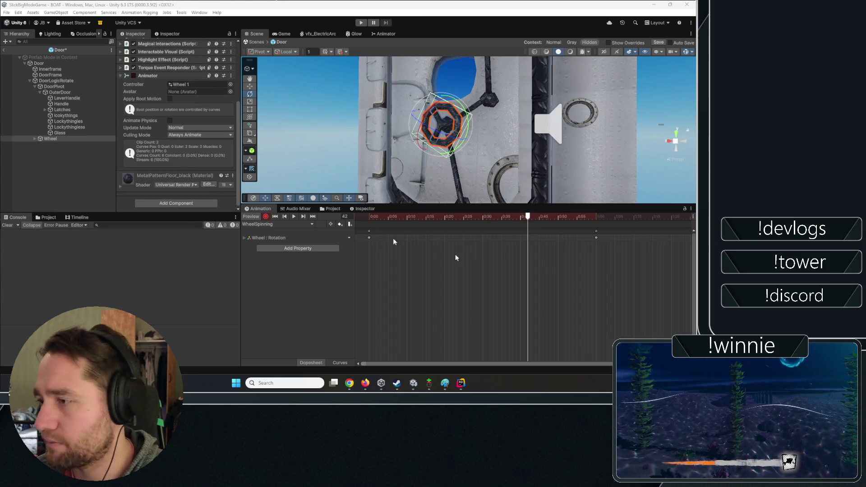
pyautogui.click(294, 217)
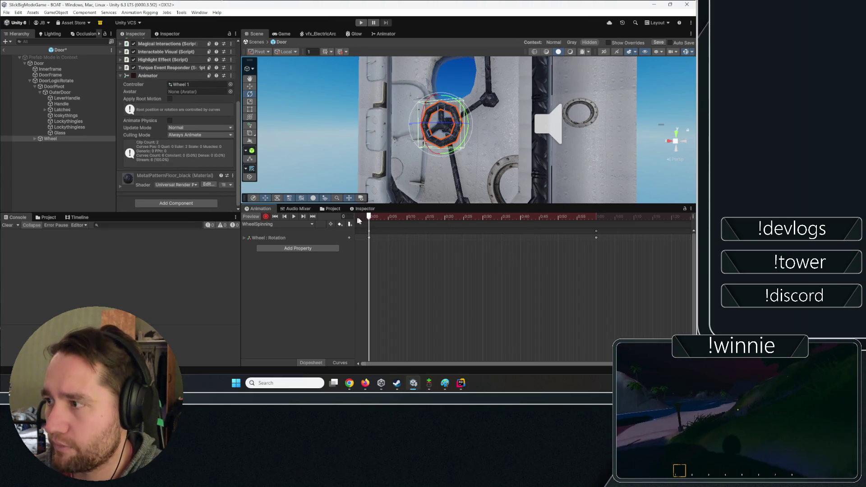
pyautogui.click(293, 216)
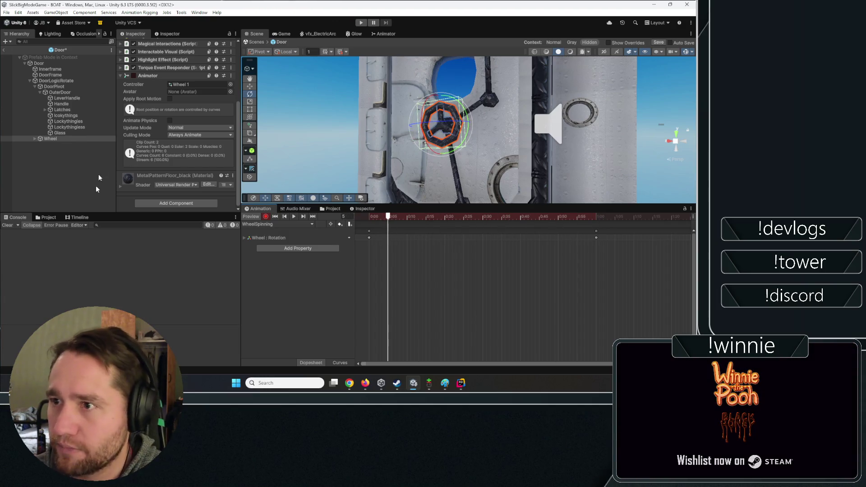
pyautogui.click(60, 138)
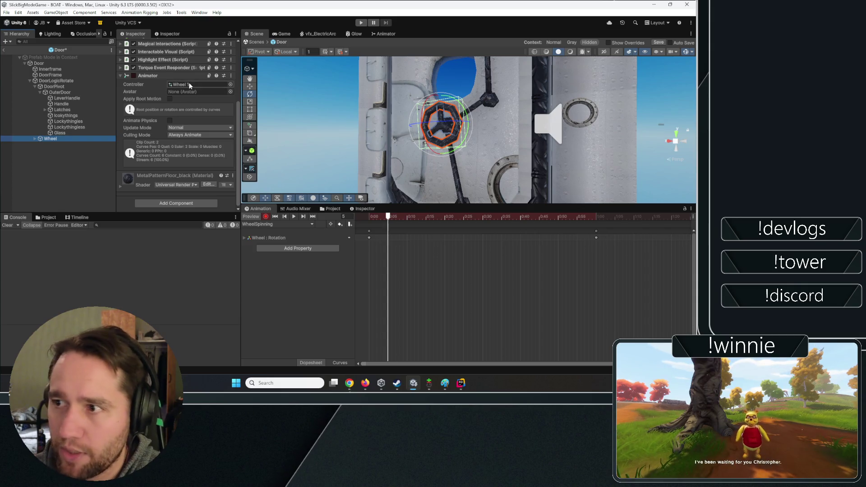
# - Locate the Wheel's Wheel 1 animator controller in the Project's Props folder
pyautogui.click(177, 86)
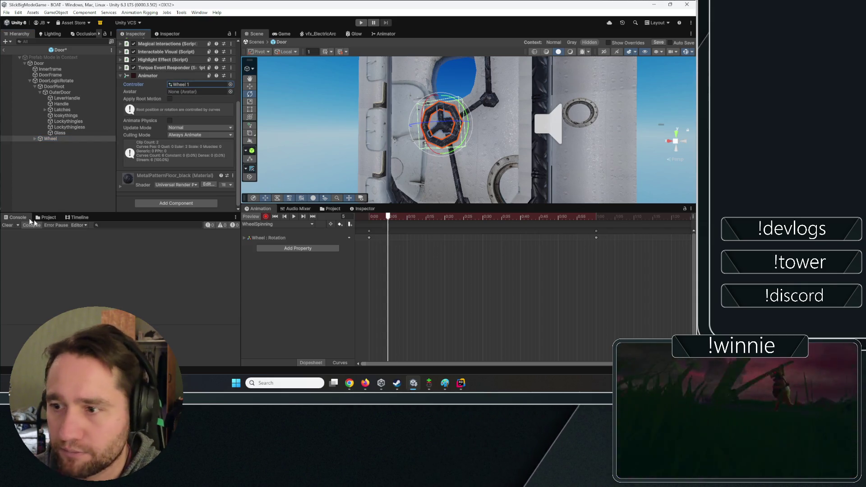
pyautogui.click(47, 218)
pyautogui.click(179, 85)
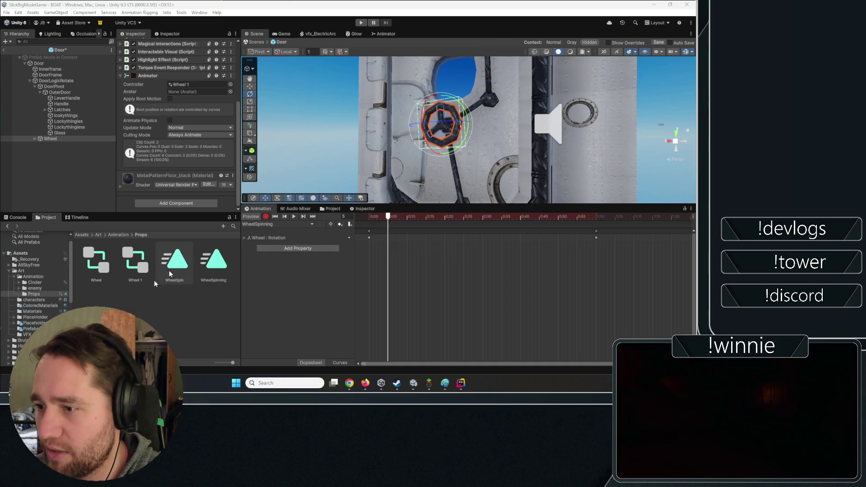
# - Rename the Wheel 1 controller to WheelController, reselect Wheel, and view its Animator graph
pyautogui.click(136, 264)
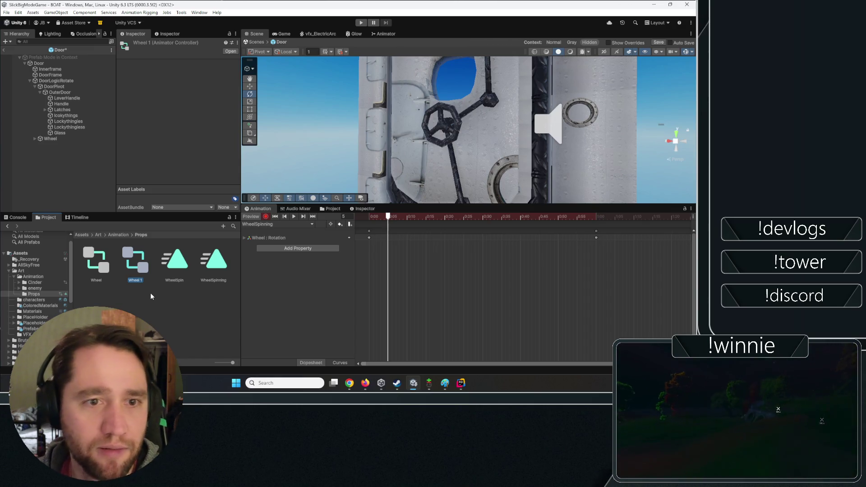
pyautogui.click(149, 282)
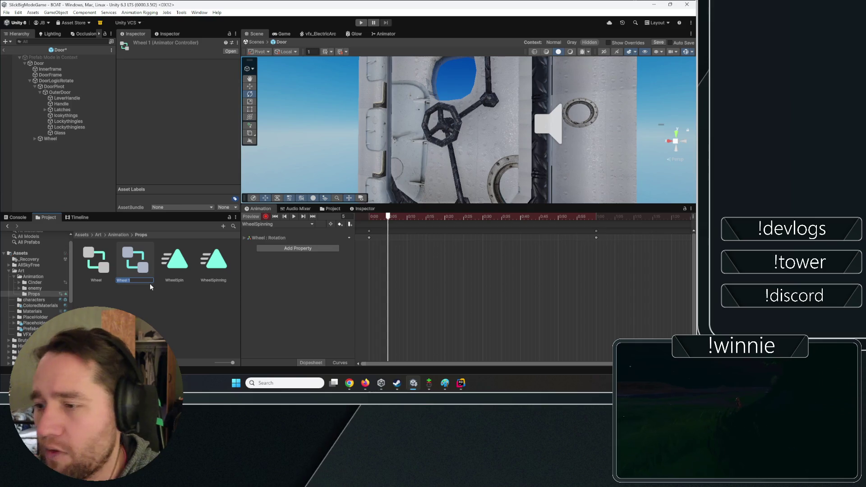
pyautogui.write('WheelCo')
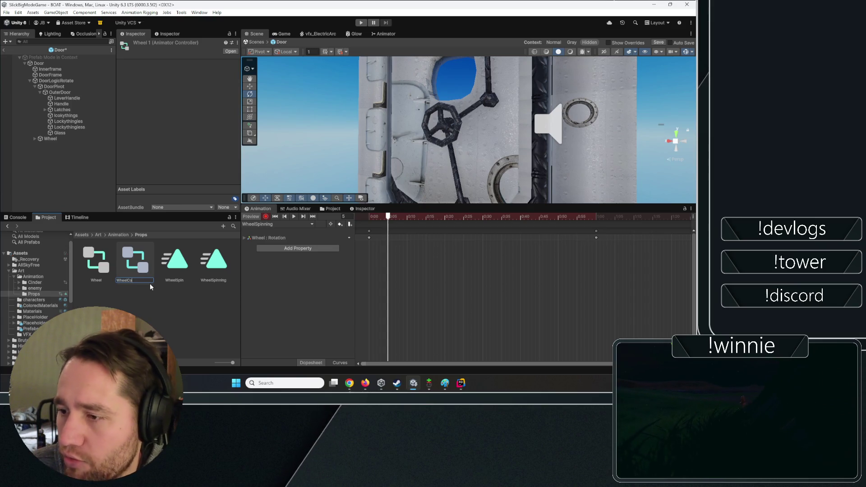
pyautogui.write('ntroller')
pyautogui.press('Return')
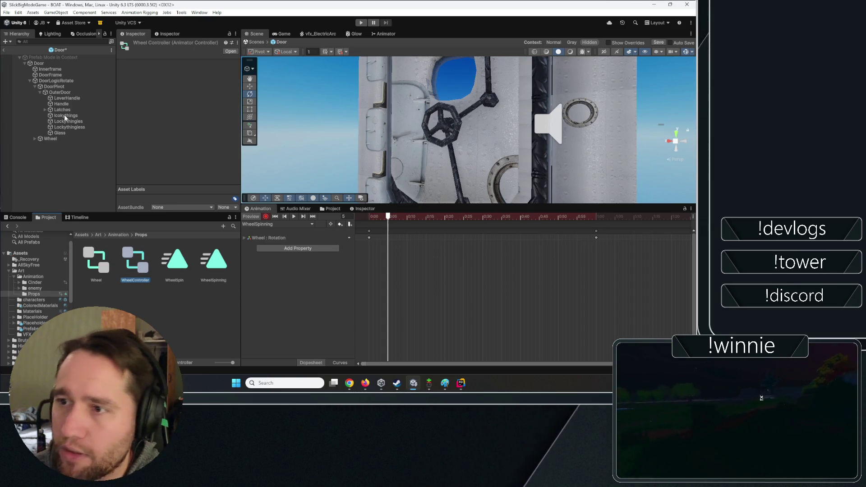
pyautogui.click(61, 138)
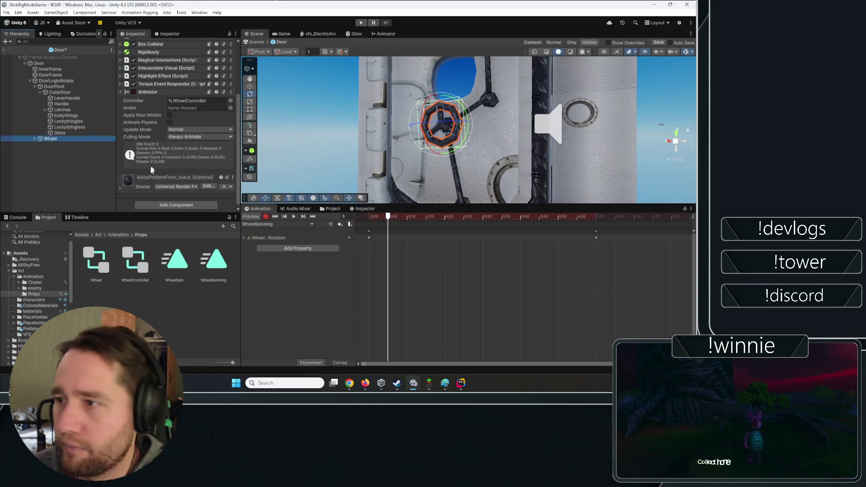
pyautogui.click(383, 33)
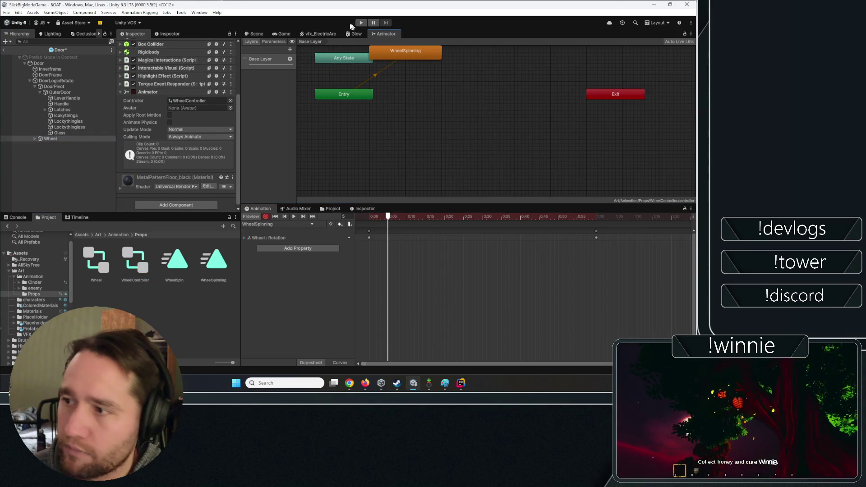
# - Add an empty New State beside WheelSpinning and set it as the layer default
pyautogui.moveTo(429, 53)
pyautogui.mouseDown()
pyautogui.moveTo(450, 104)
pyautogui.moveTo(498, 90)
pyautogui.mouseUp()
pyautogui.rightClick(356, 111)
pyautogui.click(455, 111)
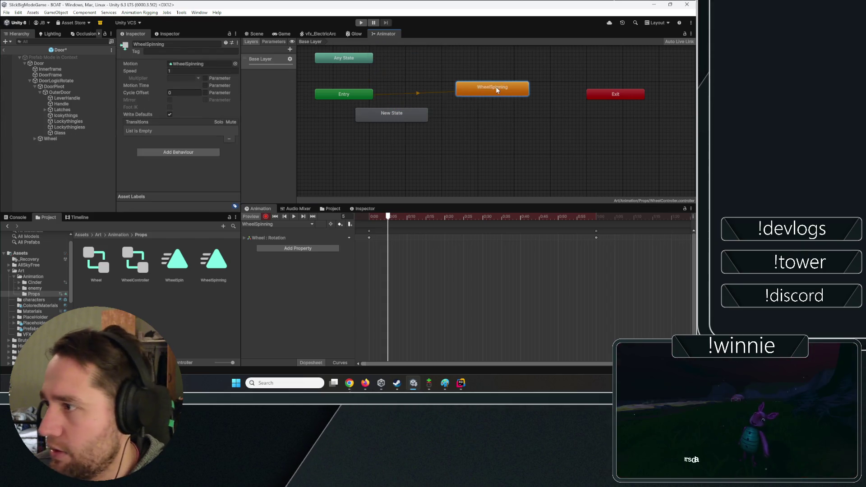
pyautogui.rightClick(397, 111)
pyautogui.click(388, 116)
pyautogui.rightClick(388, 116)
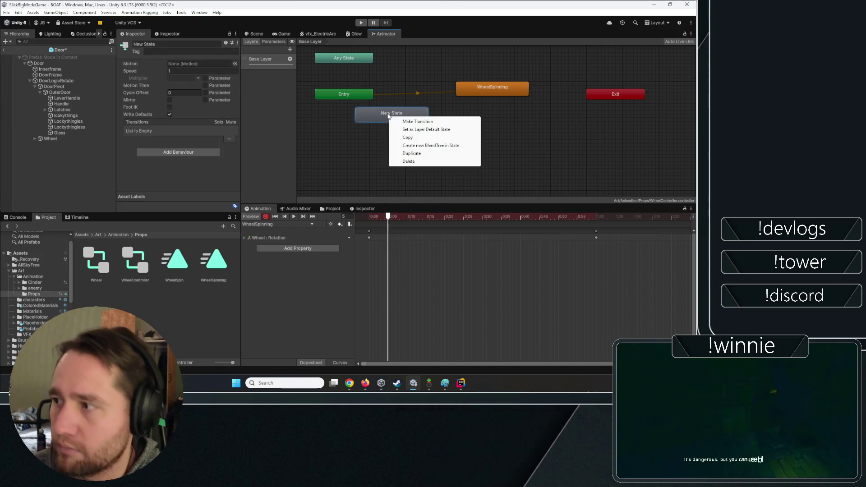
pyautogui.click(408, 129)
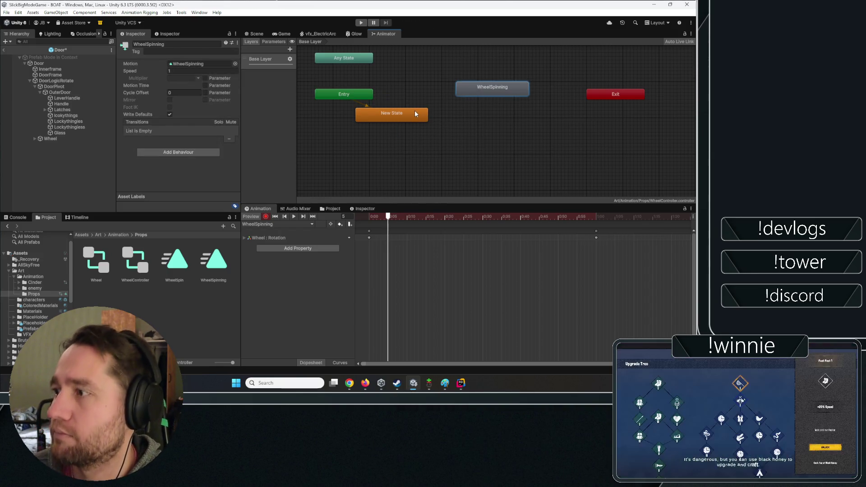
# - Create transitions from New State to WheelSpinning and from WheelSpinning back to New State
pyautogui.rightClick(416, 114)
pyautogui.click(444, 116)
pyautogui.click(469, 90)
pyautogui.rightClick(422, 115)
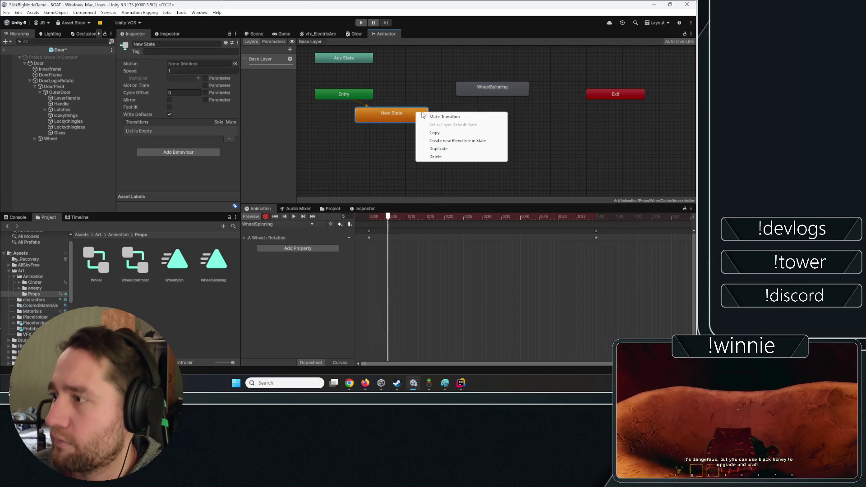
pyautogui.click(444, 116)
pyautogui.click(491, 89)
pyautogui.rightClick(483, 90)
pyautogui.click(372, 116)
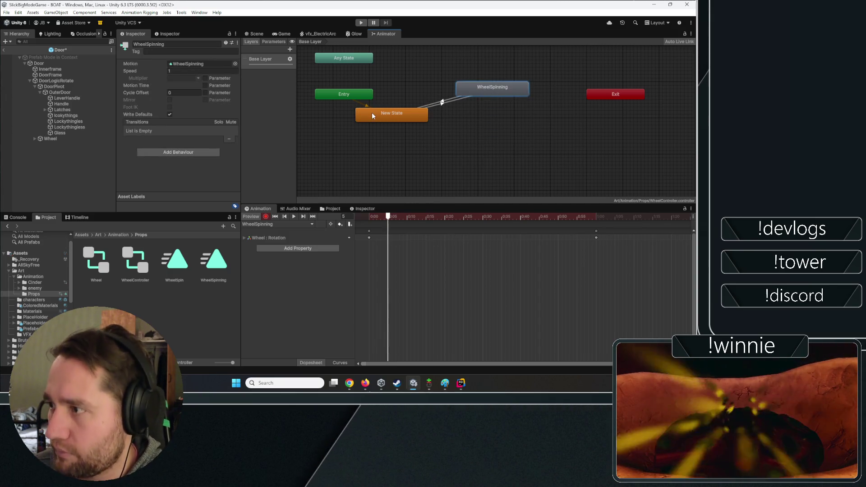
# - Add a trigger parameter named SpinWheel to the controller
pyautogui.click(273, 42)
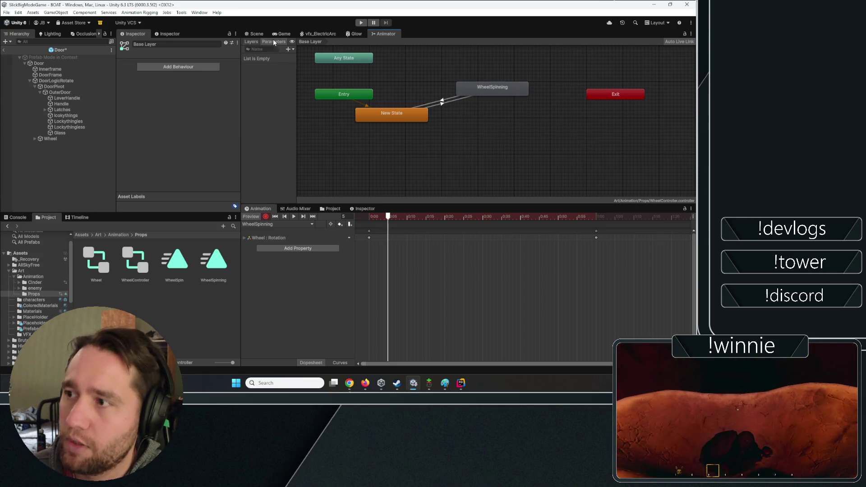
pyautogui.click(287, 50)
pyautogui.click(313, 78)
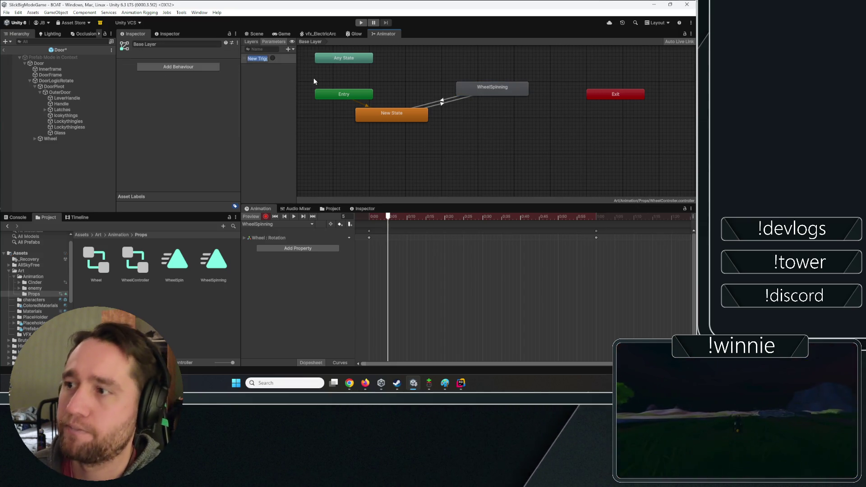
pyautogui.write('SpinWheel')
pyautogui.press('Return')
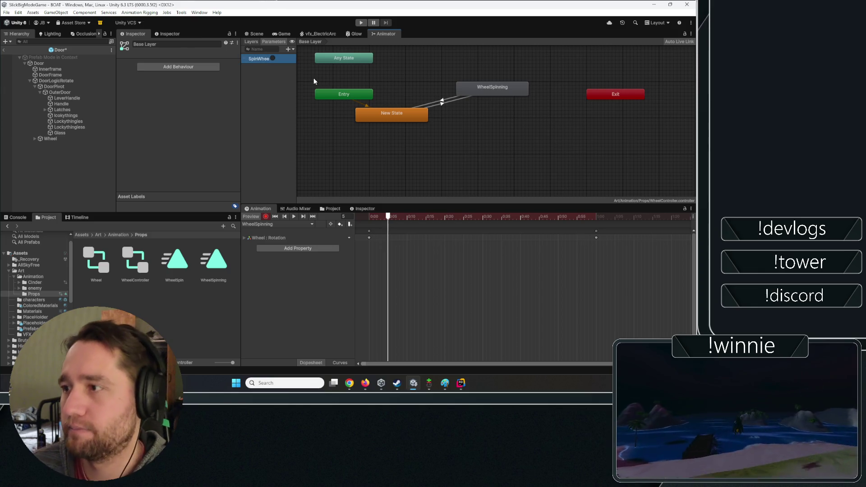
# - Make the New State→WheelSpinning transition fire on SpinWheel with no exit time and 0 duration
pyautogui.click(436, 106)
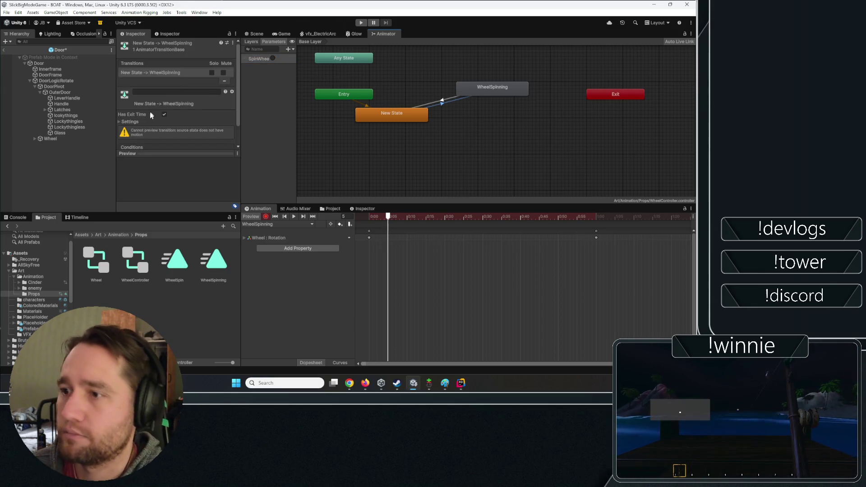
pyautogui.click(164, 114)
pyautogui.scroll(-2, 170, 116)
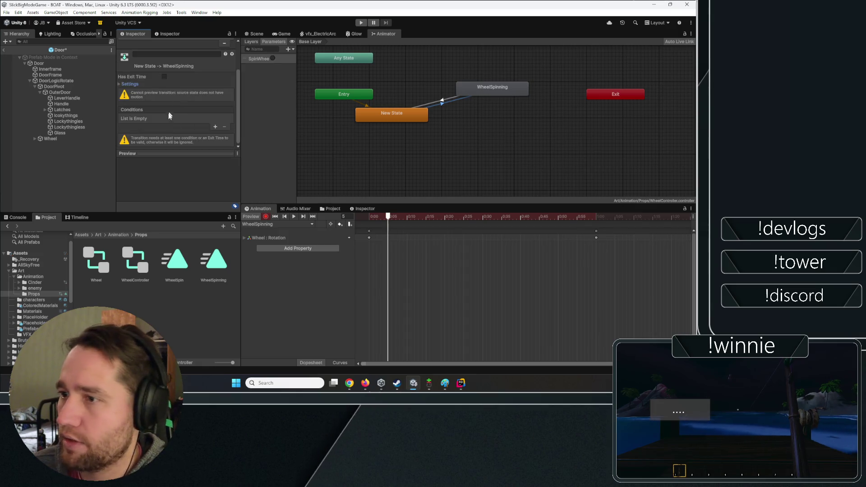
pyautogui.click(216, 127)
pyautogui.click(135, 98)
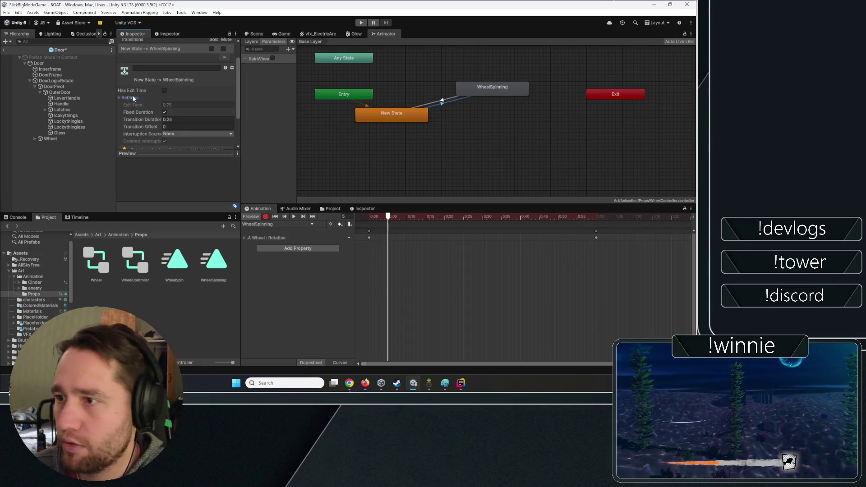
pyautogui.scroll(-2, 164, 102)
pyautogui.click(167, 79)
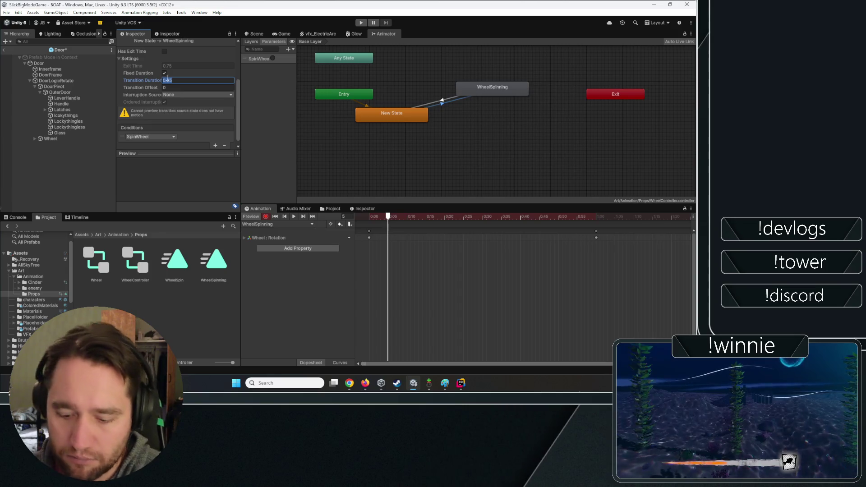
pyautogui.write('0')
pyautogui.press('Return')
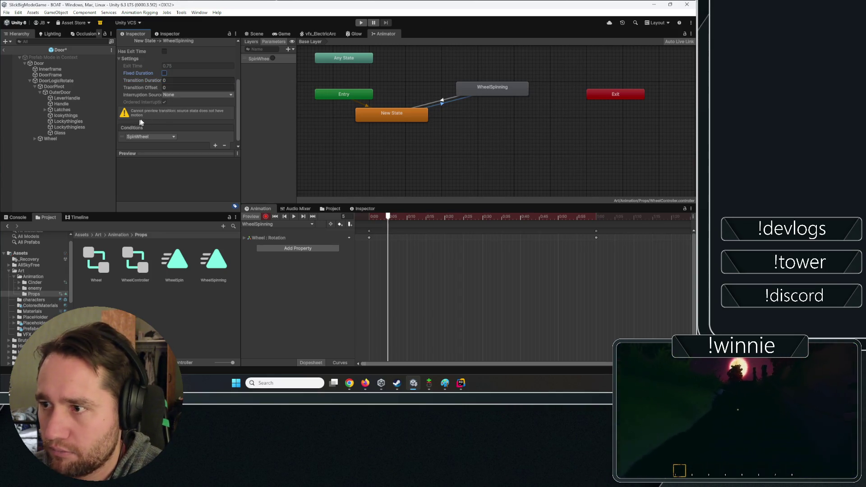
# - Inspect the WheelSpinning→New State transition, then switch to the Steam store page in the browser
pyautogui.scroll(-1, 163, 117)
pyautogui.scroll(3, 165, 119)
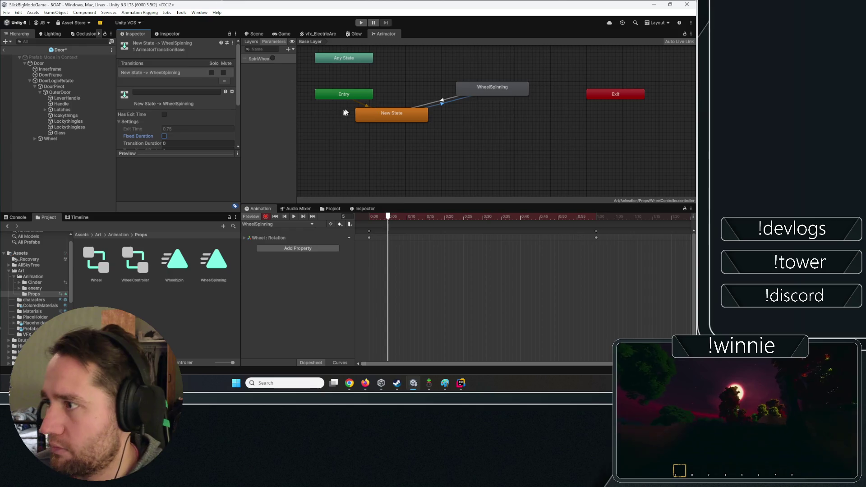
pyautogui.click(431, 103)
pyautogui.scroll(-2, 135, 127)
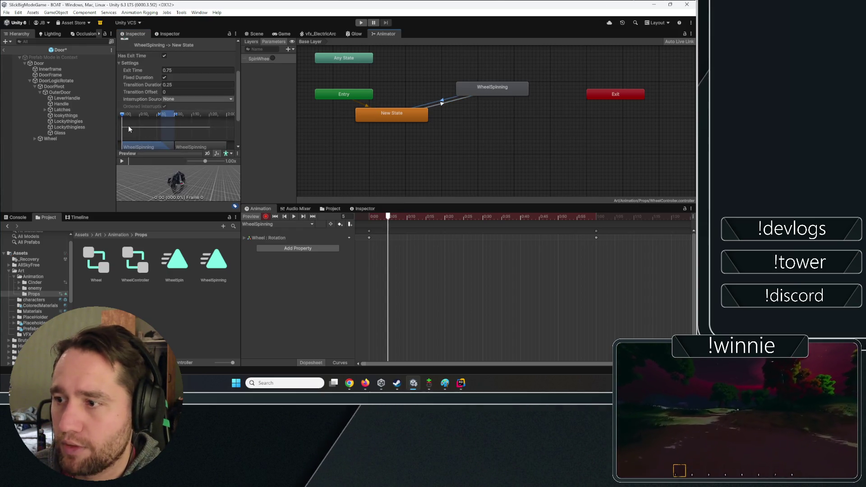
pyautogui.click(141, 63)
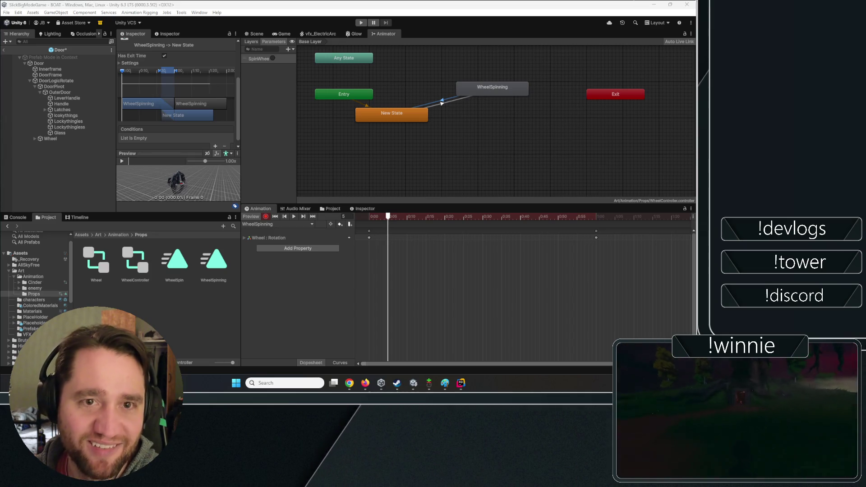
pyautogui.hotkey('alt', 'Tab')
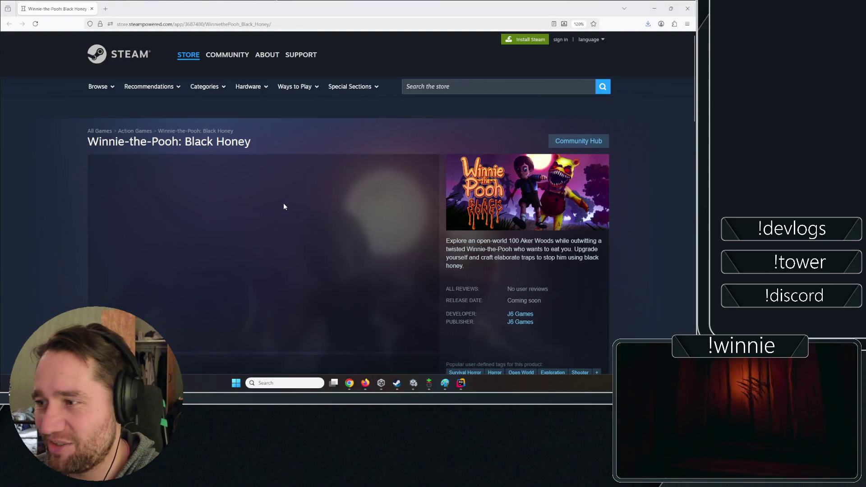
# - Browse the Black Honey screenshots on Steam, ending on the tree house shot, then return to Unity
pyautogui.scroll(-4, 188, 239)
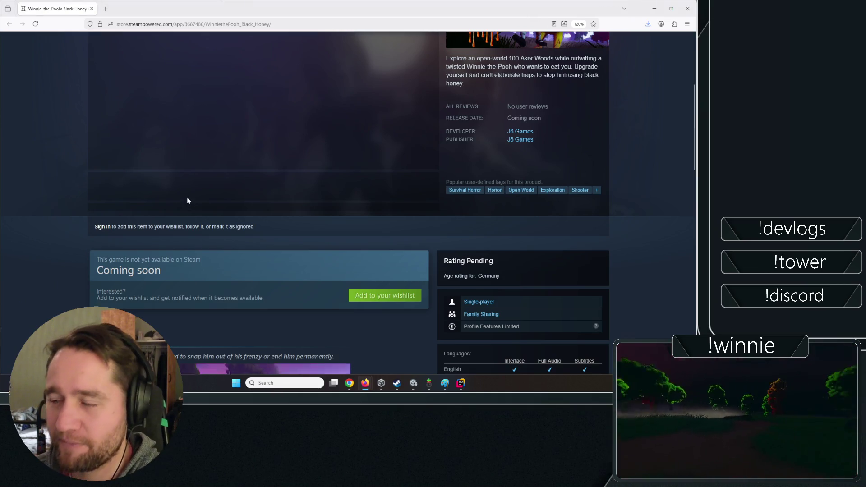
pyautogui.scroll(4, 188, 201)
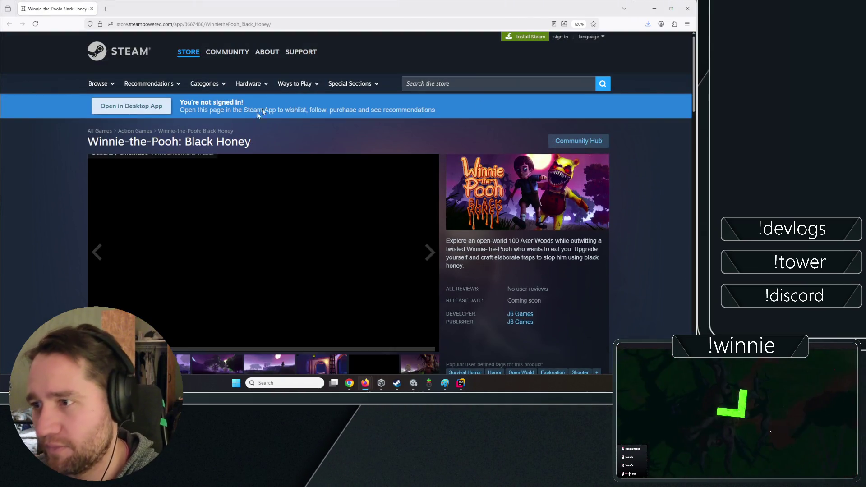
pyautogui.scroll(-1, 178, 193)
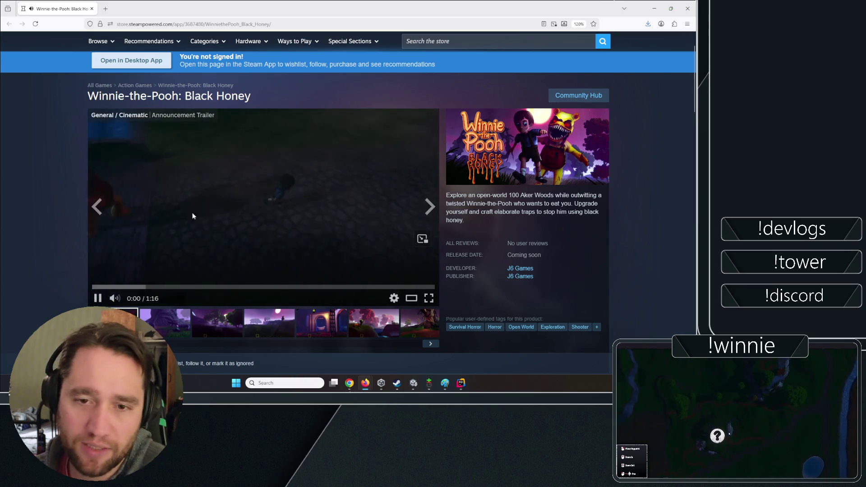
pyautogui.click(172, 325)
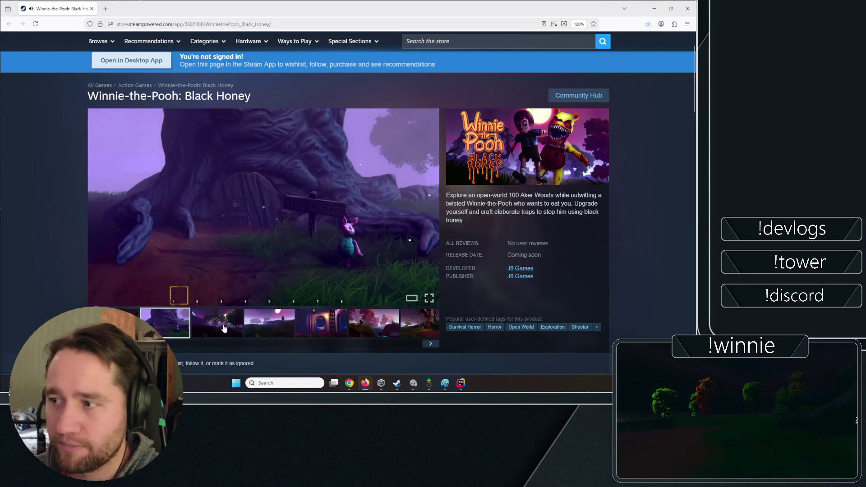
pyautogui.click(225, 328)
pyautogui.click(284, 332)
pyautogui.click(343, 334)
pyautogui.click(389, 334)
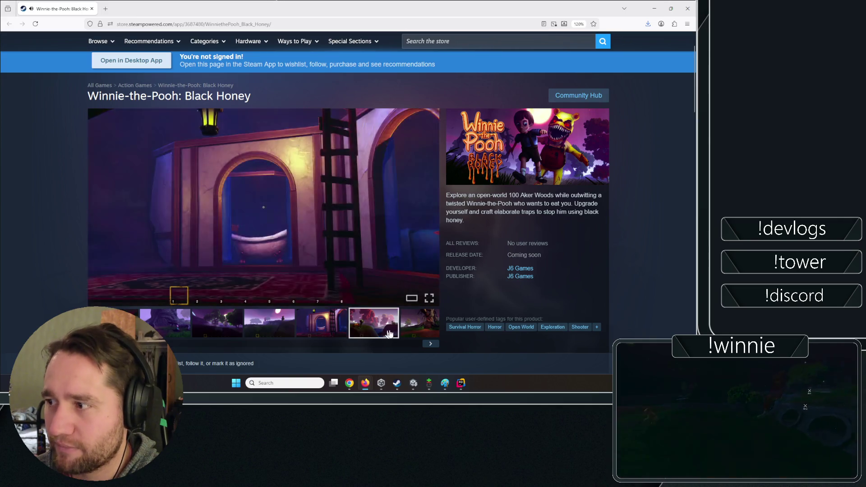
pyautogui.click(401, 329)
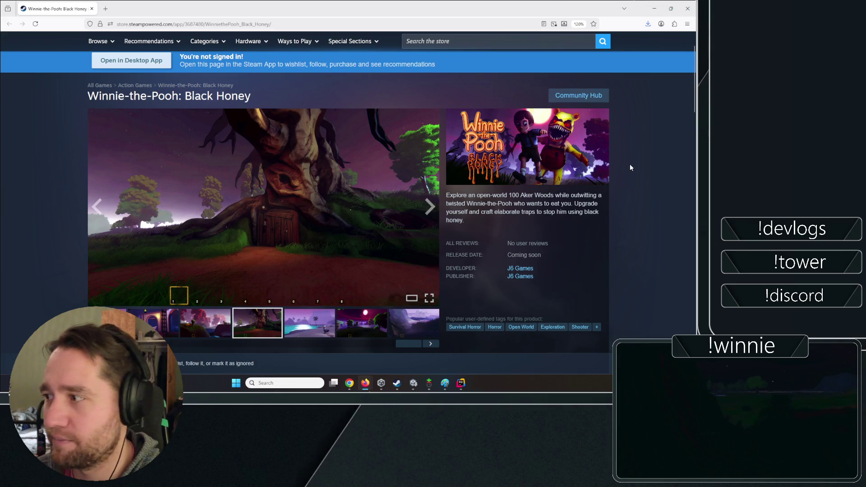
pyautogui.hotkey('alt', 'Tab')
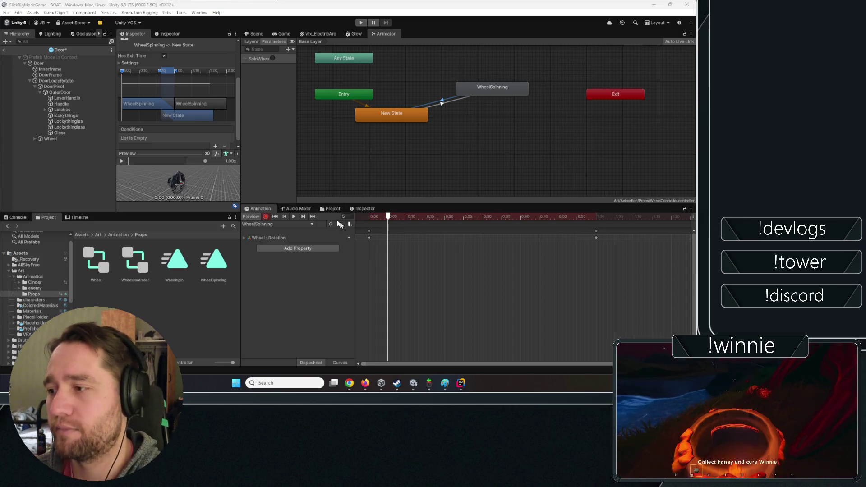
# - Move the animation preview to frame 6 and confirm the SpinWheel trigger parameter name
pyautogui.click(392, 217)
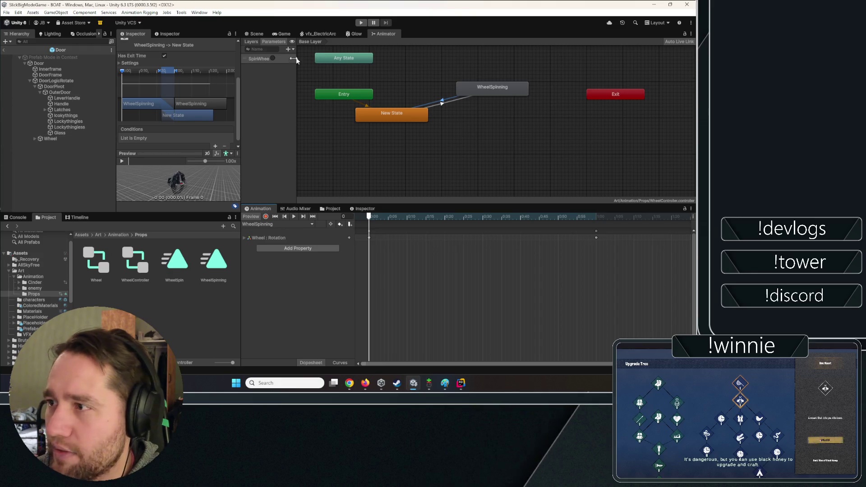
pyautogui.click(259, 62)
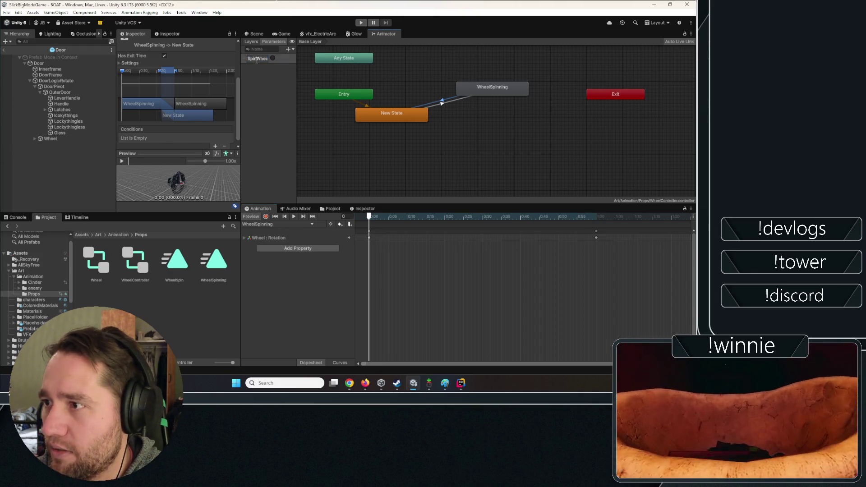
pyautogui.click(257, 87)
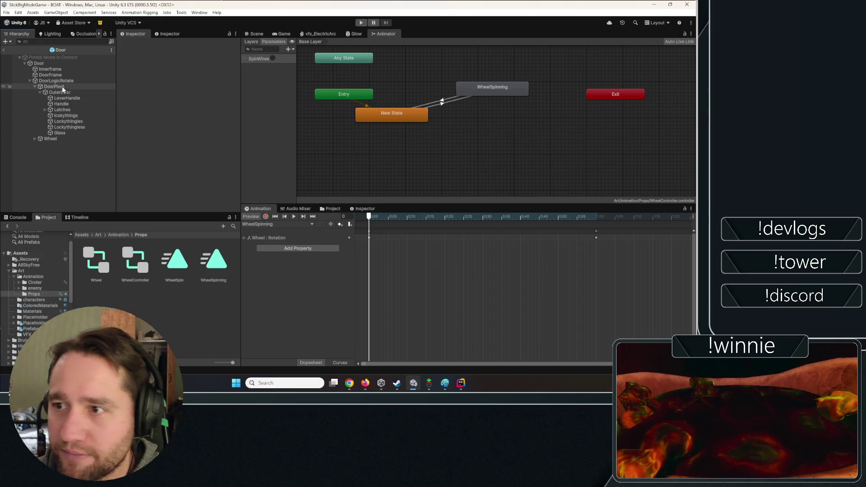
# - Select Wheel, collapse its Animator component, and browse to the Assets Scripts folder
pyautogui.click(51, 139)
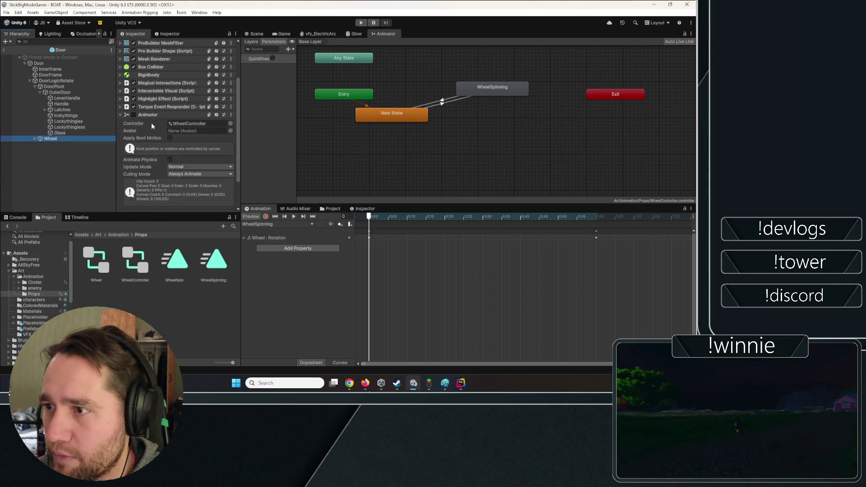
pyautogui.click(167, 115)
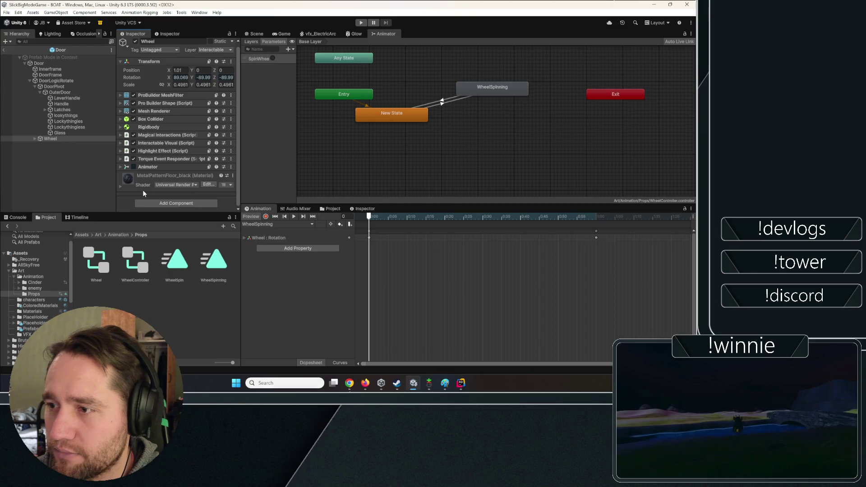
pyautogui.click(82, 234)
pyautogui.scroll(-5, 160, 308)
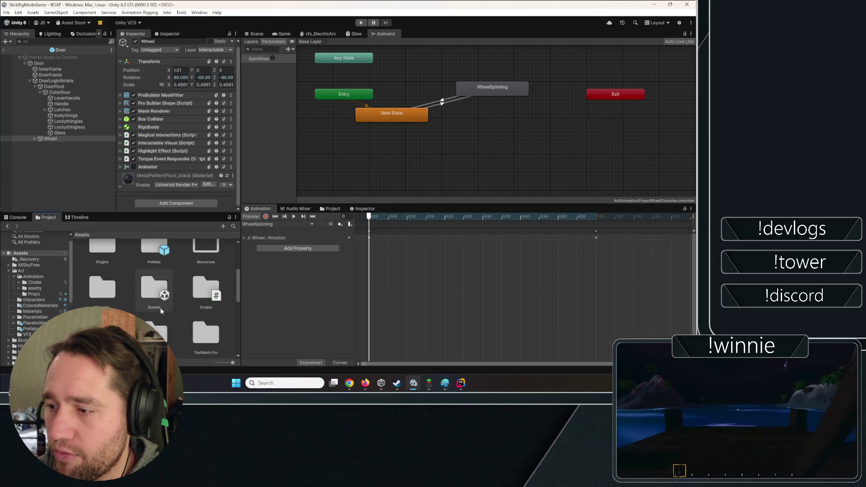
pyautogui.doubleClick(194, 286)
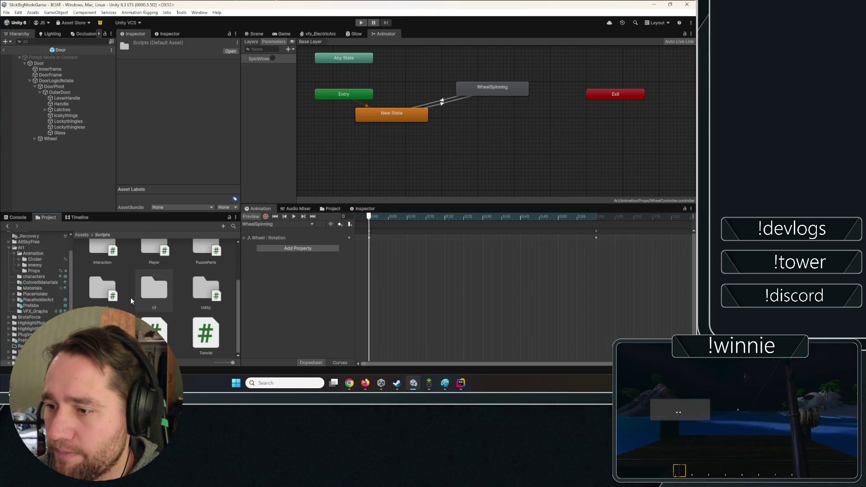
pyautogui.scroll(2, 131, 293)
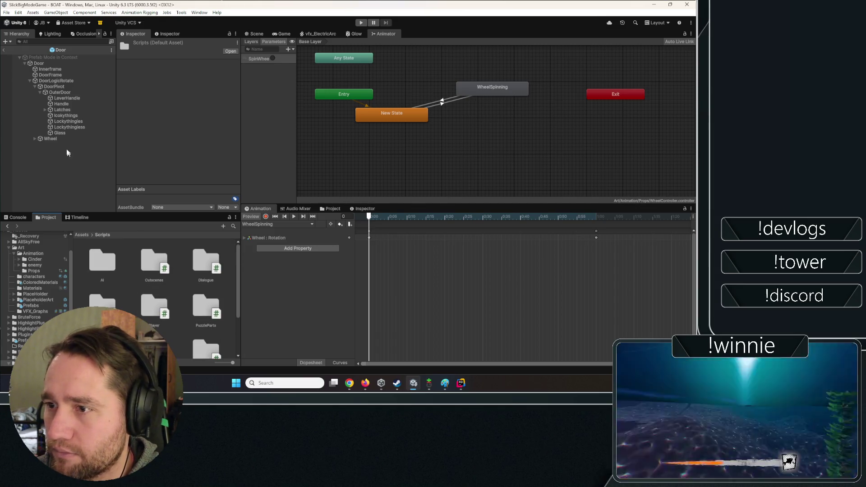
# - Choose Edit Script from the Wheel's Torque Event Responder component options
pyautogui.click(72, 139)
pyautogui.click(166, 165)
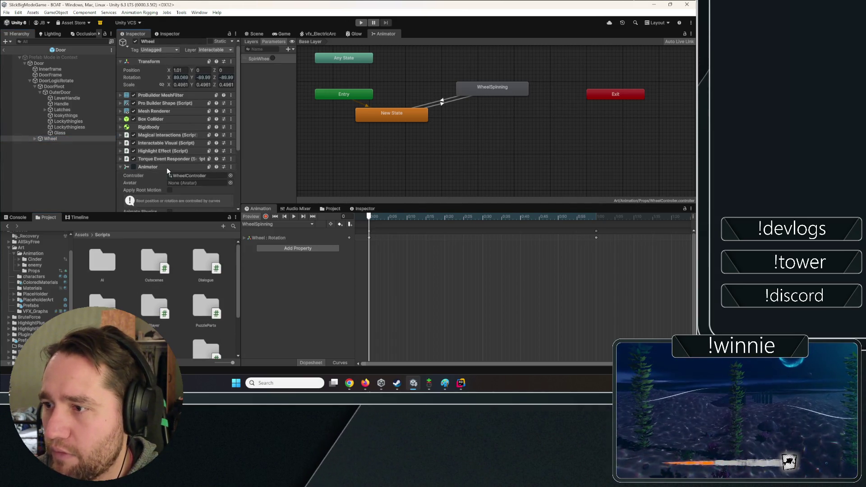
pyautogui.click(183, 158)
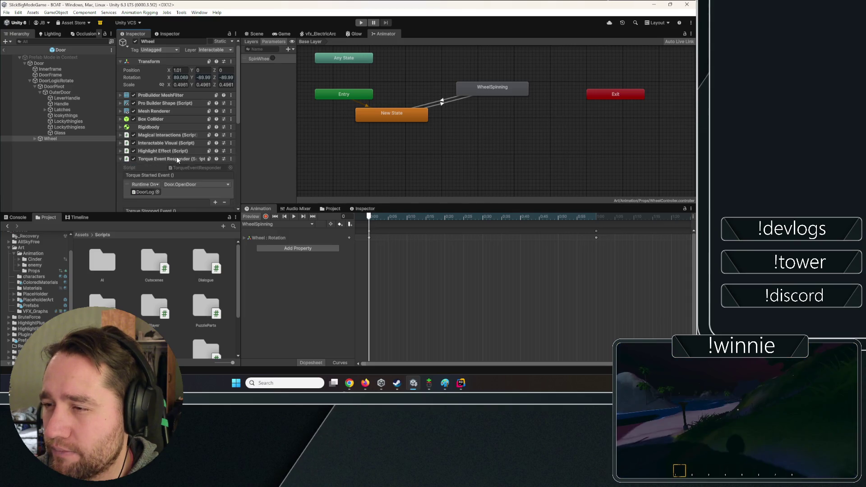
pyautogui.click(230, 159)
pyautogui.click(243, 268)
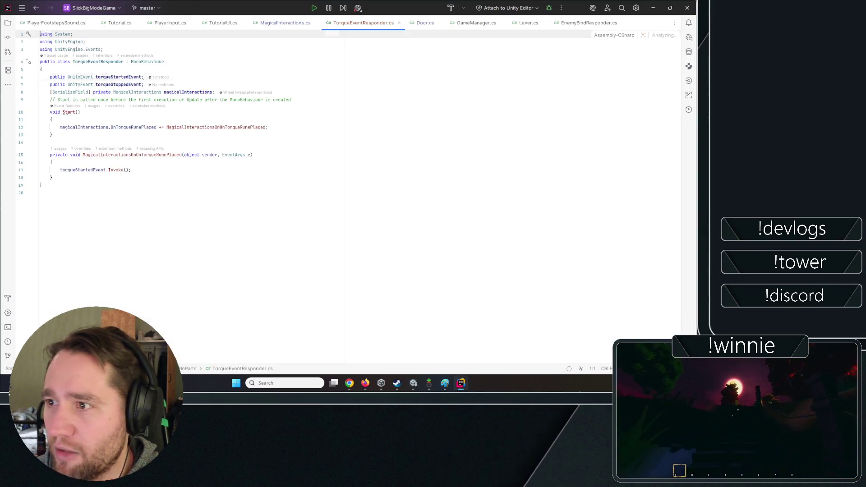
# - Add '[SerializeField] private Animator animator;' below the magicalInteractions field on line 8
pyautogui.click(337, 92)
pyautogui.press('Return')
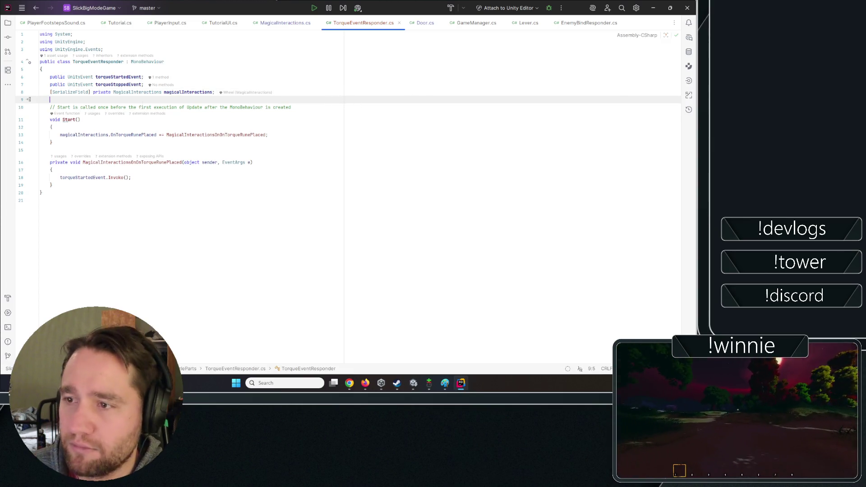
pyautogui.write('[Seria')
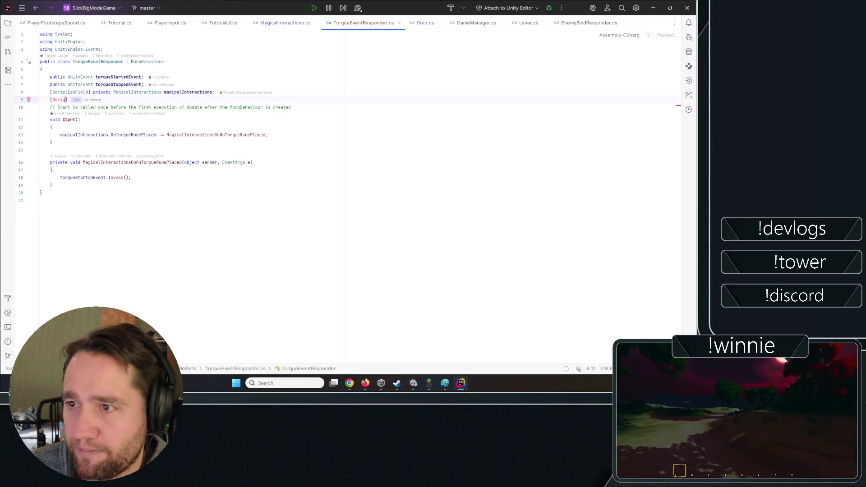
pyautogui.press('Return')
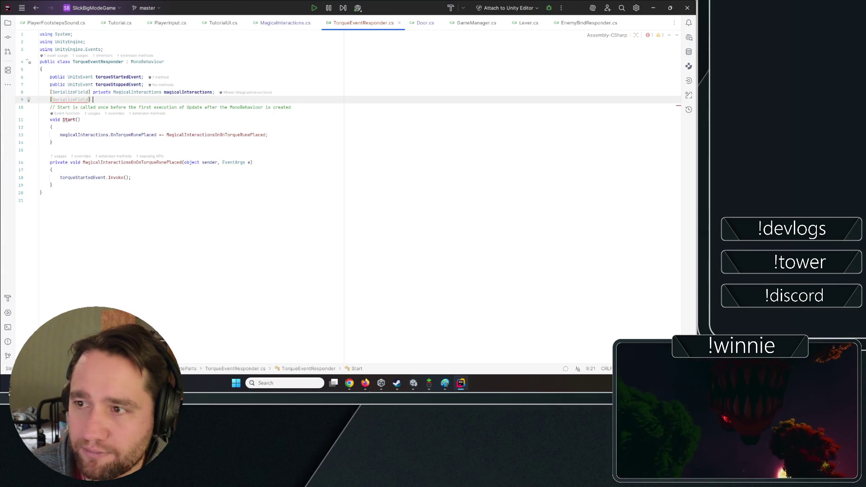
pyautogui.write('] private Animator')
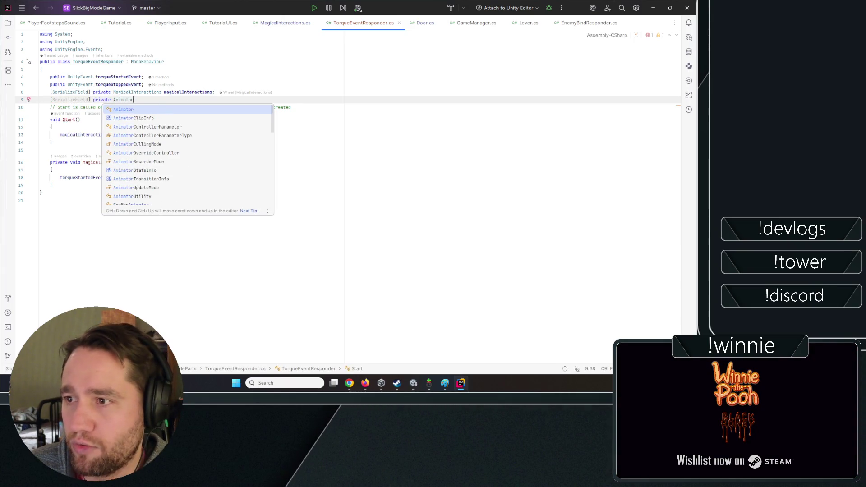
pyautogui.press('Tab')
pyautogui.press('Return')
pyautogui.write('[SerializeField] private Transform torqueRune;')
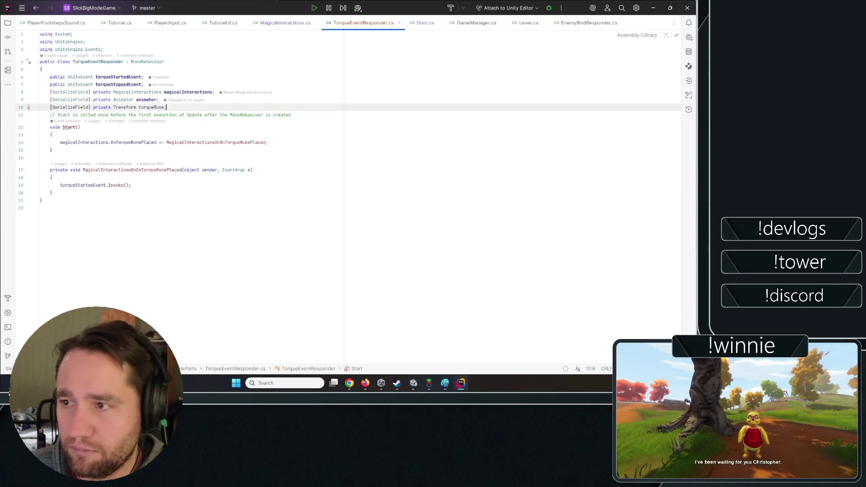
# - Change the next line's Transform type to string to begin a serialized string field
pyautogui.press('Left')
pyautogui.press('BackSpace')
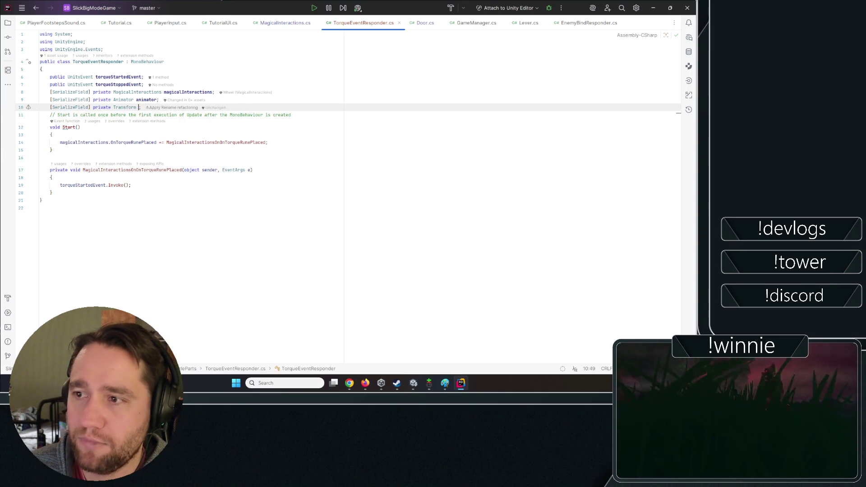
pyautogui.hotkey('ctrl', 'BackSpace')
pyautogui.write('string')
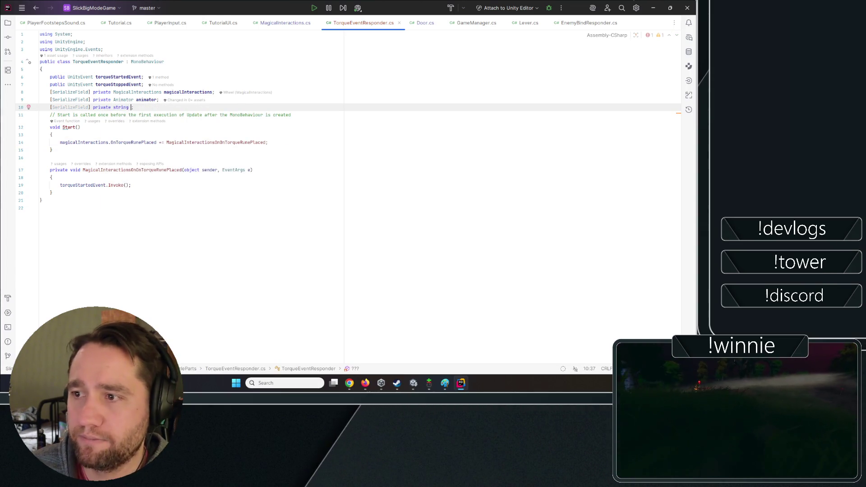